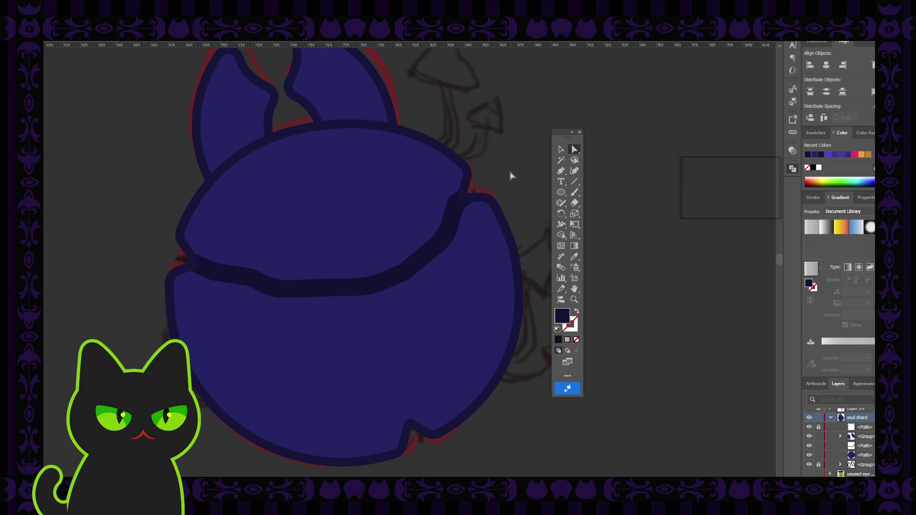
# Inspect the anchor points of the dark crack band and the blue body shape.
pyautogui.click(404, 278)
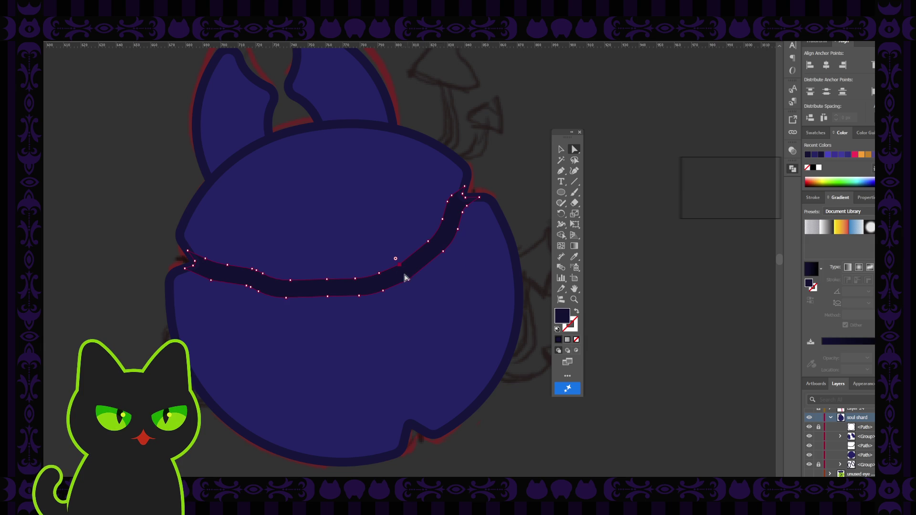
pyautogui.click(505, 156)
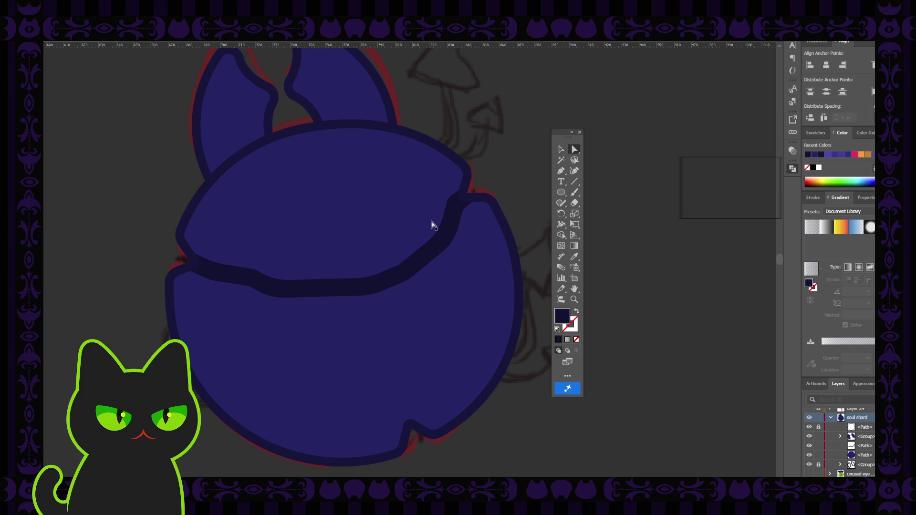
pyautogui.click(405, 276)
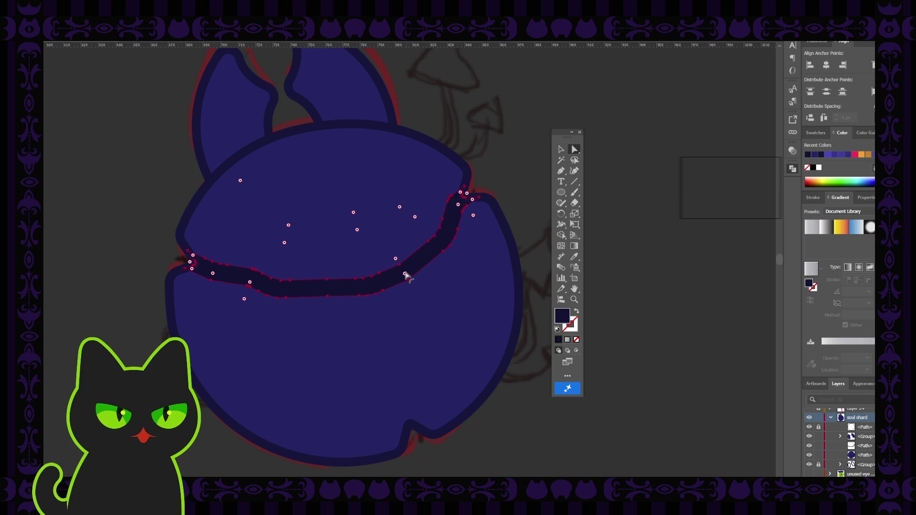
pyautogui.click(508, 136)
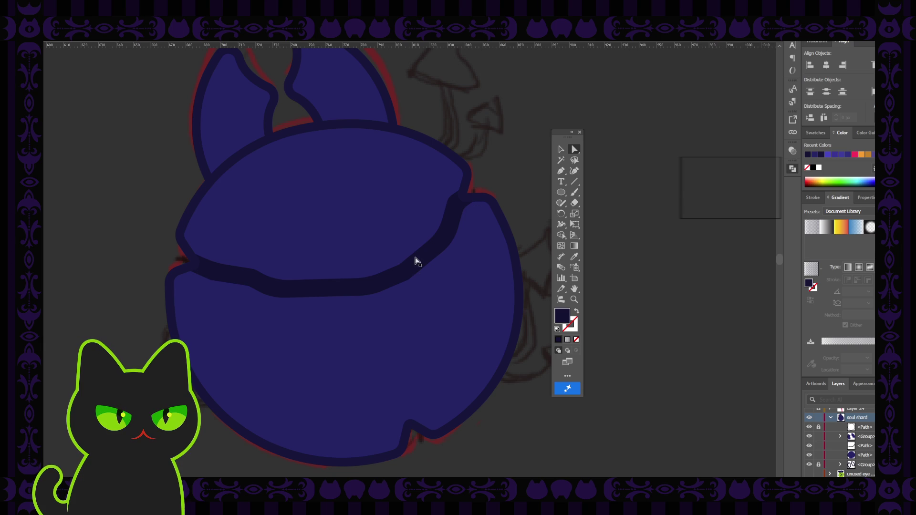
pyautogui.click(401, 269)
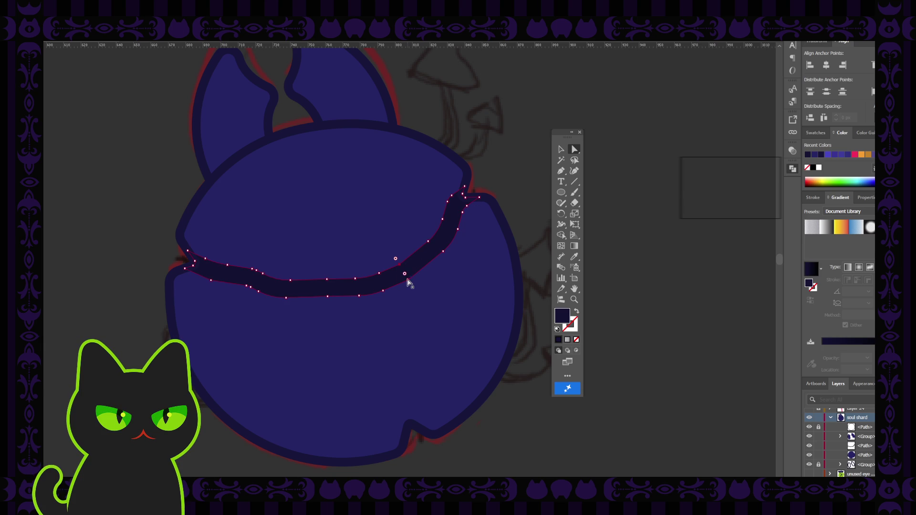
pyautogui.click(409, 281)
pyautogui.click(485, 171)
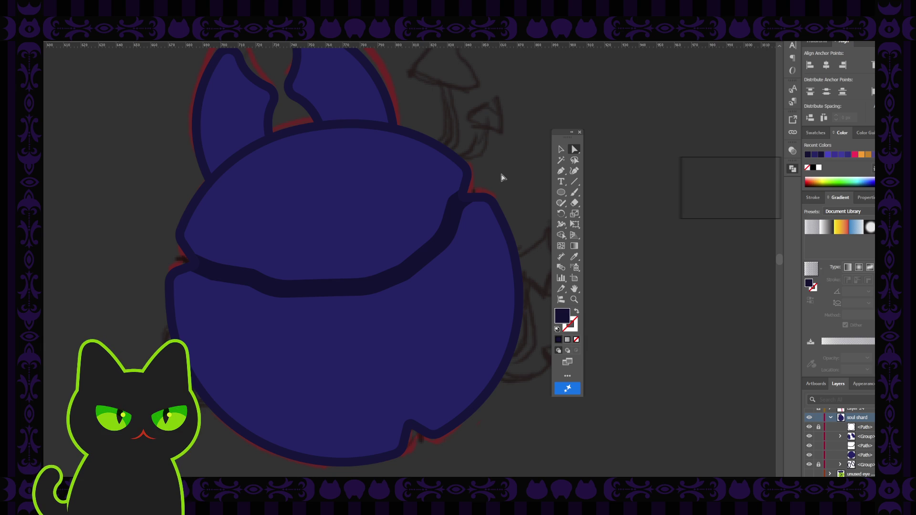
# Review the crack band as a whole object and zoom out toward the full character sheet.
pyautogui.hotkey('ctrl', '-')
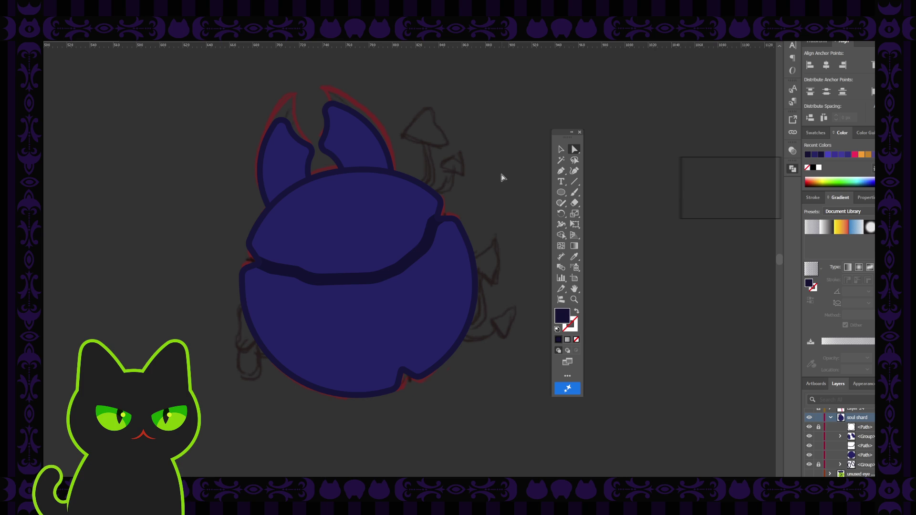
pyautogui.press('v')
pyautogui.click(434, 243)
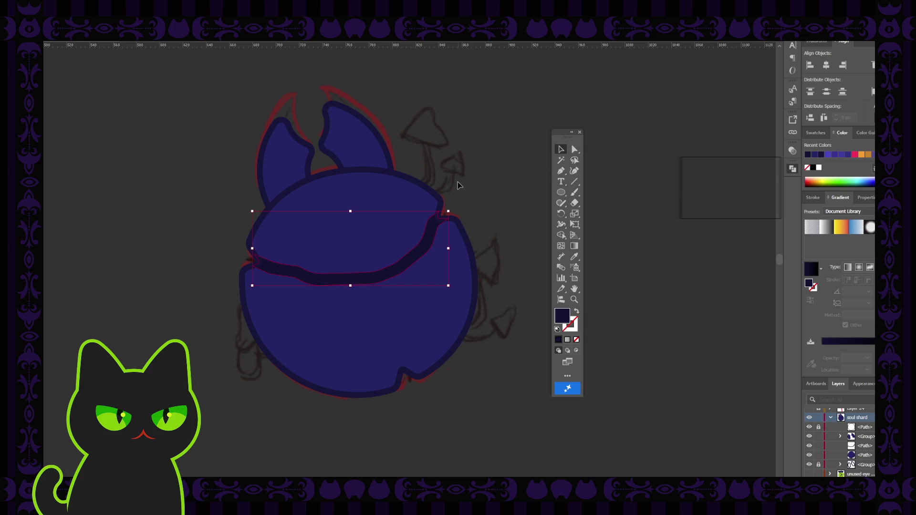
pyautogui.scroll(1, 458, 185)
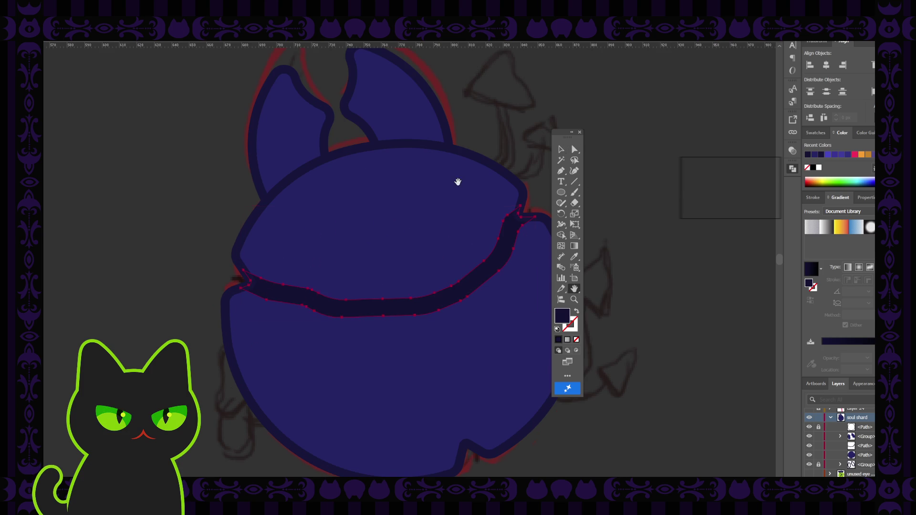
pyautogui.moveTo(450, 205)
pyautogui.mouseDown()
pyautogui.moveTo(399, 194)
pyautogui.moveTo(382, 203)
pyautogui.mouseUp()
pyautogui.hotkey('ctrl', 'shift', 'a')
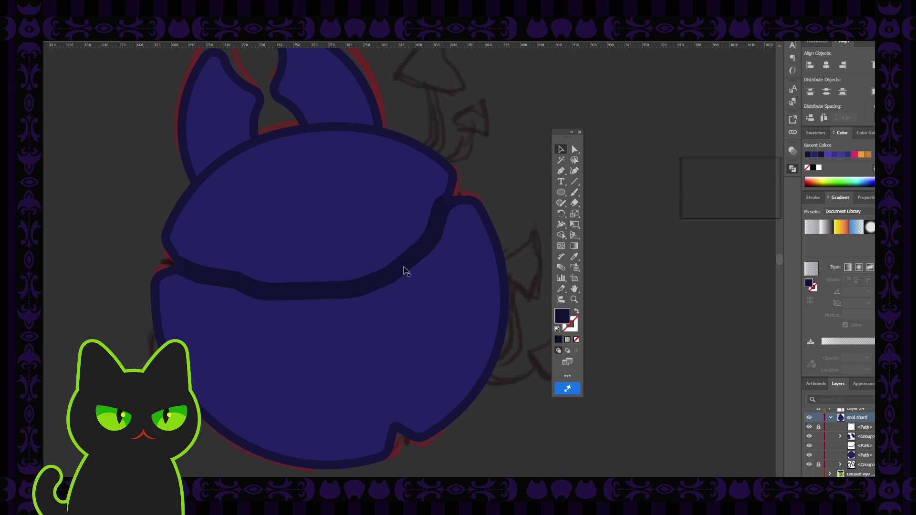
pyautogui.click(404, 272)
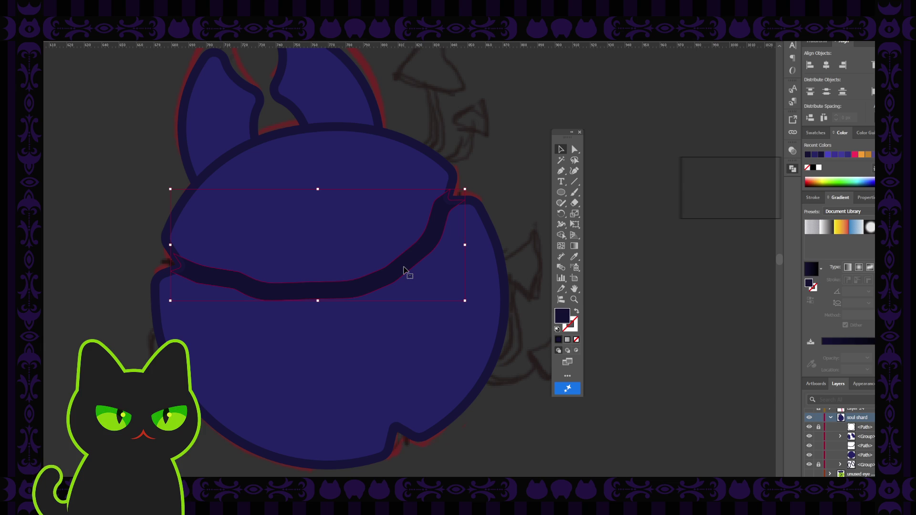
pyautogui.click(493, 176)
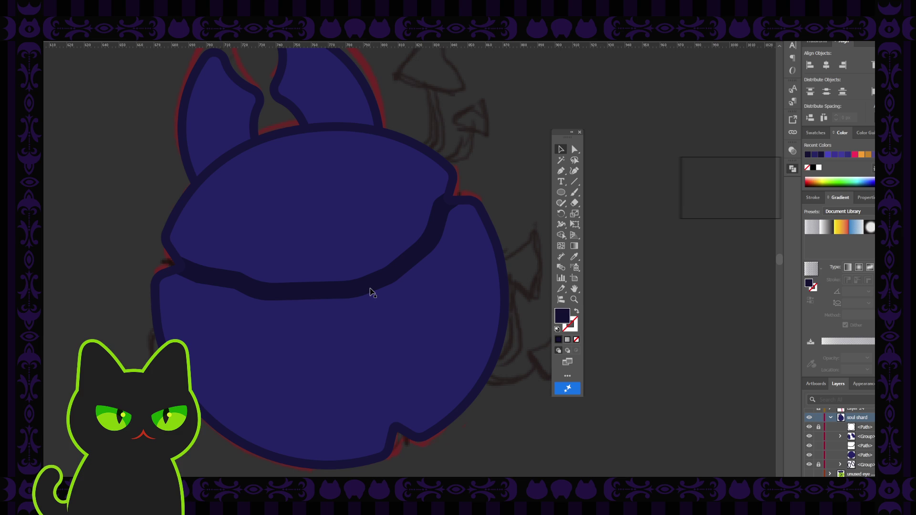
pyautogui.hotkey('ctrl', '-')
# Zoom out to the full sheet, then back in on the blue shard character.
pyautogui.hotkey('ctrl', '-')
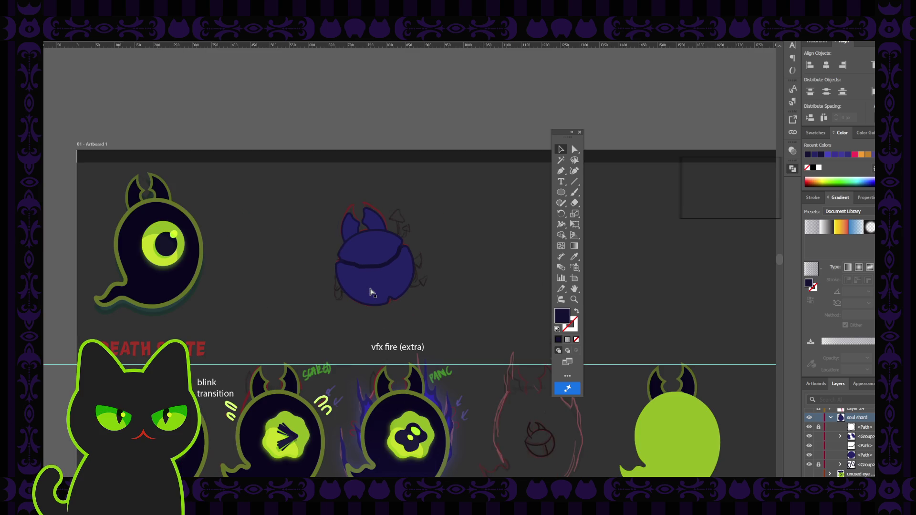
pyautogui.hotkey('ctrl', '-')
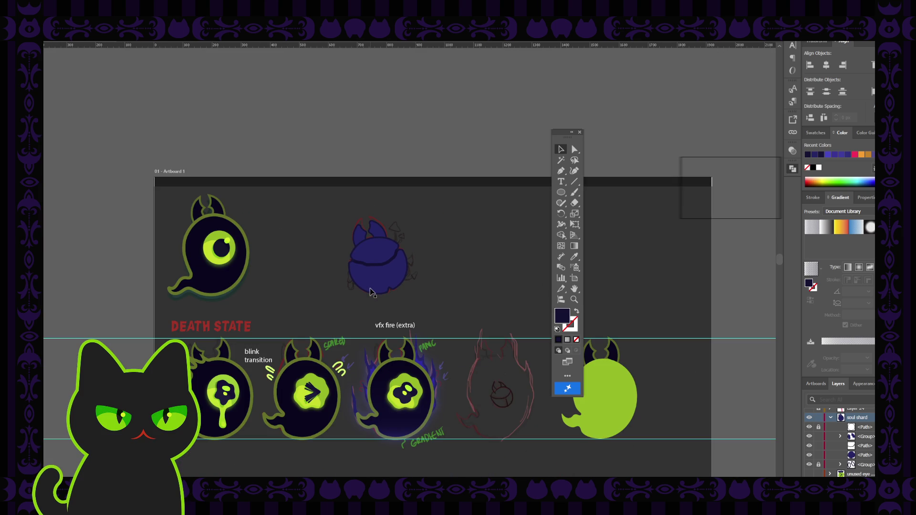
pyautogui.hotkey('ctrl', '+')
pyautogui.hotkey('ctrl', '+')
pyautogui.hotkey('ctrl', '+')
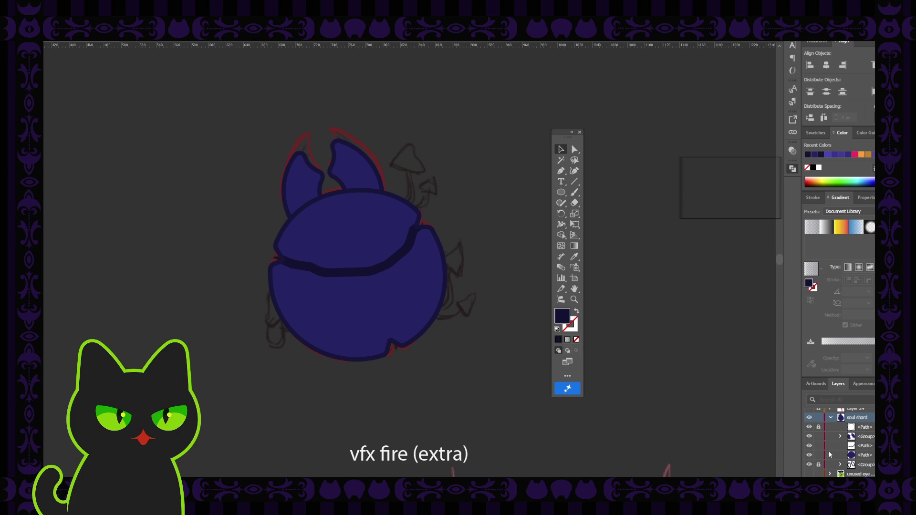
pyautogui.scroll(2, 817, 451)
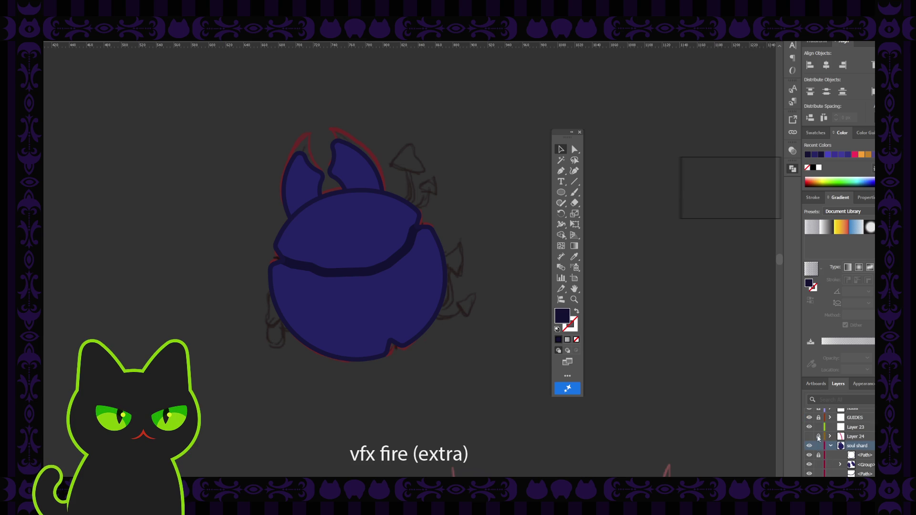
# Reveal Layer 24's pink crack stroke and select it over the lower shard.
pyautogui.click(809, 437)
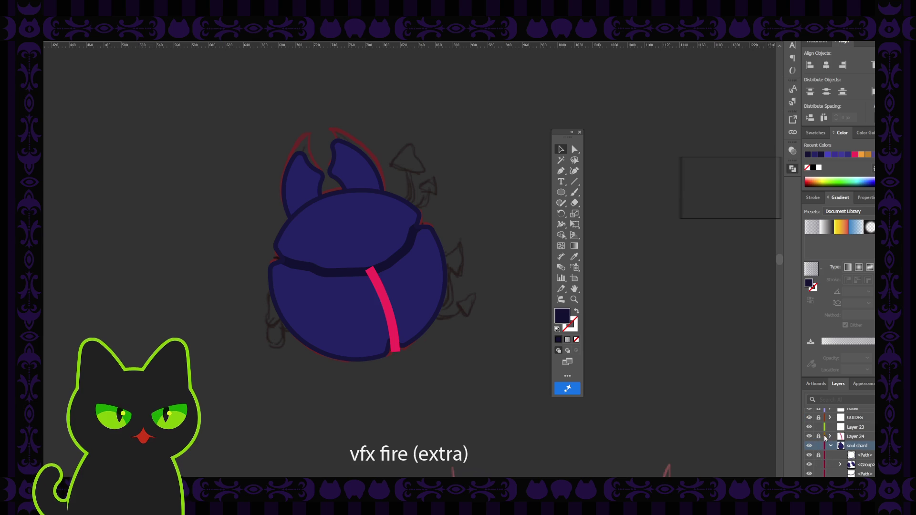
pyautogui.click(392, 316)
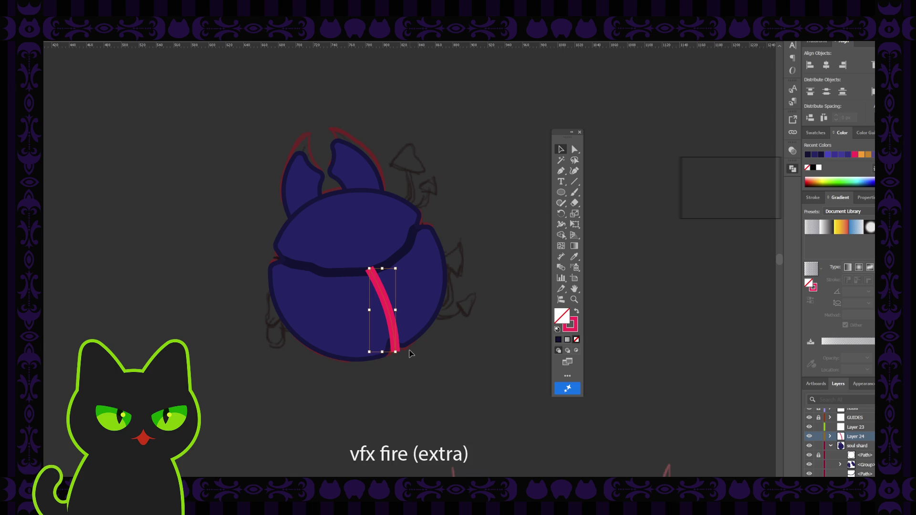
pyautogui.scroll(1, 411, 353)
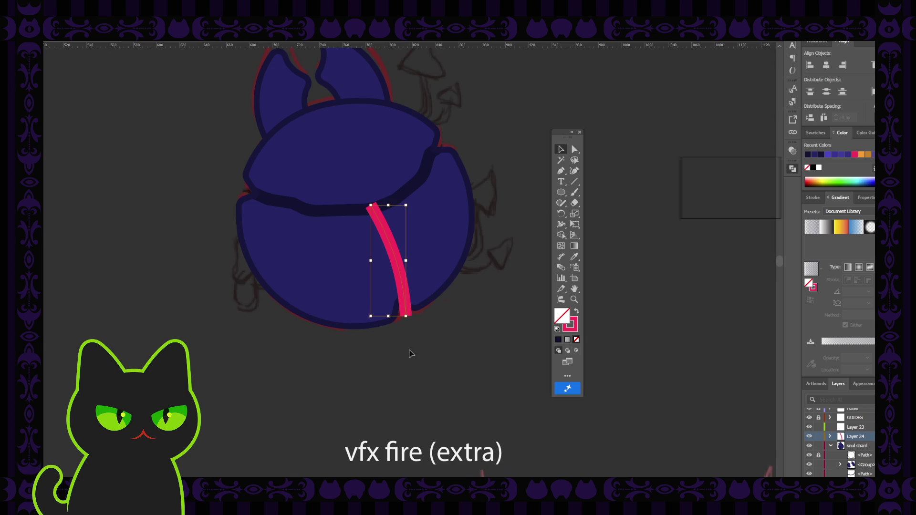
pyautogui.scroll(2, 411, 353)
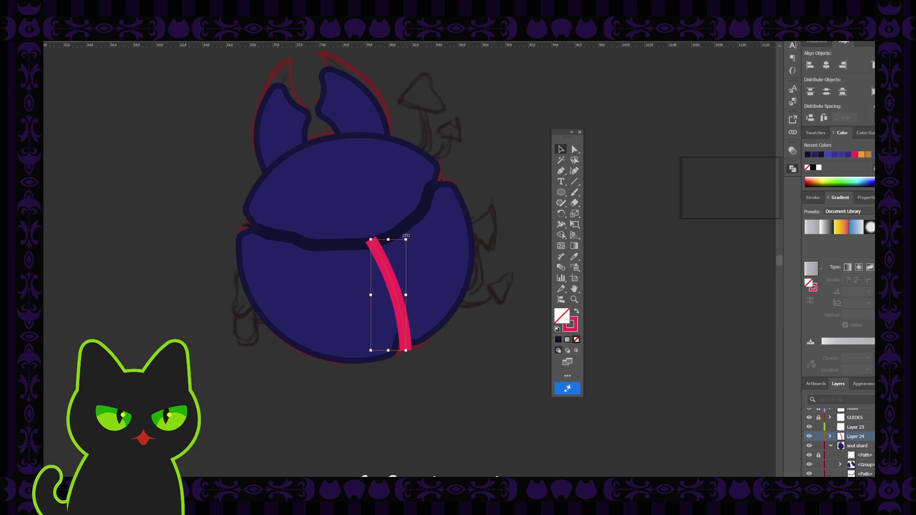
pyautogui.moveTo(409, 238); pyautogui.dragTo(409, 236)
pyautogui.click(488, 214)
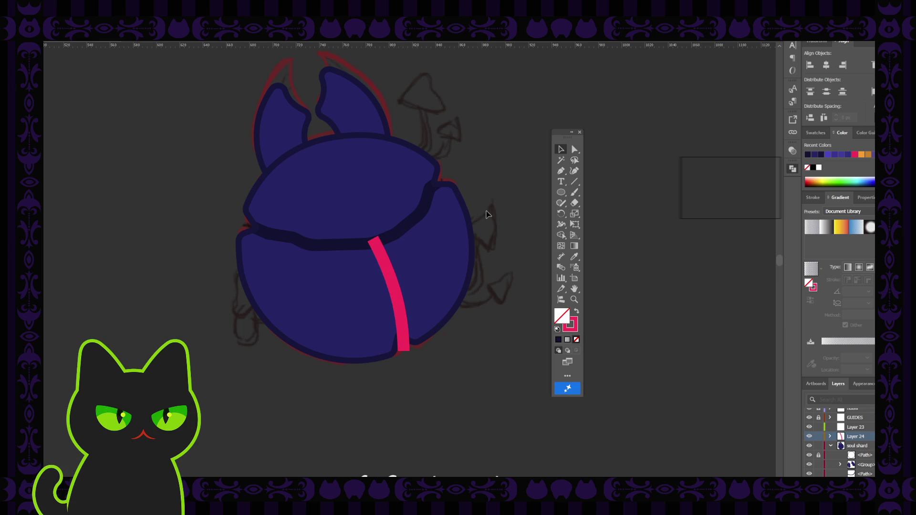
# Reselect the pink crack stroke and zoom in on it.
pyautogui.click(384, 263)
pyautogui.hotkey('ctrl', 'shift', 'a')
pyautogui.click(380, 261)
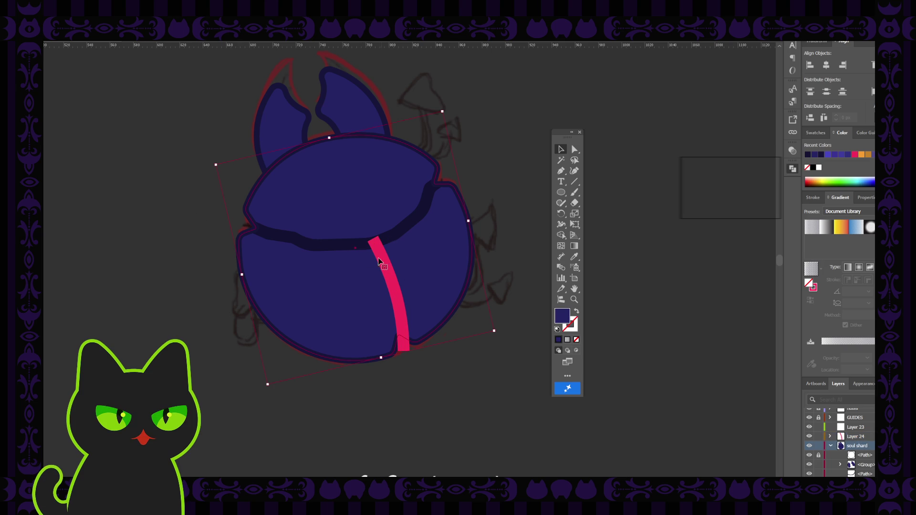
pyautogui.click(390, 272)
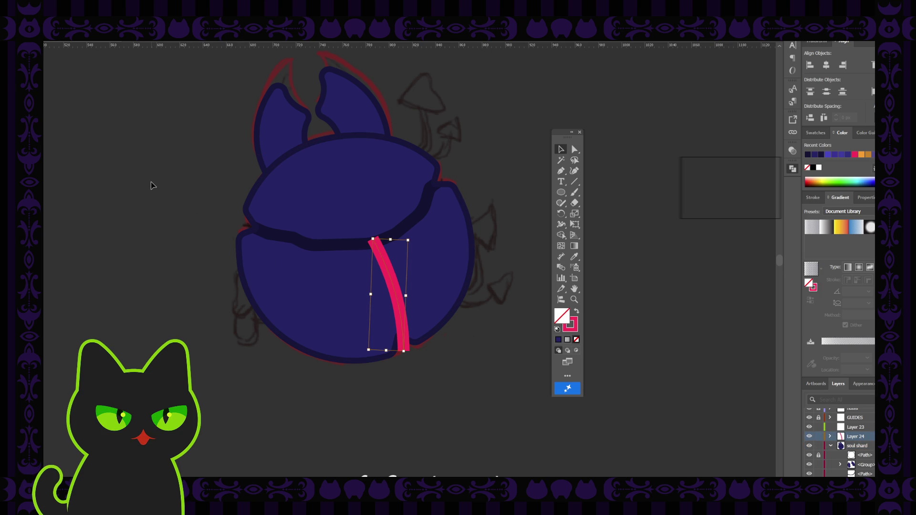
pyautogui.hotkey('ctrl', '=')
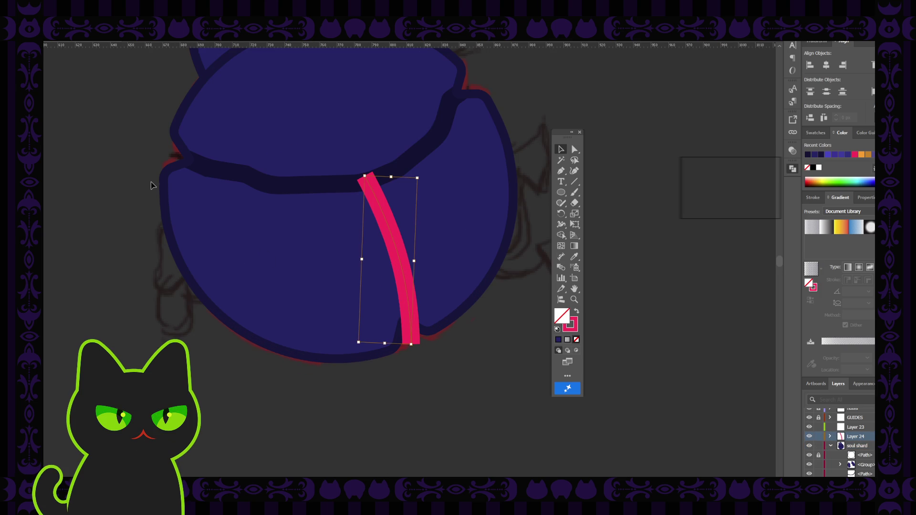
pyautogui.scroll(3, 150, 185)
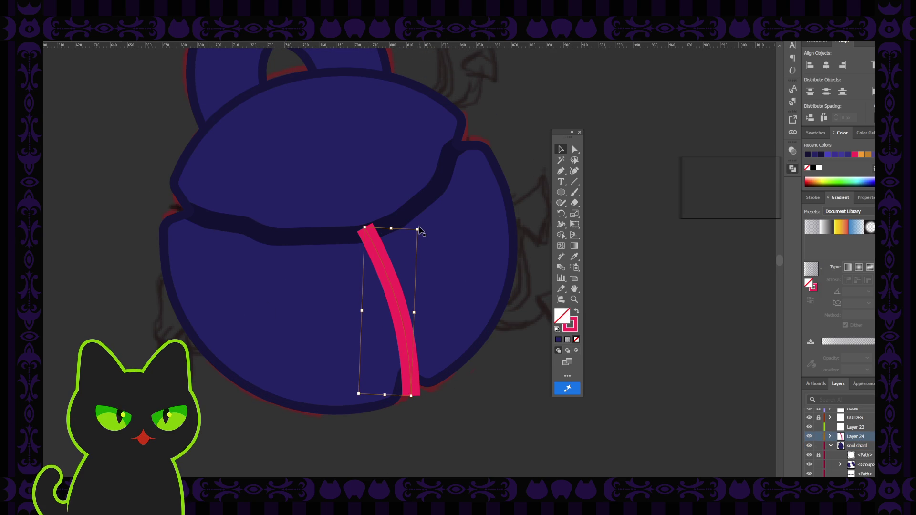
# Rotate the pink stroke slightly clockwise so it meets the dark crack band.
pyautogui.moveTo(420, 227); pyautogui.dragTo(423, 227)
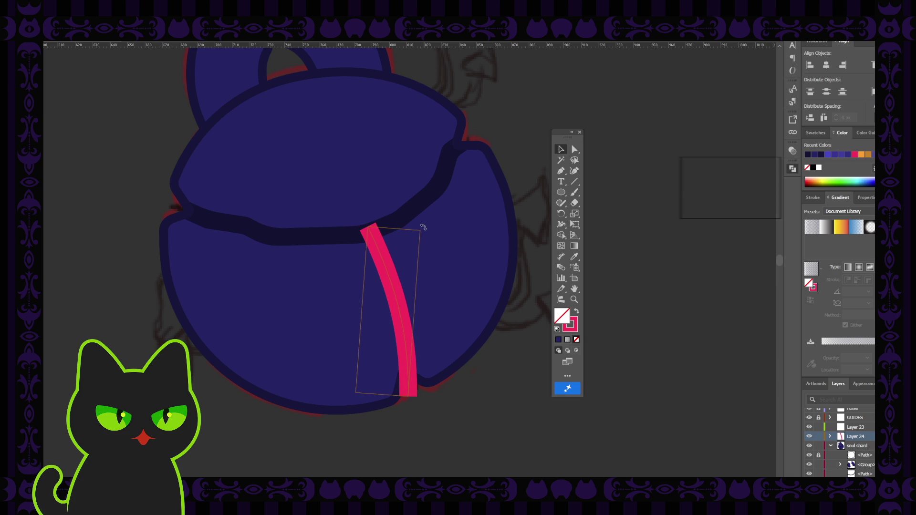
pyautogui.click(526, 180)
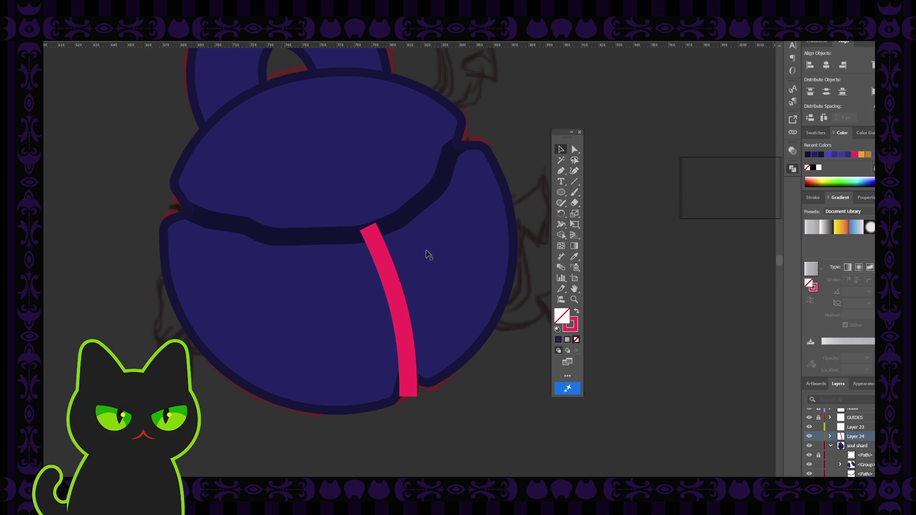
pyautogui.click(388, 270)
pyautogui.click(387, 271)
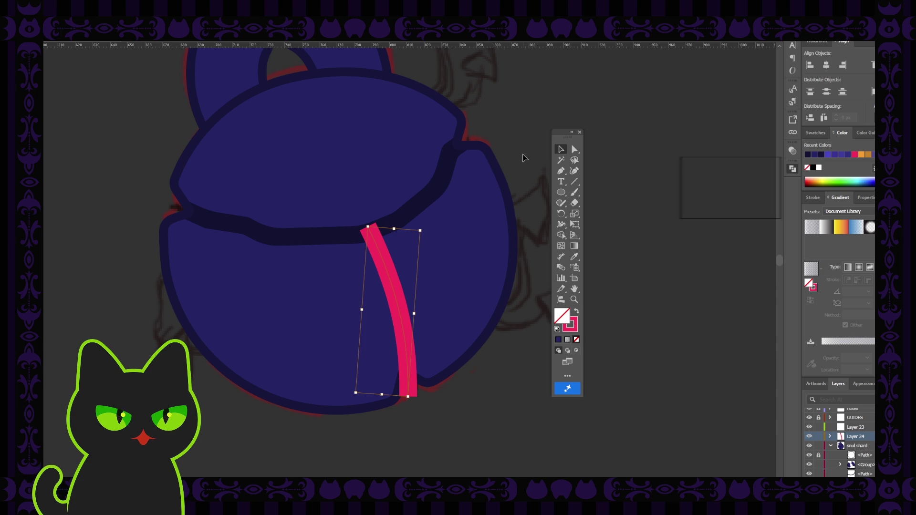
# Add an anchor point partway down the pink crack path.
pyautogui.click(561, 170)
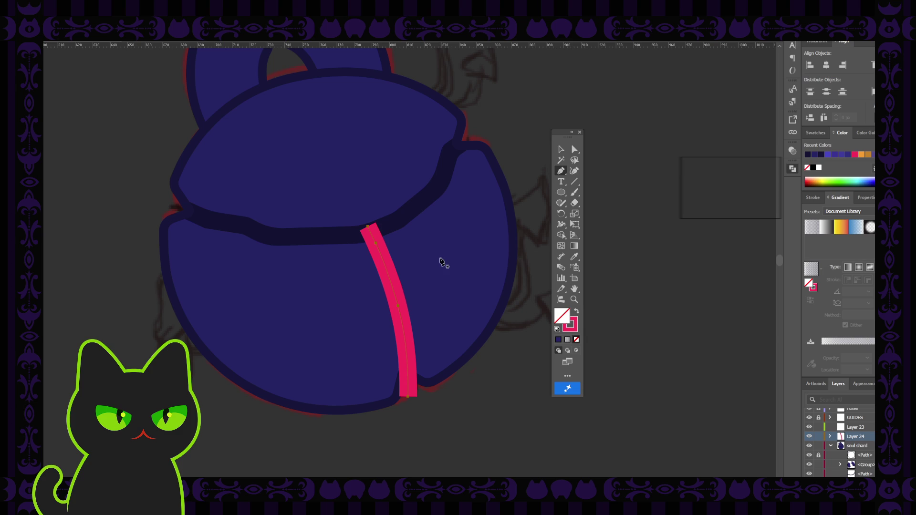
pyautogui.click(387, 276)
pyautogui.click(575, 148)
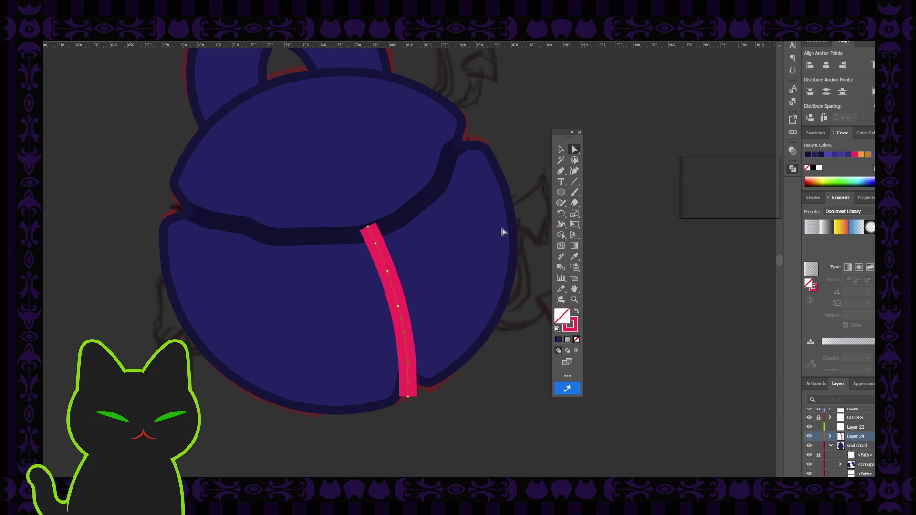
pyautogui.click(406, 348)
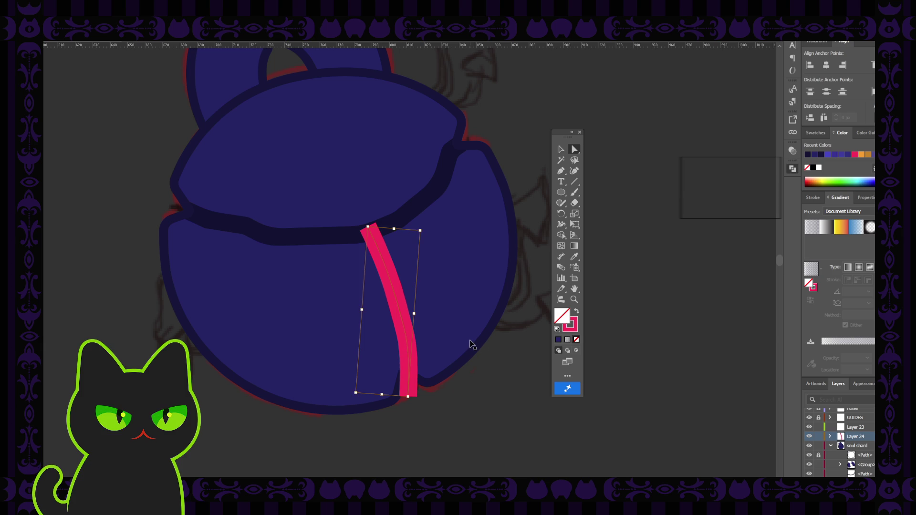
# Select the pink path's anchors to bend its upper part along the sketched crack.
pyautogui.moveTo(358, 228); pyautogui.dragTo(419, 394)
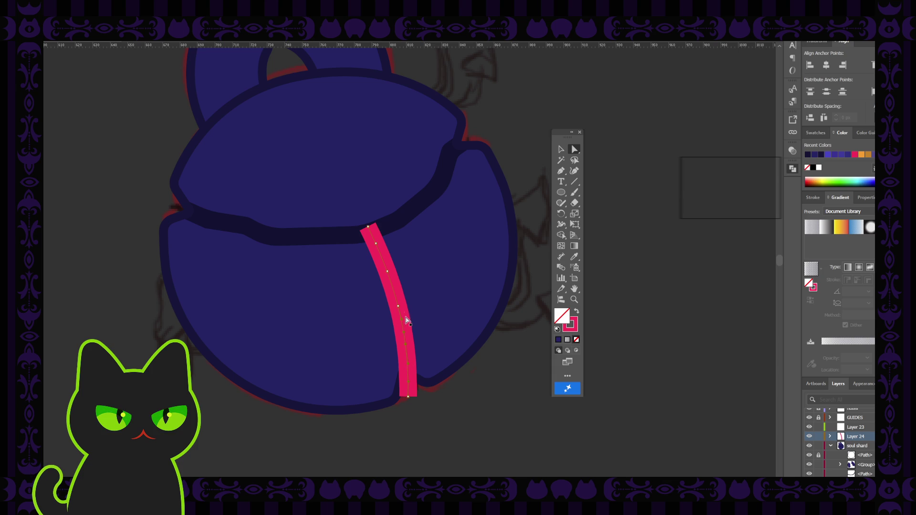
pyautogui.click(395, 273)
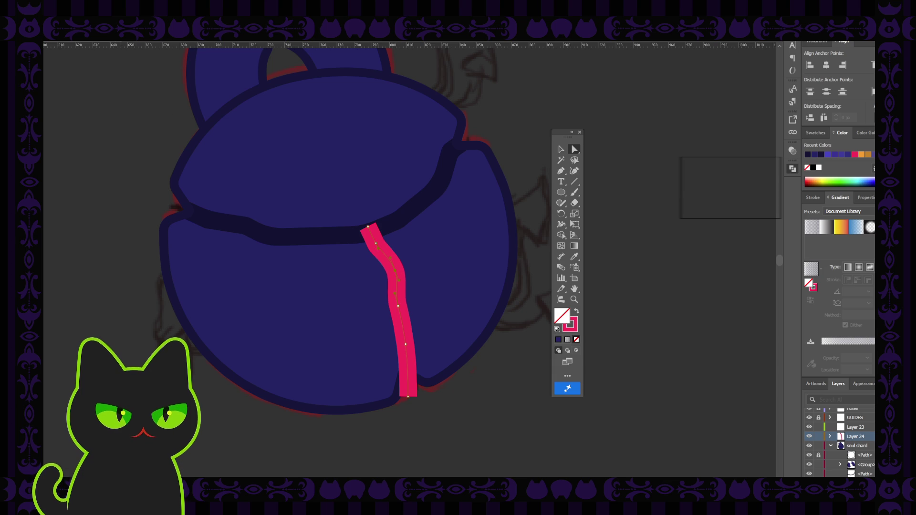
pyautogui.click(391, 275)
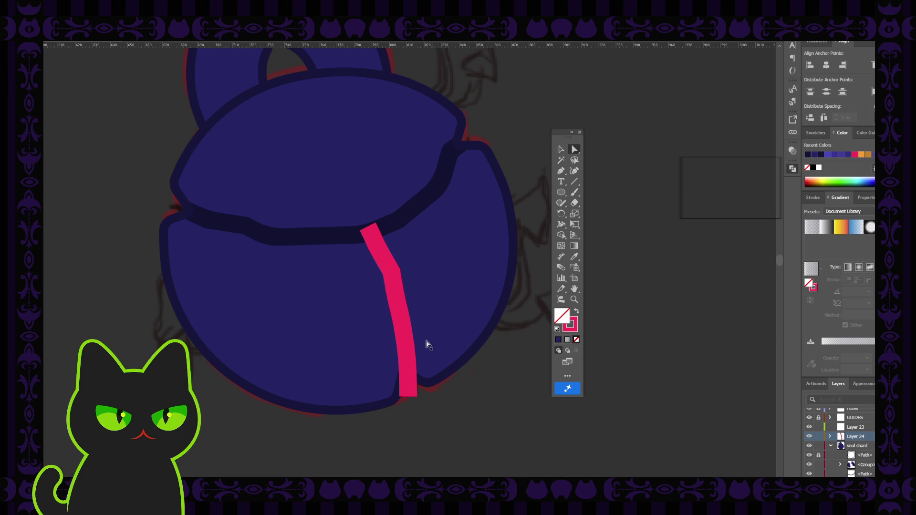
pyautogui.click(407, 346)
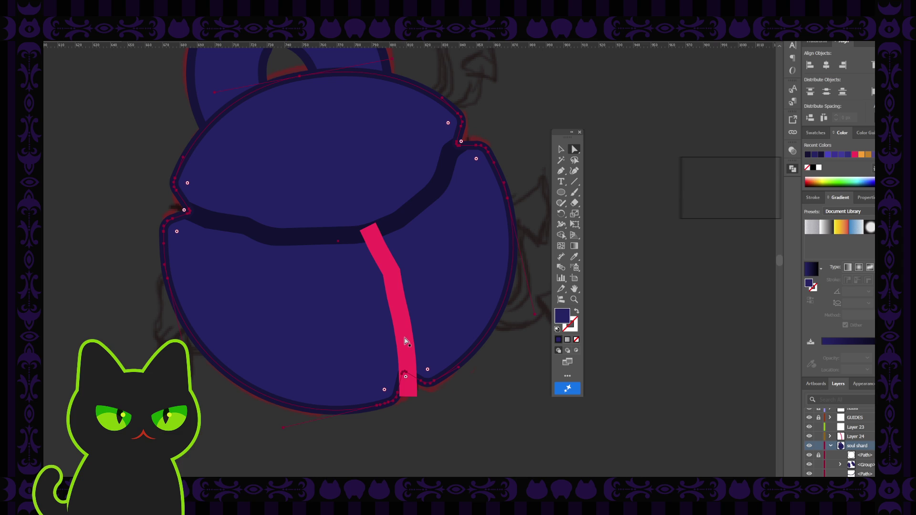
# Create a corner in the crack's lower section and pull it to the left.
pyautogui.click(405, 341)
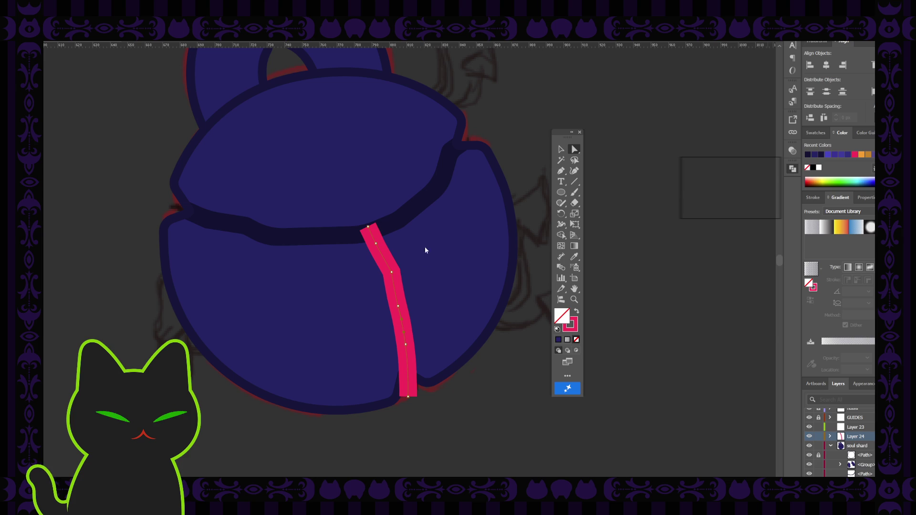
pyautogui.click(398, 307)
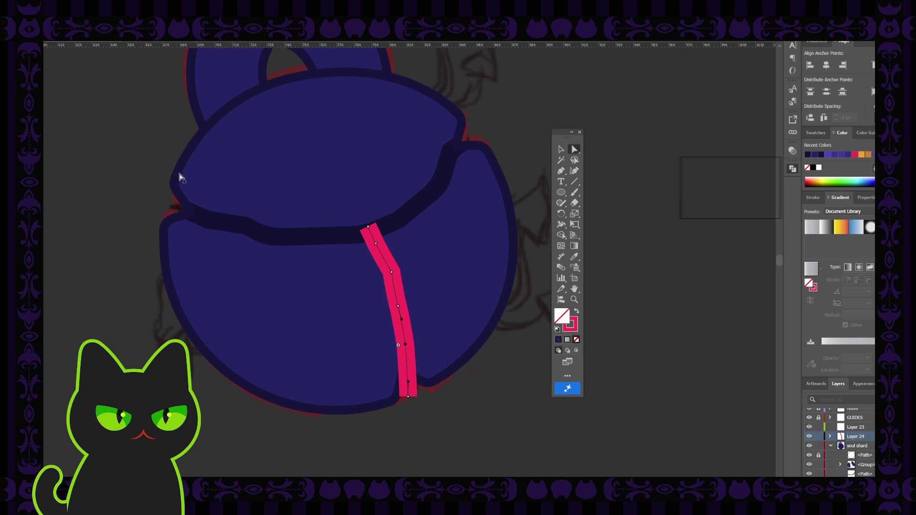
pyautogui.click(408, 347)
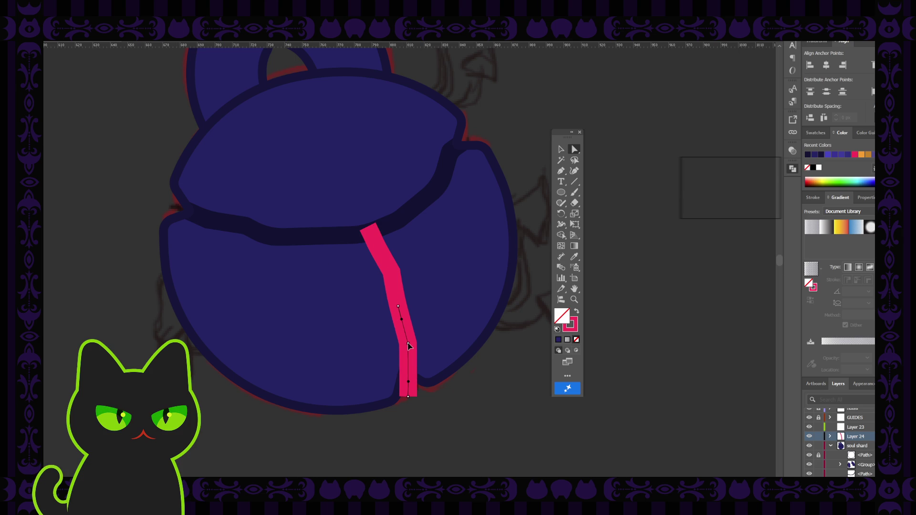
pyautogui.moveTo(409, 347); pyautogui.dragTo(399, 348)
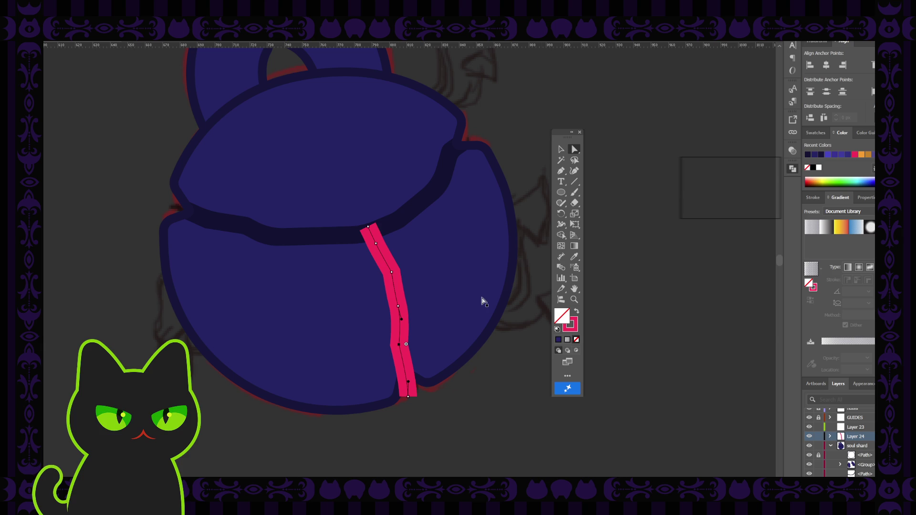
pyautogui.press('v')
pyautogui.click(471, 280)
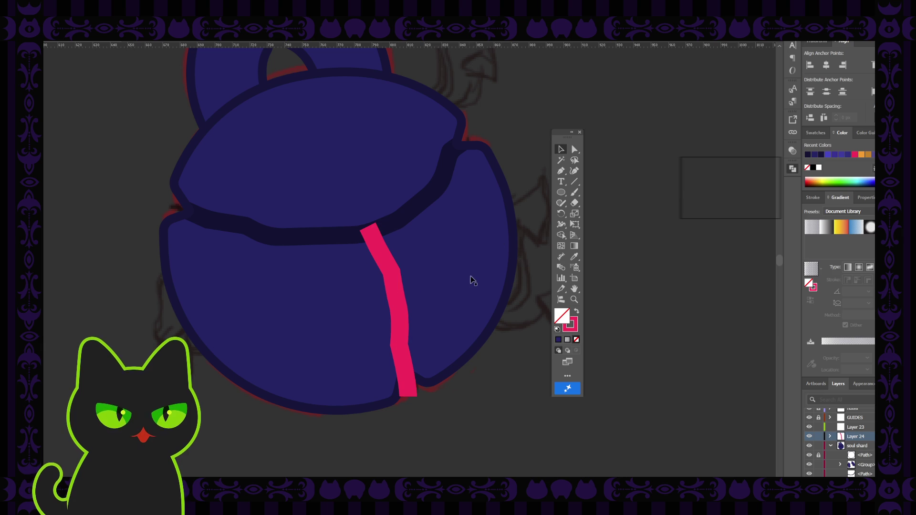
pyautogui.click(398, 311)
# Add an anchor low on the crack line and nudge its bottom end to the right.
pyautogui.click(574, 150)
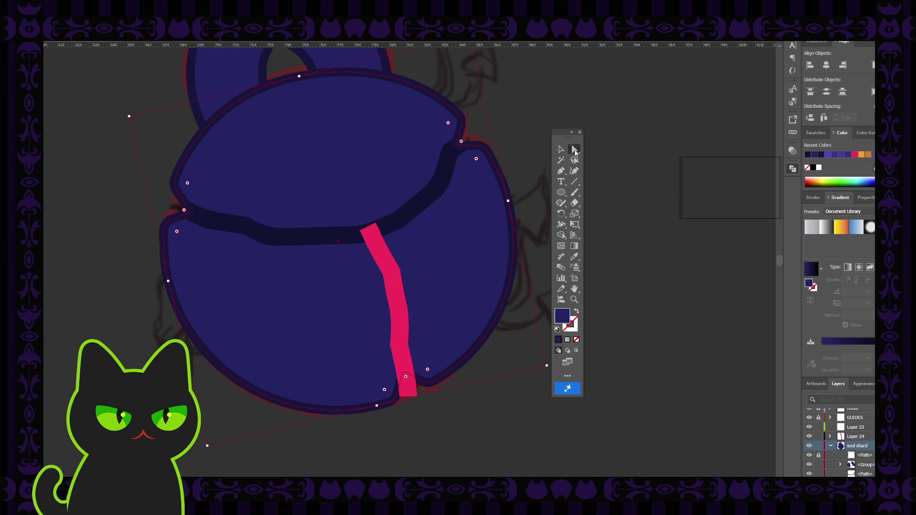
pyautogui.click(396, 316)
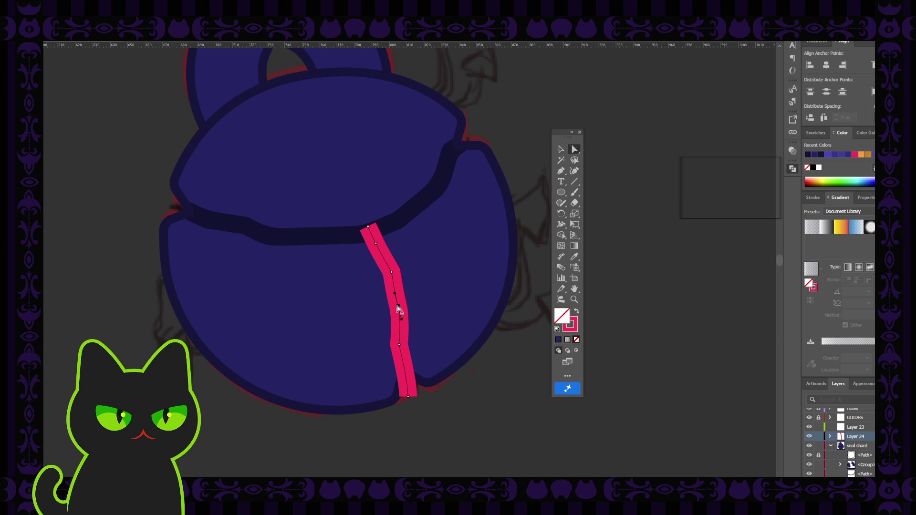
pyautogui.click(399, 306)
pyautogui.click(407, 395)
pyautogui.moveTo(407, 396); pyautogui.dragTo(411, 381)
pyautogui.click(408, 384)
pyautogui.click(411, 398)
pyautogui.moveTo(411, 398); pyautogui.dragTo(413, 395)
# Straighten and curve the crack's middle segment toward the right.
pyautogui.click(404, 322)
pyautogui.moveTo(398, 325); pyautogui.dragTo(400, 324)
pyautogui.click(400, 324)
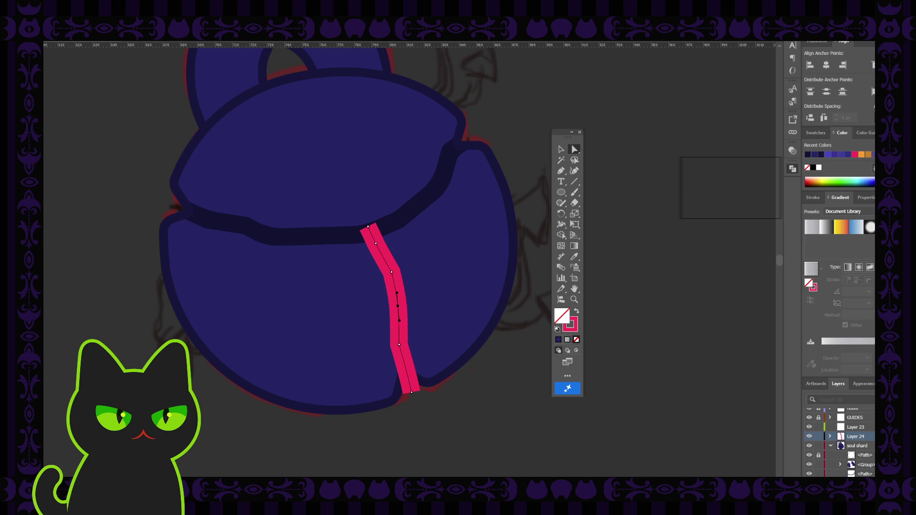
pyautogui.click(397, 308)
pyautogui.click(396, 308)
pyautogui.click(397, 308)
pyautogui.moveTo(398, 308); pyautogui.dragTo(393, 308)
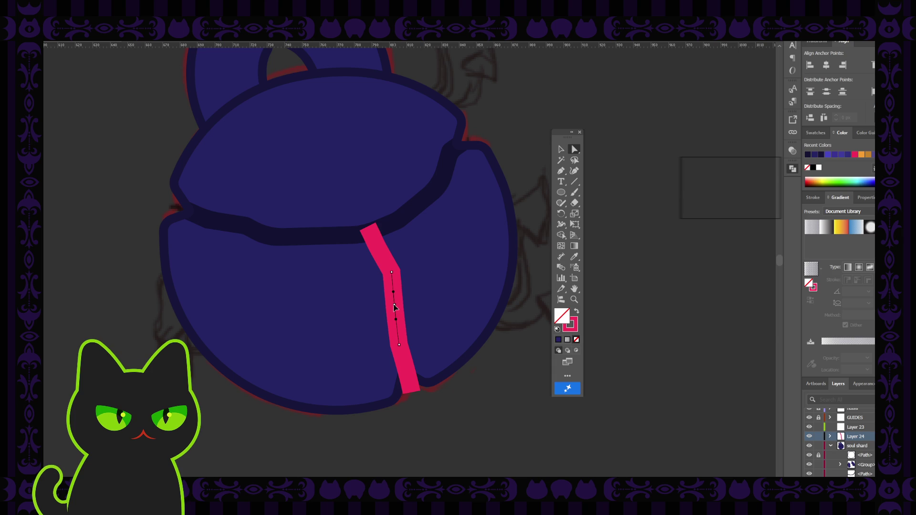
pyautogui.click(396, 307)
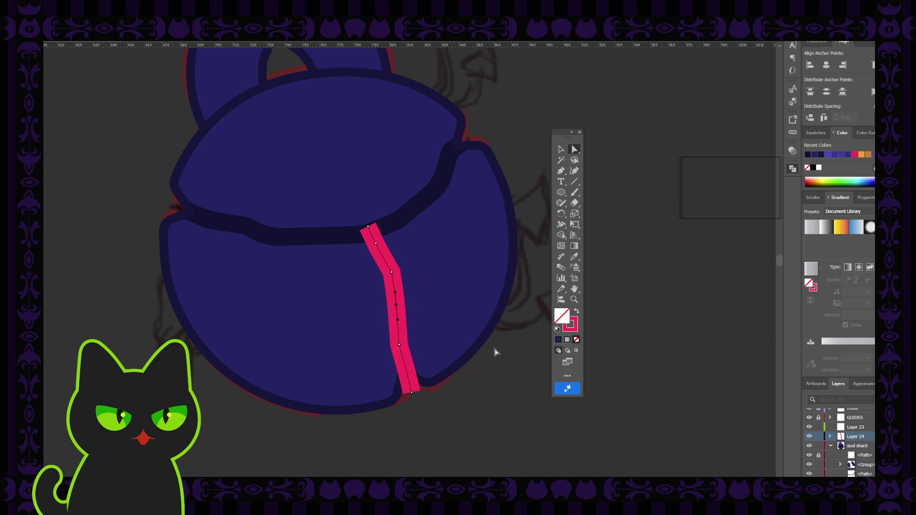
# Convert the pink crack stroke into a filled shape with Outline Stroke.
pyautogui.click(501, 354)
pyautogui.click(561, 148)
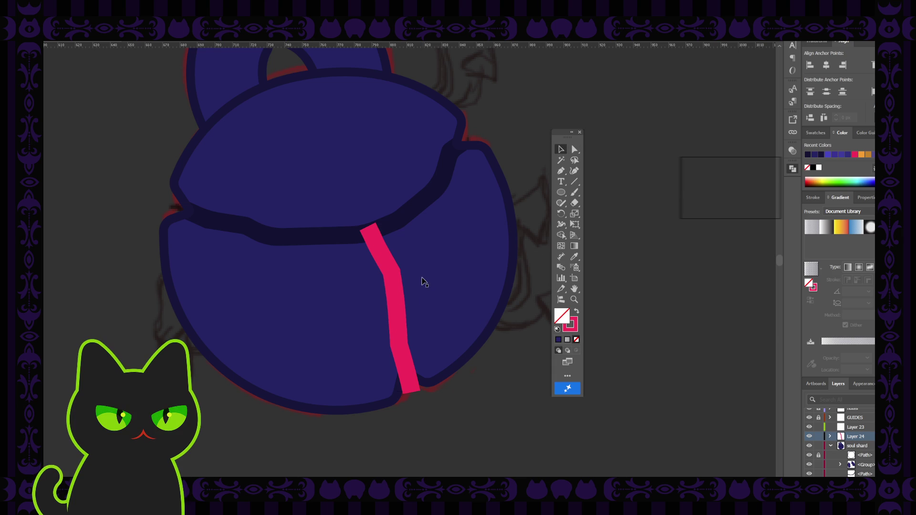
pyautogui.click(394, 283)
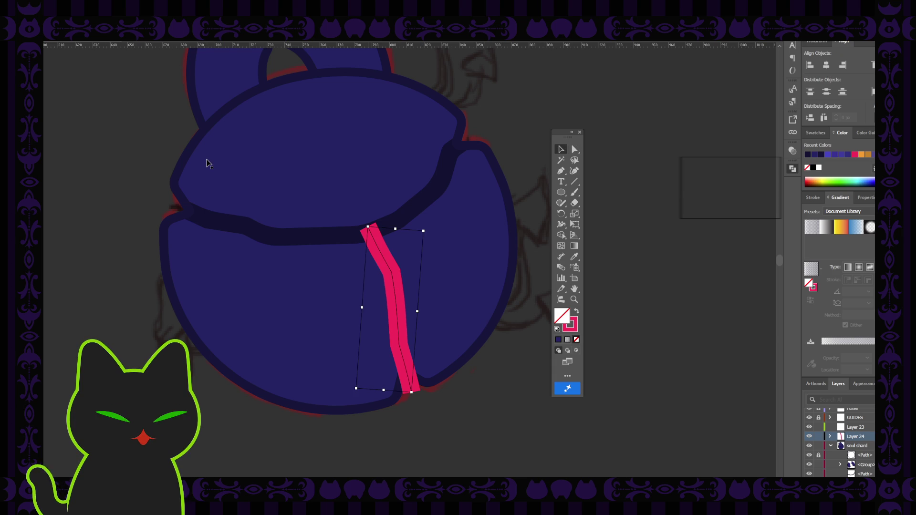
pyautogui.press('i')
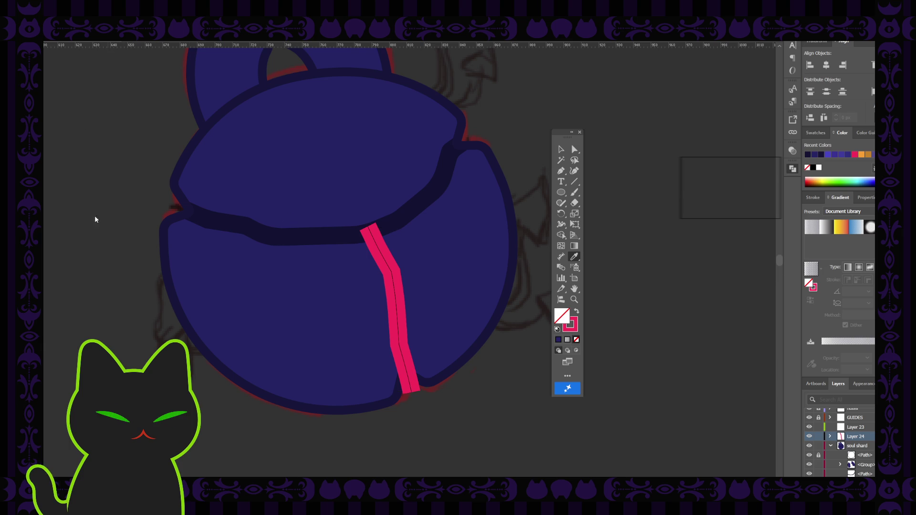
pyautogui.hotkey('ctrl', 'shift', 'o')
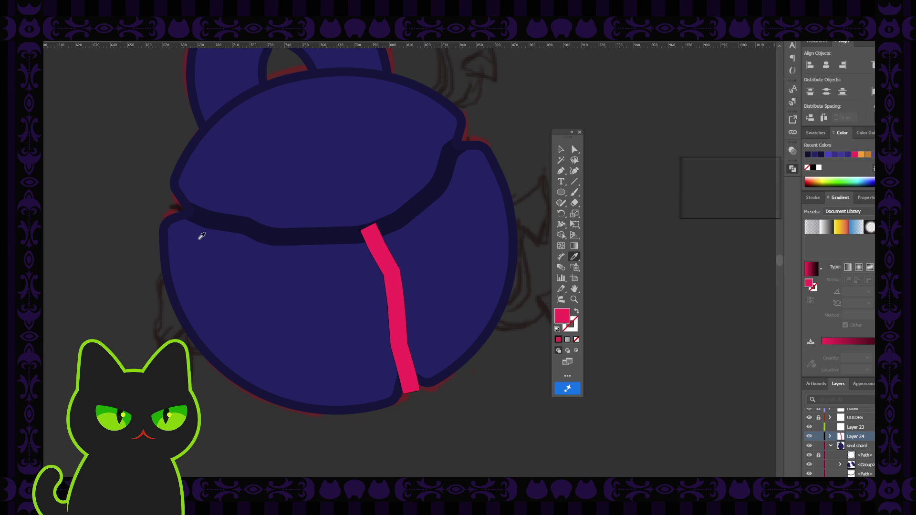
pyautogui.click(560, 150)
pyautogui.click(537, 178)
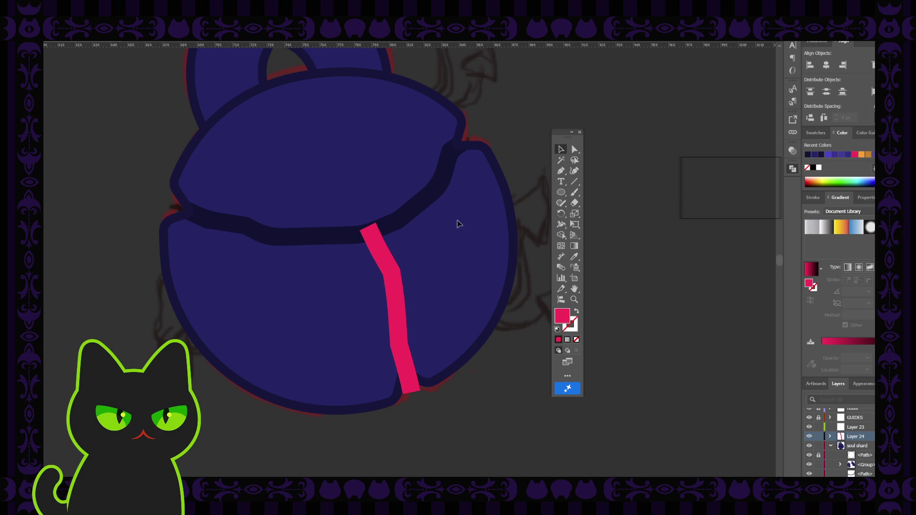
pyautogui.click(390, 265)
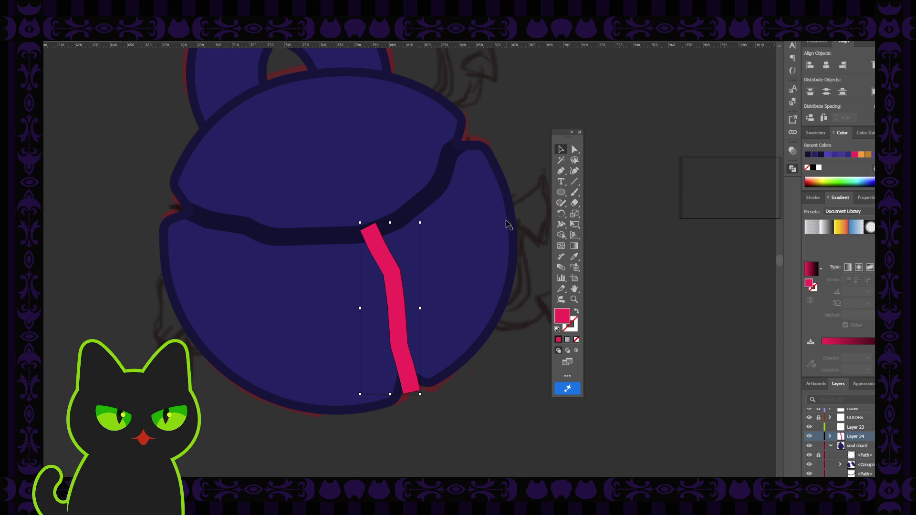
# Sample the dark navy outline colour onto the crack shape with the eyedropper.
pyautogui.press('i')
pyautogui.click(423, 201)
pyautogui.click(563, 148)
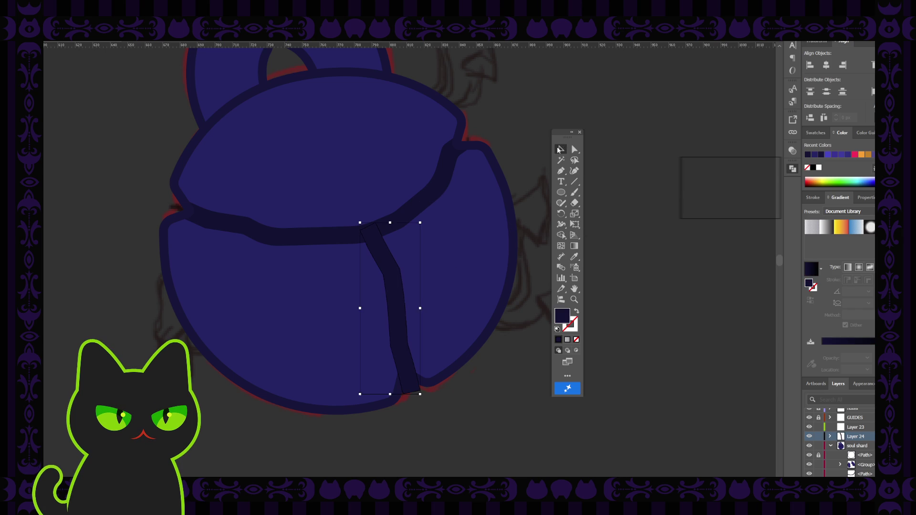
pyautogui.click(526, 157)
pyautogui.click(392, 287)
pyautogui.scroll(-2, 393, 287)
pyautogui.scroll(2, 394, 288)
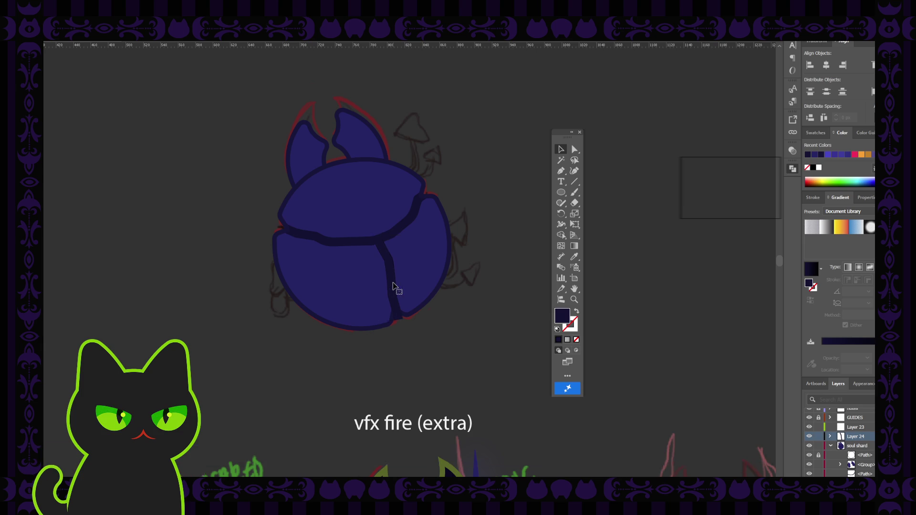
pyautogui.scroll(1, 430, 243)
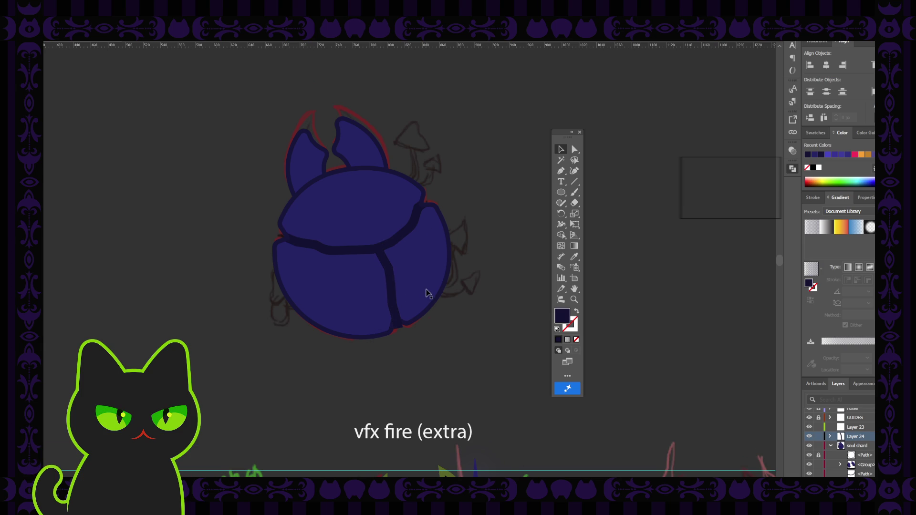
# Preview the navy crack unselected and check it from the whole-artboard view.
pyautogui.click(393, 285)
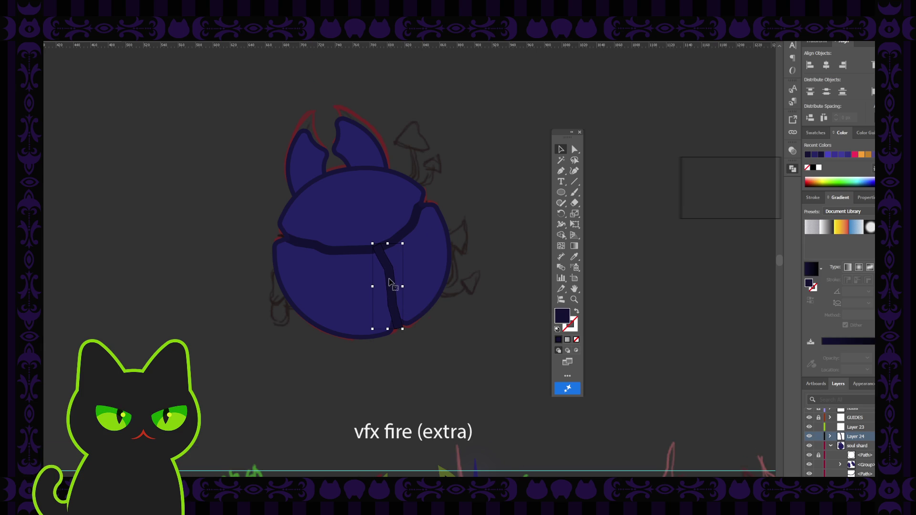
pyautogui.hotkey('ctrl', 'shift', 'a')
pyautogui.click(482, 229)
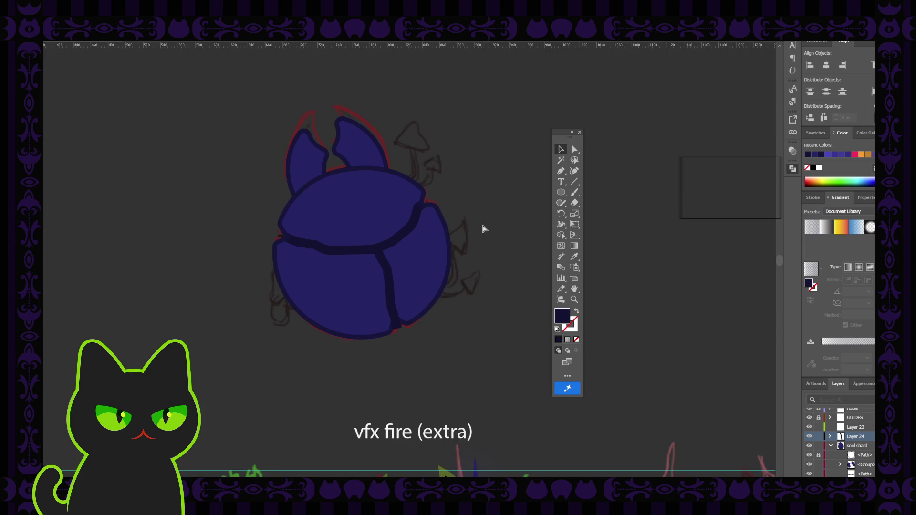
pyautogui.hotkey('ctrl', '-')
pyautogui.hotkey('ctrl', '-')
pyautogui.hotkey('ctrl', '-')
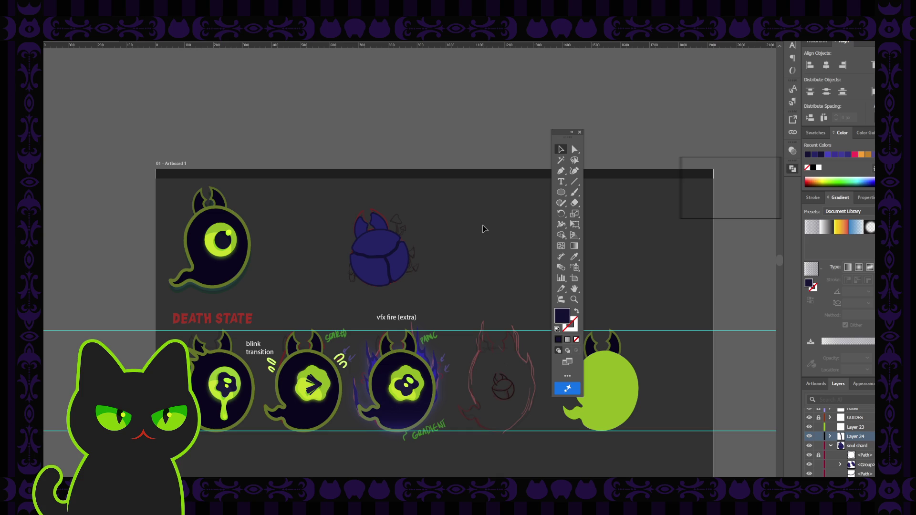
pyautogui.hotkey('ctrl', '+')
pyautogui.hotkey('ctrl', '+')
pyautogui.hotkey('ctrl', '+')
pyautogui.hotkey('ctrl', '+')
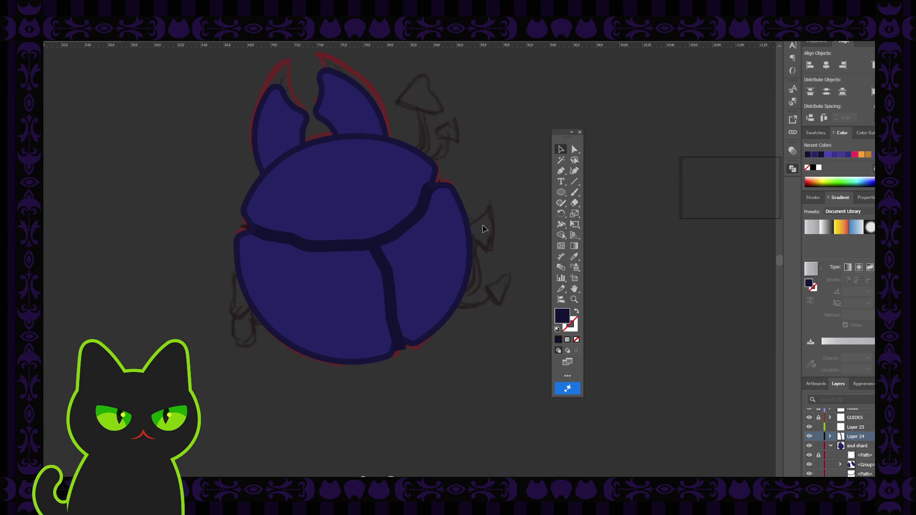
# Select all anchors of the navy crack shape for editing.
pyautogui.click(390, 304)
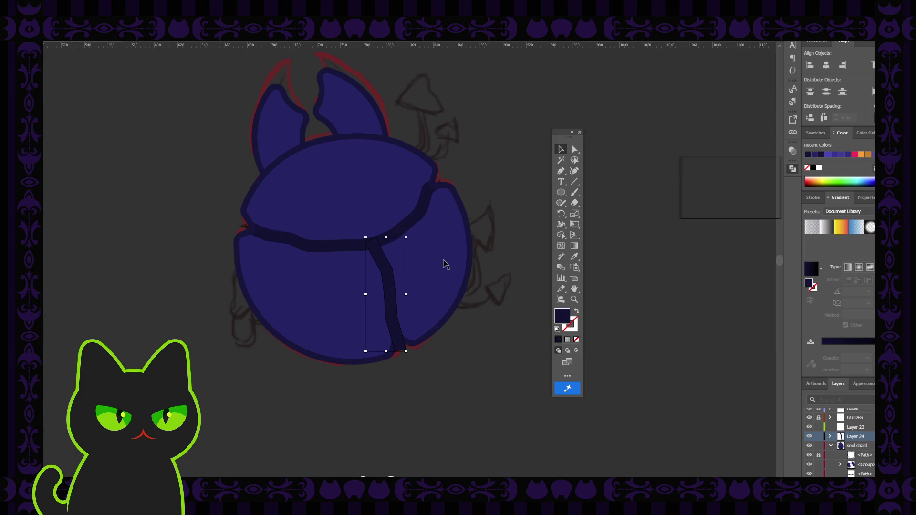
pyautogui.click(561, 170)
pyautogui.click(574, 149)
pyautogui.click(385, 295)
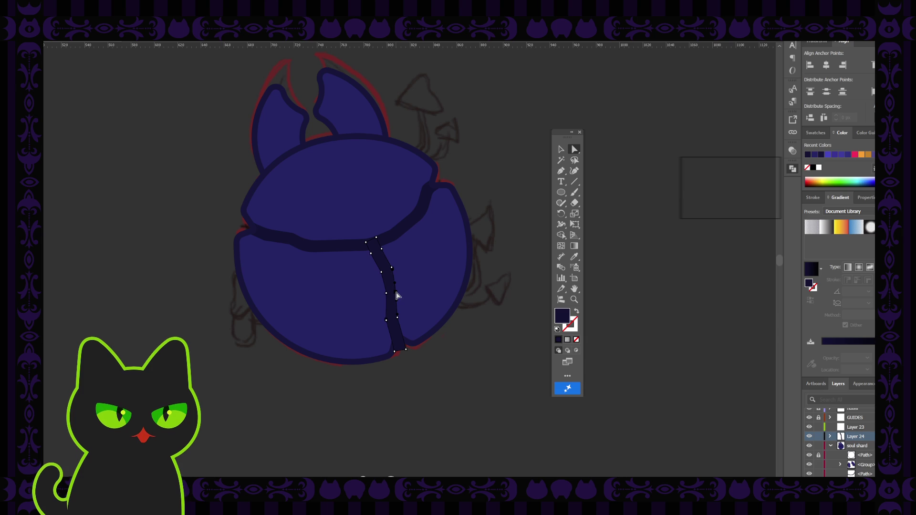
# Adjust the crack's bottom-right and bottom-left corners against the shard's edge.
pyautogui.click(397, 296)
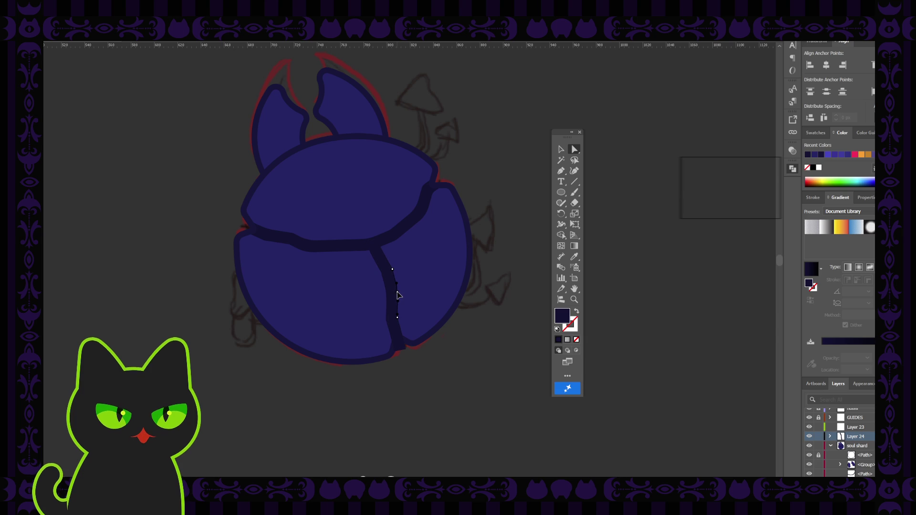
pyautogui.click(465, 343)
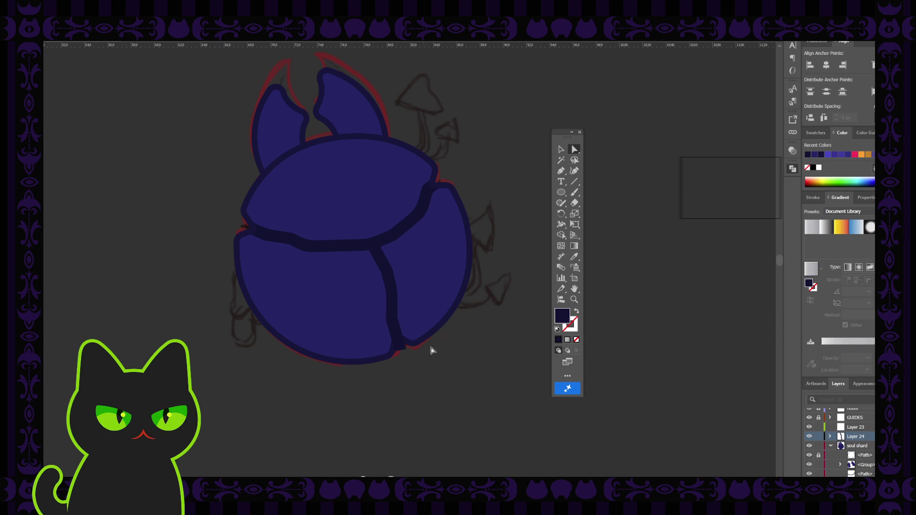
pyautogui.click(391, 301)
pyautogui.scroll(2, 392, 312)
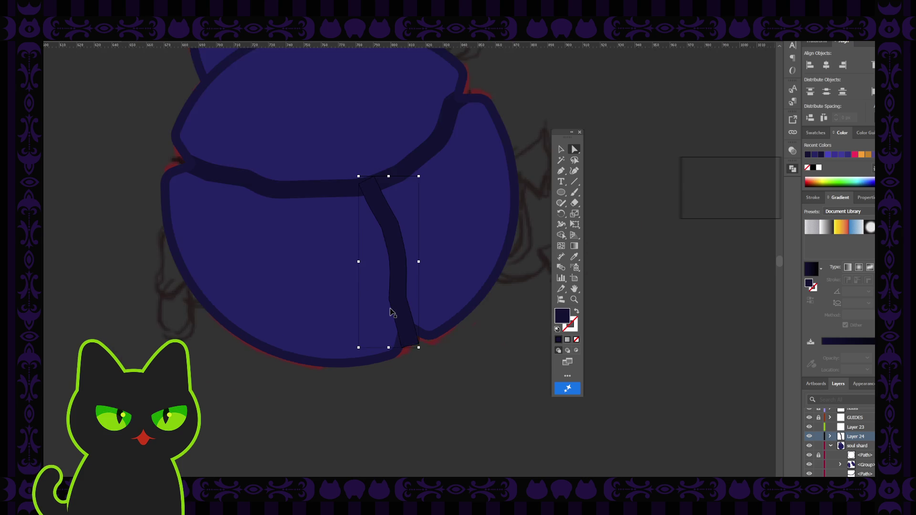
pyautogui.scroll(1, 393, 313)
pyautogui.scroll(2, 391, 311)
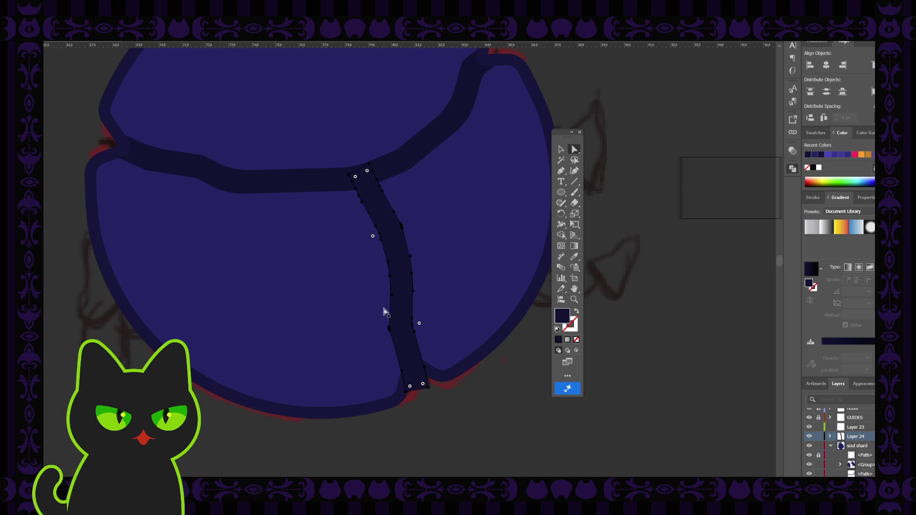
pyautogui.click(429, 392)
pyautogui.moveTo(429, 387); pyautogui.dragTo(427, 384)
pyautogui.click(466, 399)
pyautogui.click(421, 382)
pyautogui.click(405, 398)
pyautogui.moveTo(405, 393); pyautogui.dragTo(409, 391)
# Bow the crack's middle section slightly to the right.
pyautogui.click(473, 365)
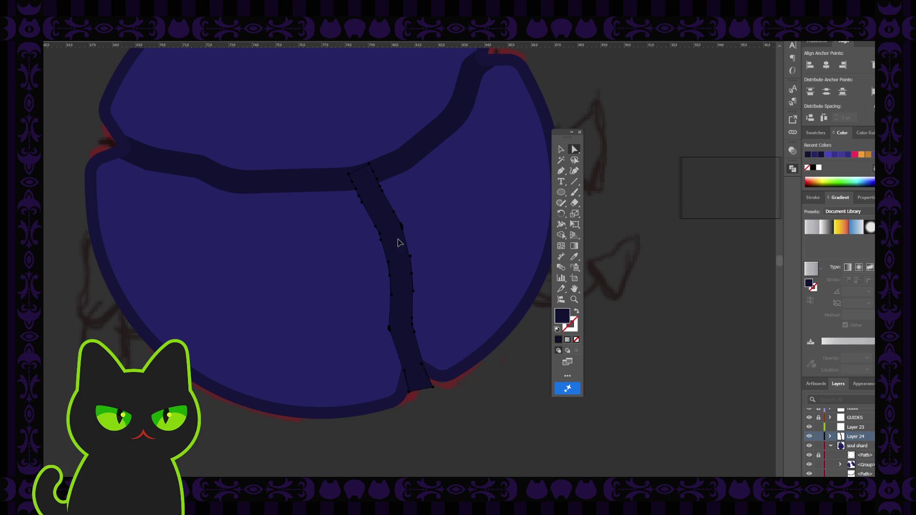
pyautogui.click(398, 258)
pyautogui.click(391, 279)
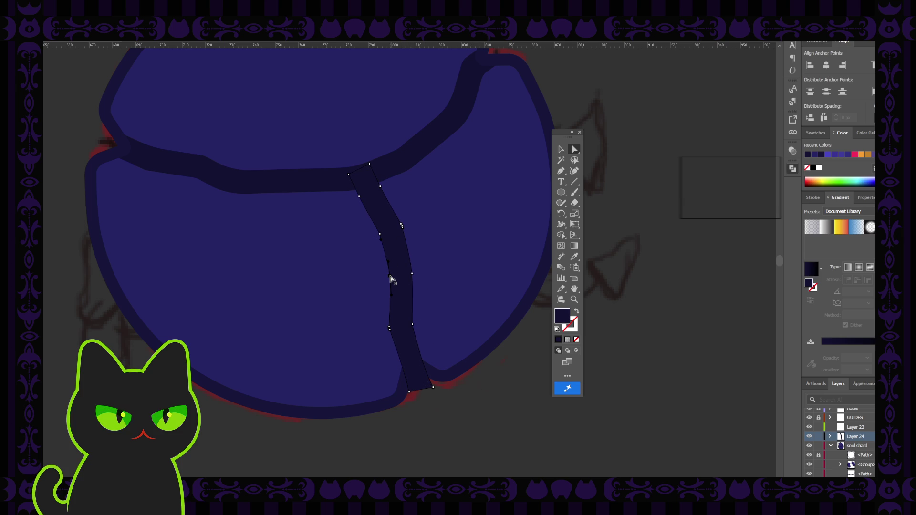
pyautogui.moveTo(392, 279); pyautogui.dragTo(392, 281)
pyautogui.click(562, 149)
pyautogui.click(520, 358)
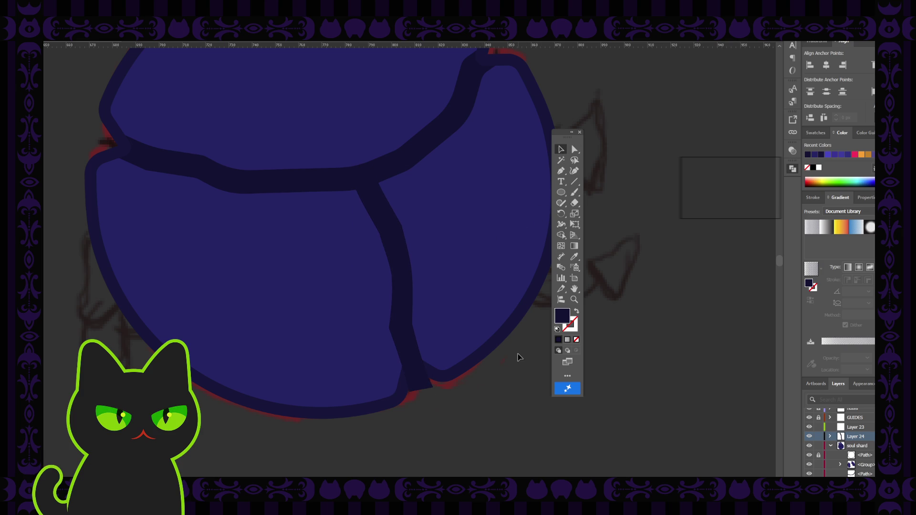
# Review the crack's anchors, deselect and zoom out to the whole artboard.
pyautogui.click(574, 150)
pyautogui.click(403, 328)
pyautogui.click(502, 385)
pyautogui.hotkey('ctrl', '-')
pyautogui.hotkey('ctrl', '-')
pyautogui.hotkey('ctrl', '-')
pyautogui.hotkey('ctrl', '-')
pyautogui.hotkey('ctrl', '-')
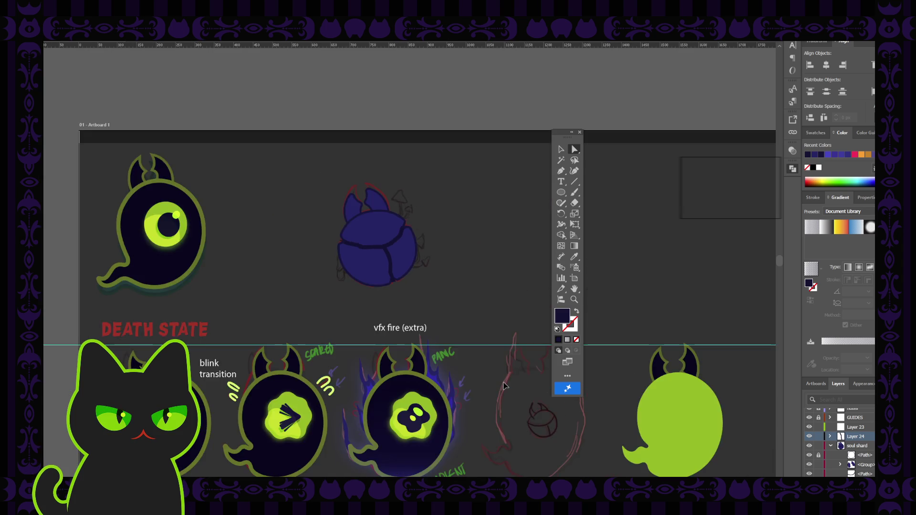
pyautogui.hotkey('ctrl', '-')
# Zoom in, select the crack path and shard body, undoing and redoing to check the fill.
pyautogui.hotkey('ctrl', '+')
pyautogui.hotkey('ctrl', '+')
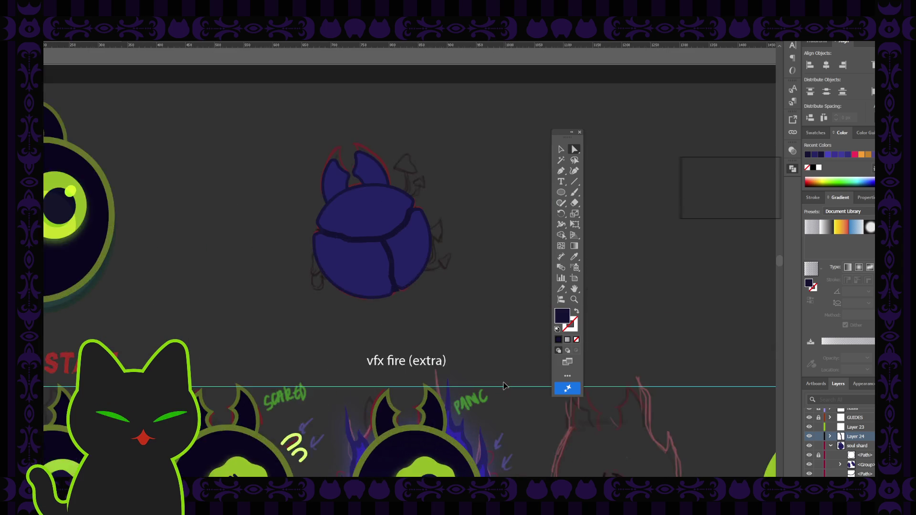
pyautogui.hotkey('ctrl', '+')
pyautogui.click(561, 150)
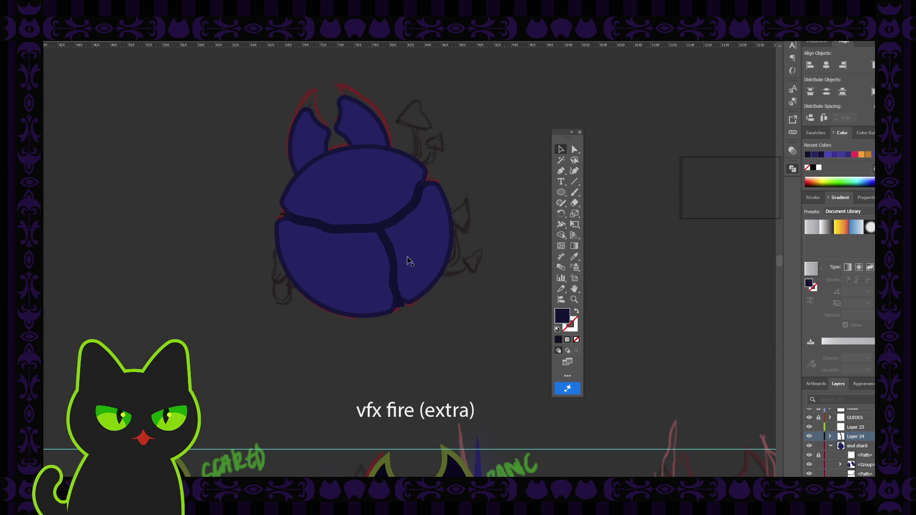
pyautogui.click(392, 270)
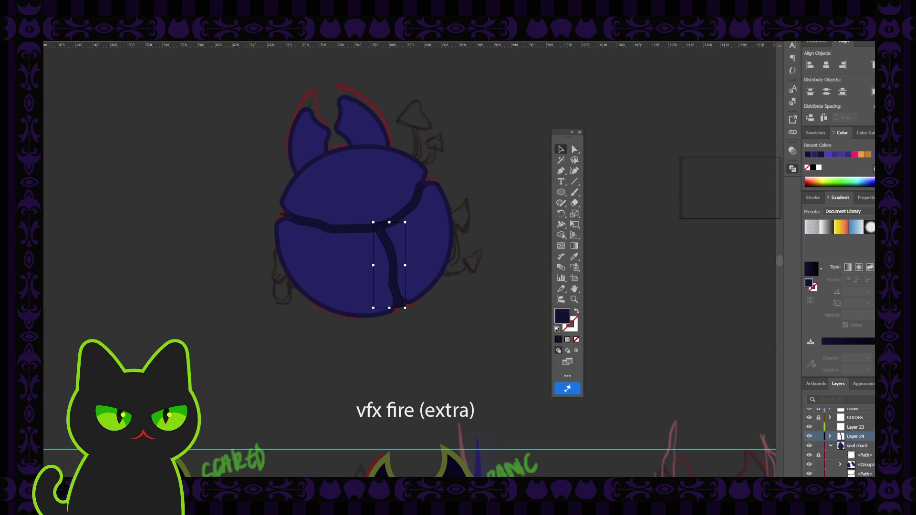
pyautogui.moveTo(215, 176); pyautogui.dragTo(339, 265)
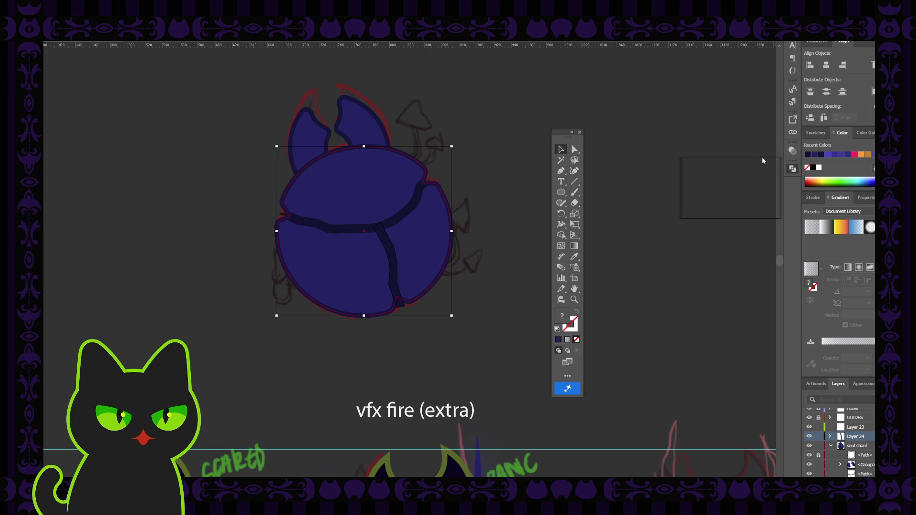
pyautogui.hotkey('ctrl', 'z')
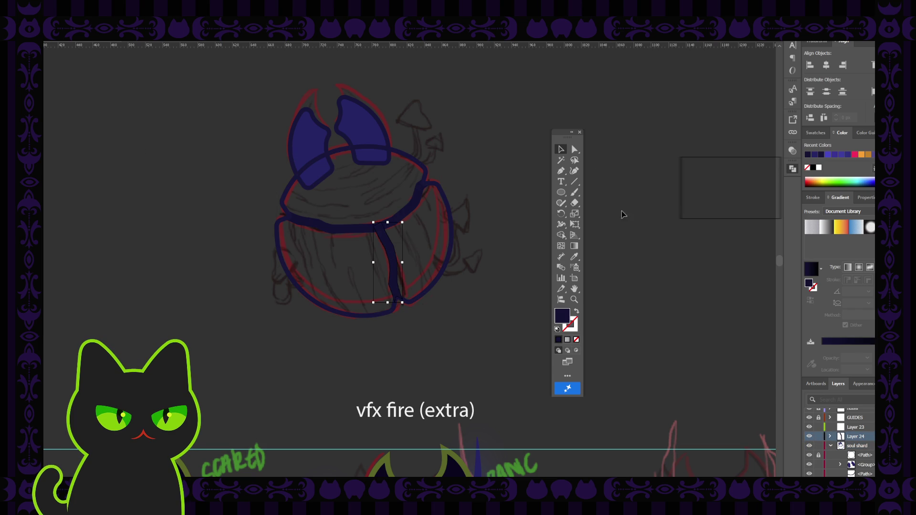
pyautogui.hotkey('ctrl', 'shift', 'z')
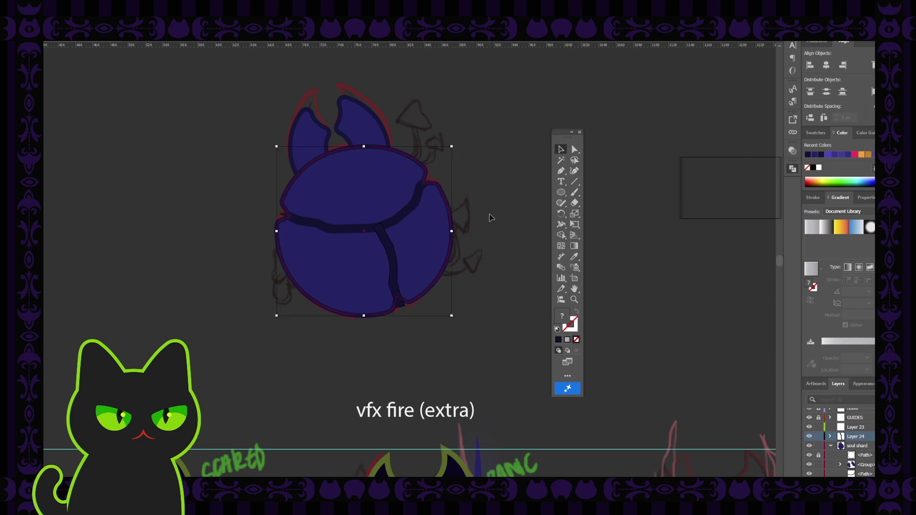
# Drag a stray crack copy off to the left and delete it.
pyautogui.click(386, 264)
pyautogui.moveTo(386, 264)
pyautogui.mouseDown()
pyautogui.moveTo(242, 257)
pyautogui.moveTo(181, 239)
pyautogui.moveTo(379, 265)
pyautogui.mouseUp()
pyautogui.click(257, 329)
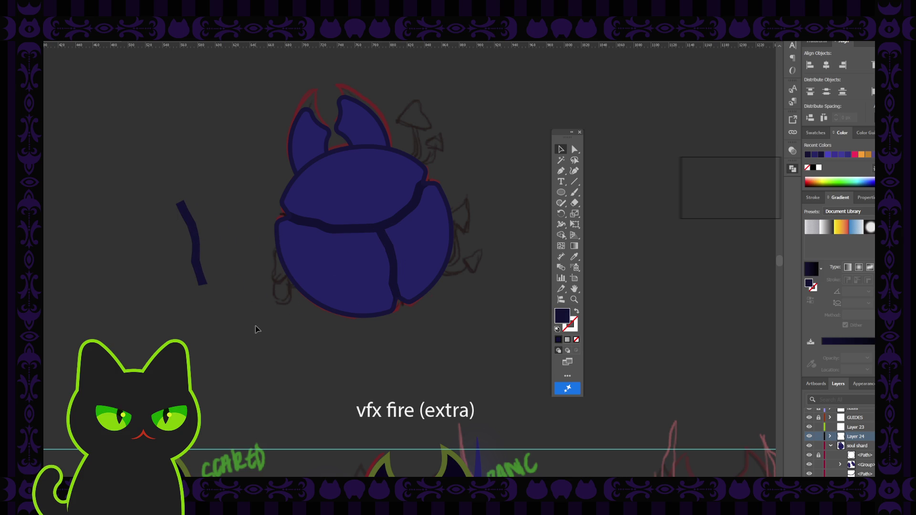
pyautogui.click(395, 266)
pyautogui.click(195, 235)
pyautogui.press('Delete')
# Drag the crack path from Layer 24 into the soul shard layer.
pyautogui.click(387, 246)
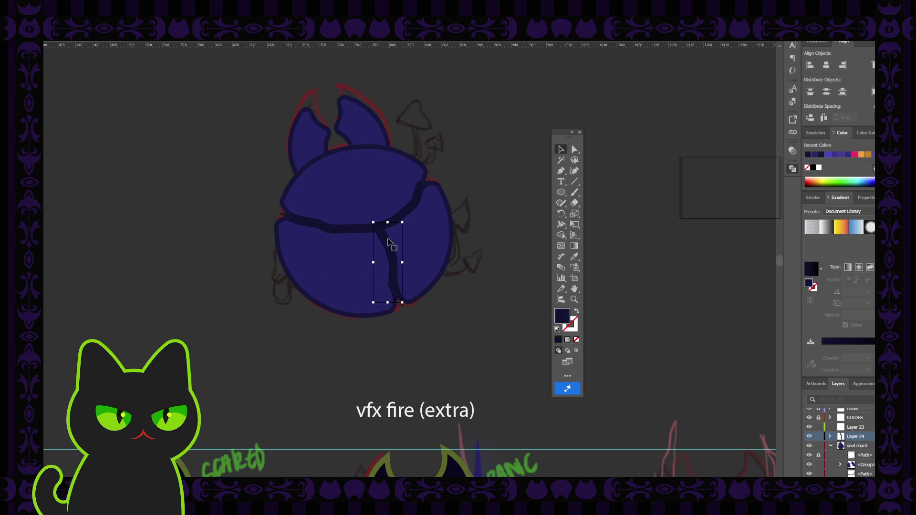
pyautogui.scroll(1, 387, 243)
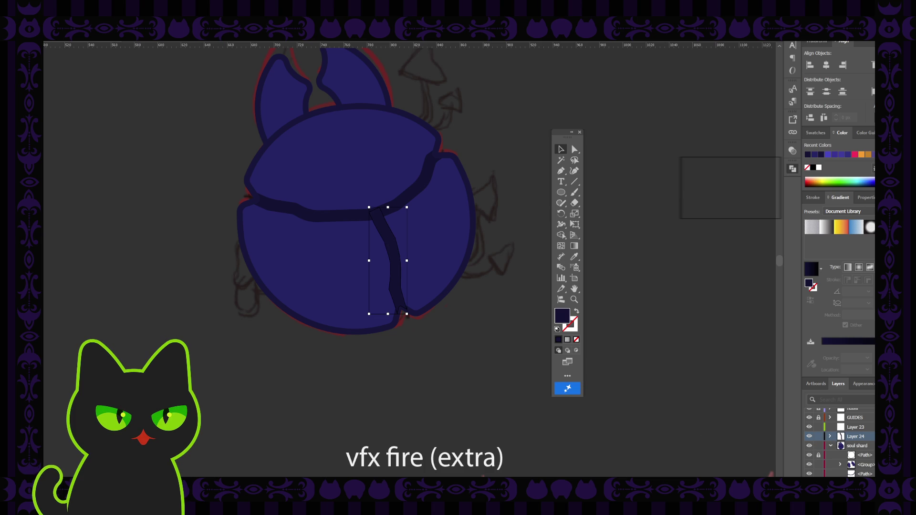
pyautogui.moveTo(870, 436); pyautogui.dragTo(862, 472)
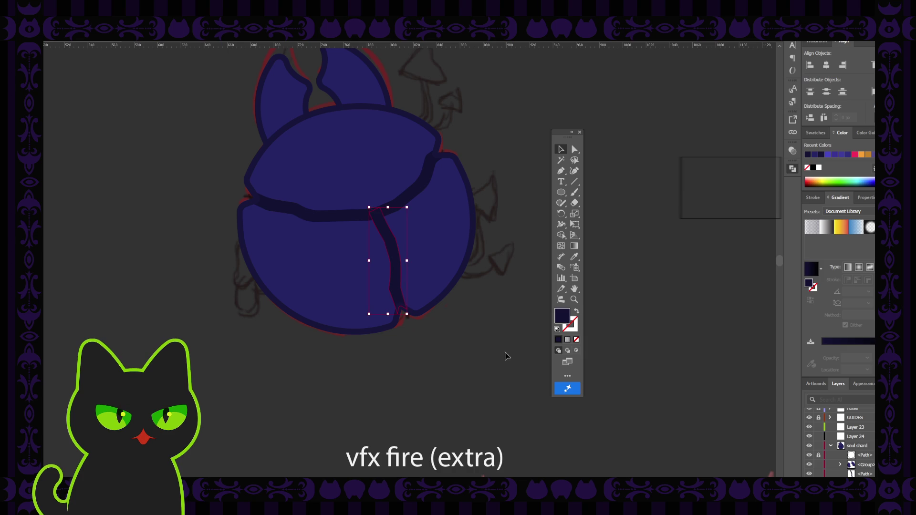
pyautogui.click(421, 364)
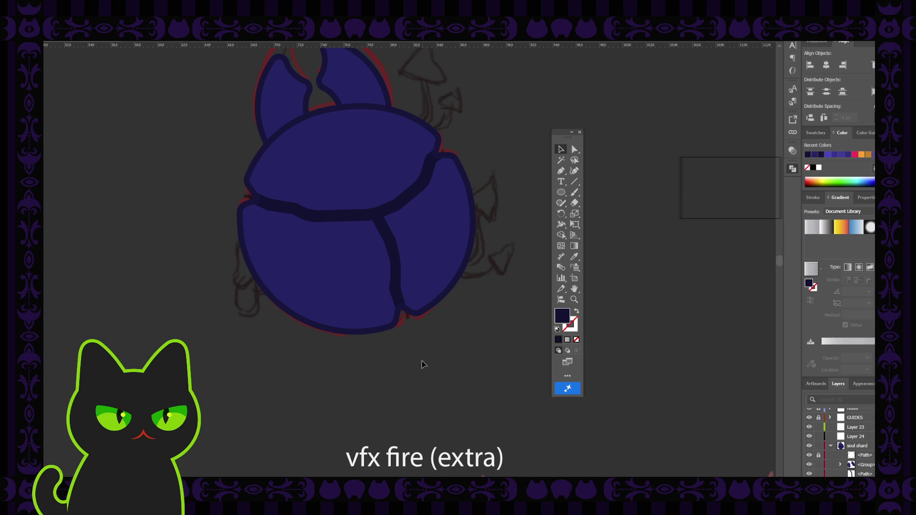
pyautogui.hotkey('ctrl', '-')
pyautogui.hotkey('ctrl', '-')
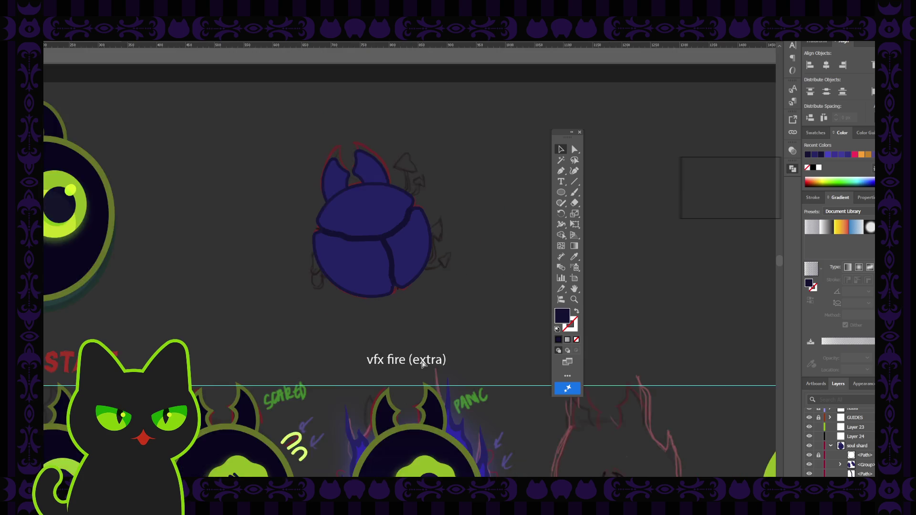
pyautogui.hotkey('ctrl', '-')
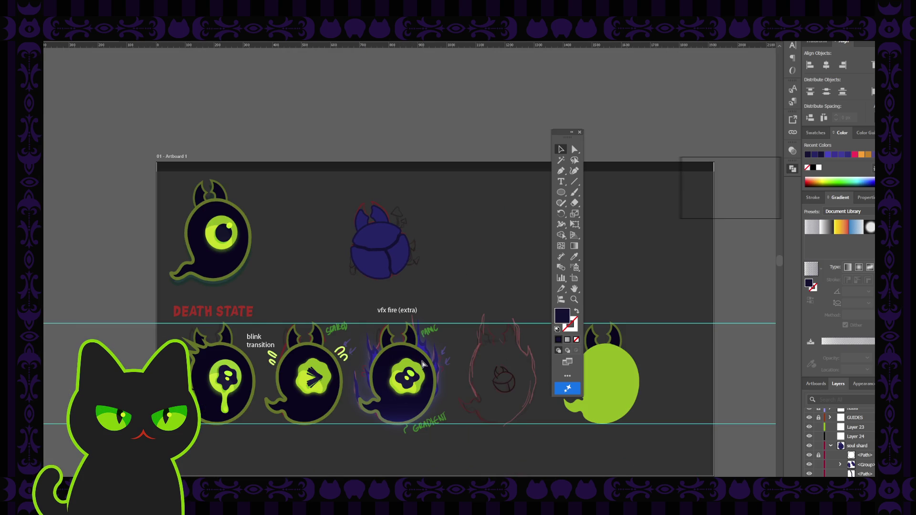
pyautogui.hotkey('ctrl', '-')
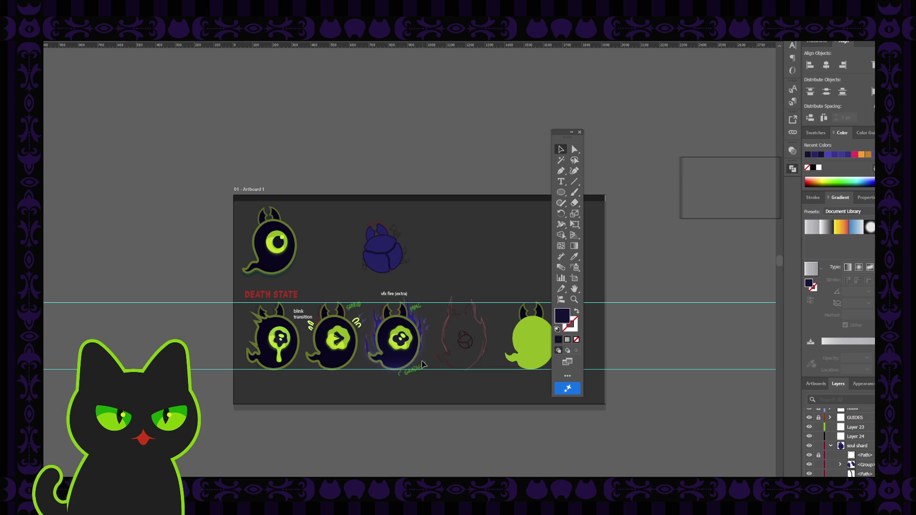
pyautogui.hotkey('ctrl', '+')
pyautogui.hotkey('ctrl', '+')
pyautogui.hotkey('ctrl', '+')
pyautogui.hotkey('ctrl', '+')
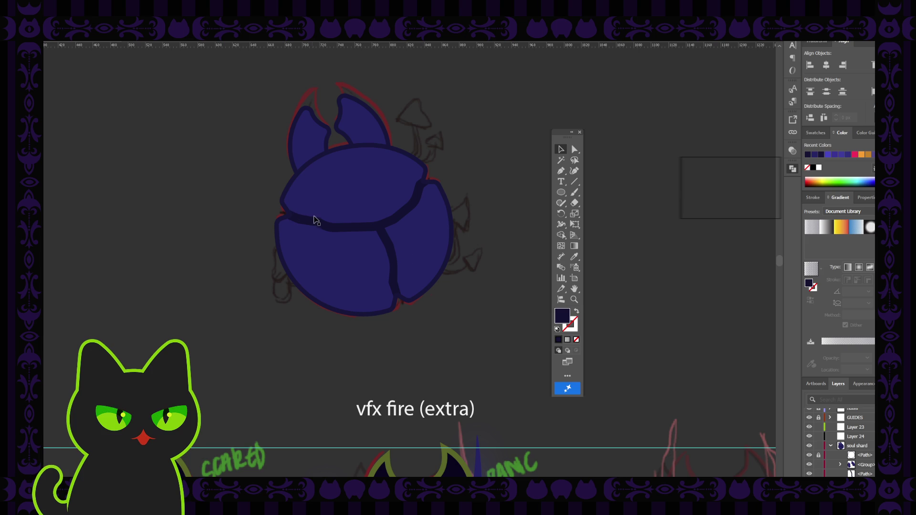
pyautogui.click(377, 229)
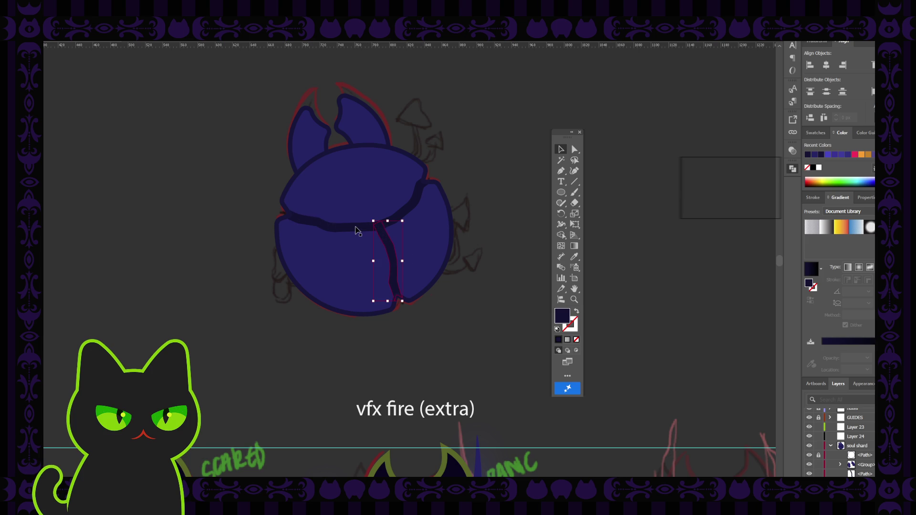
pyautogui.hotkey('ctrl', '+')
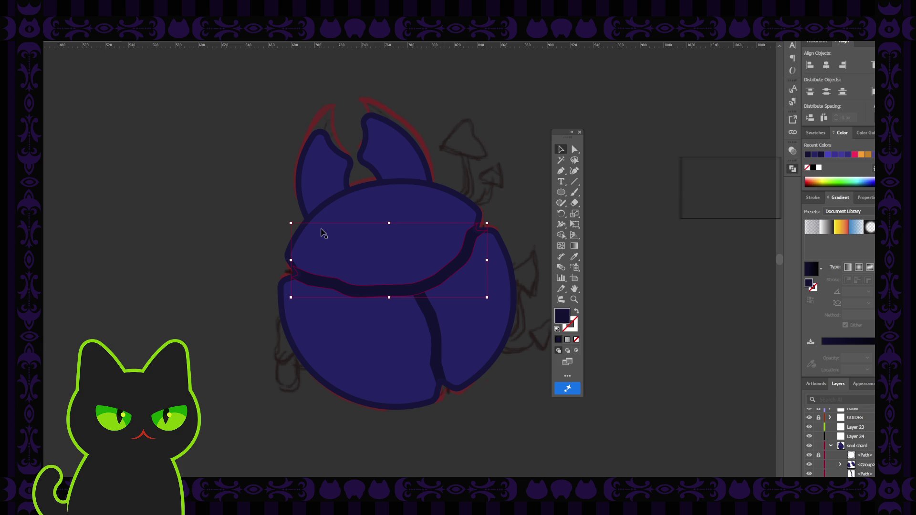
pyautogui.click(249, 206)
pyautogui.click(349, 293)
pyautogui.press('a')
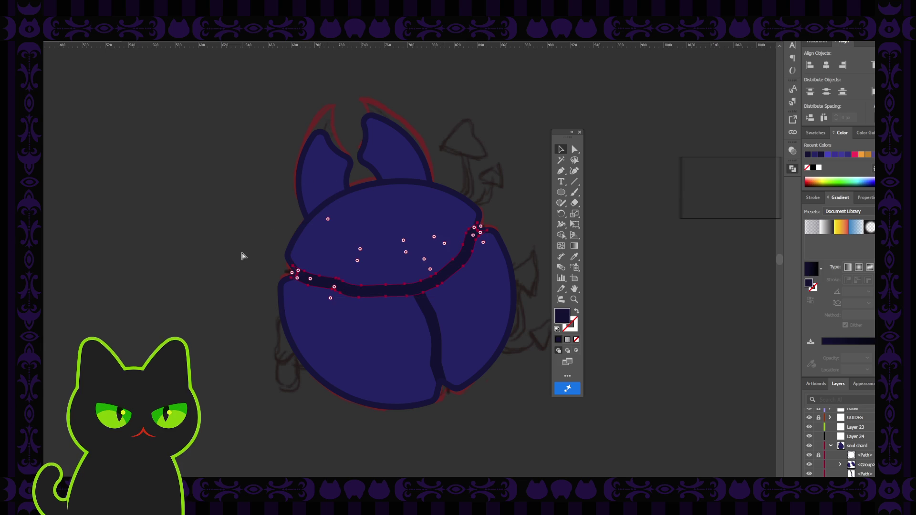
pyautogui.press('v')
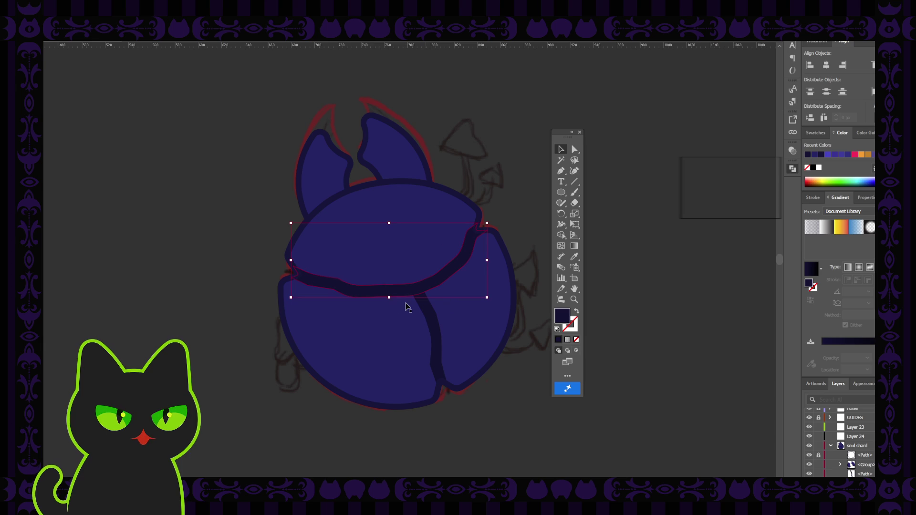
# Give the highlight path a light blue-violet stroke from Recent Colors.
pyautogui.click(576, 313)
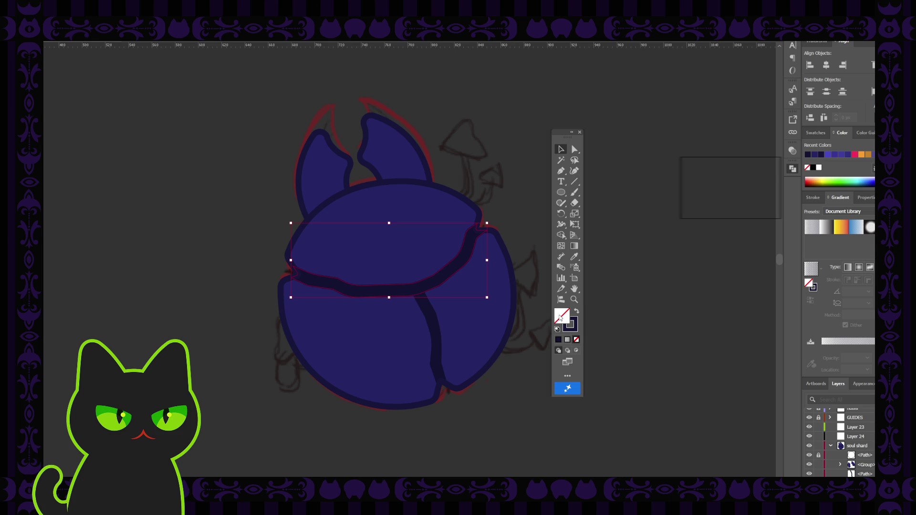
pyautogui.click(570, 327)
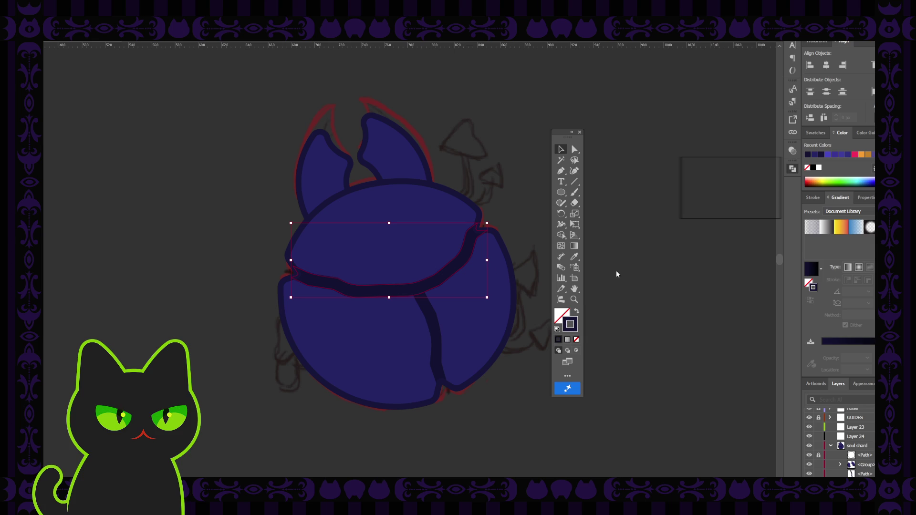
pyautogui.click(768, 175)
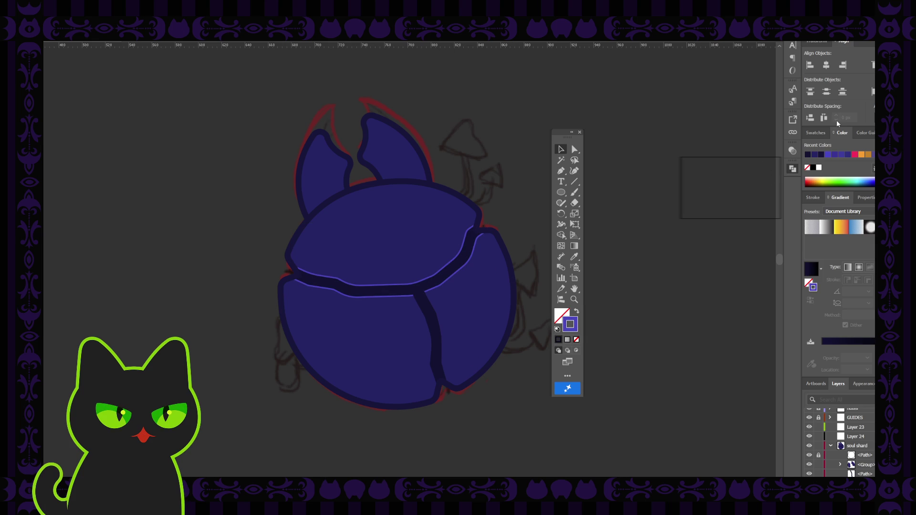
pyautogui.click(834, 154)
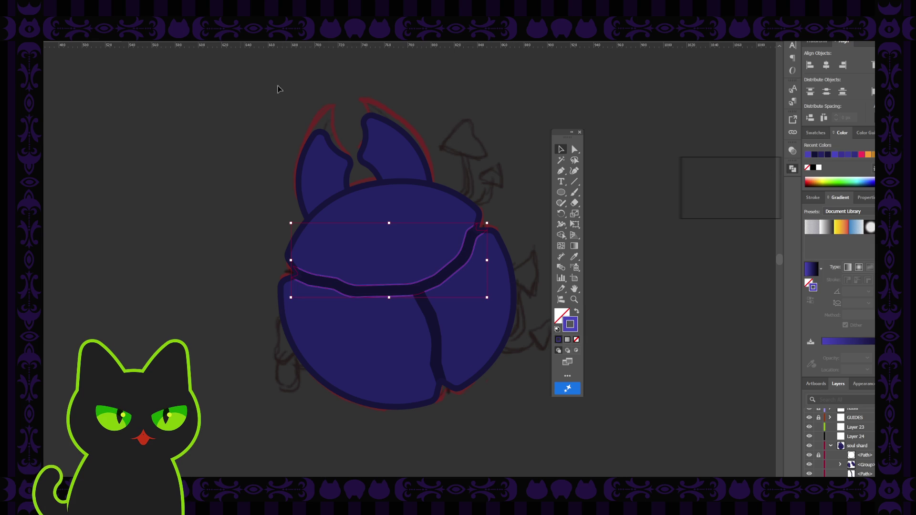
pyautogui.click(151, 86)
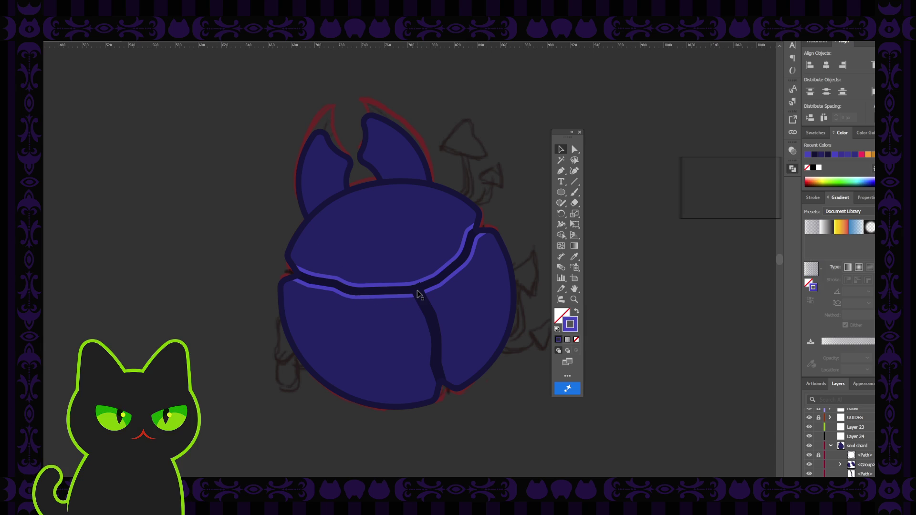
# Review the highlight stroke beside the vertical crack, deselecting to preview it.
pyautogui.click(393, 298)
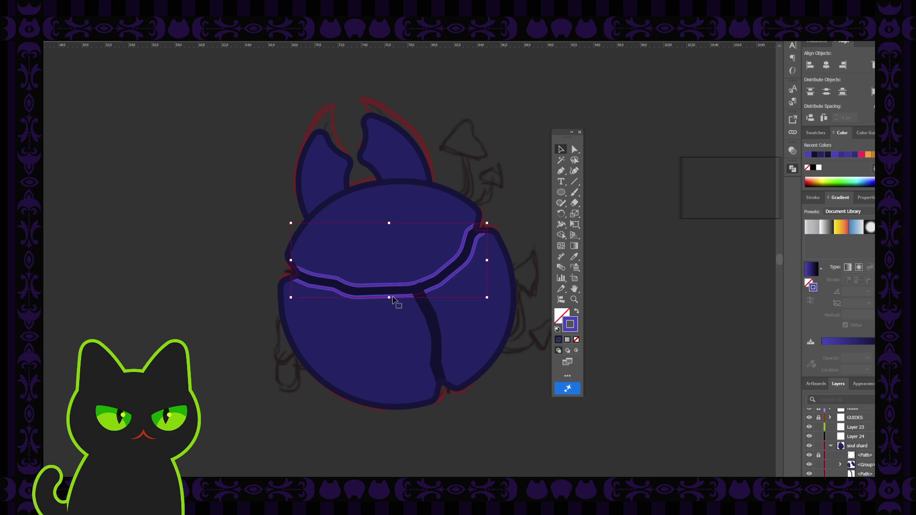
pyautogui.click(428, 311)
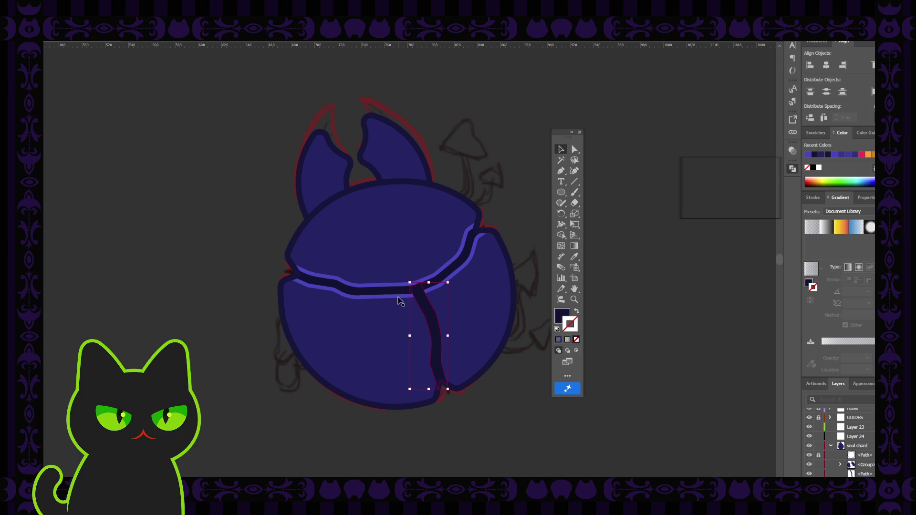
pyautogui.click(399, 295)
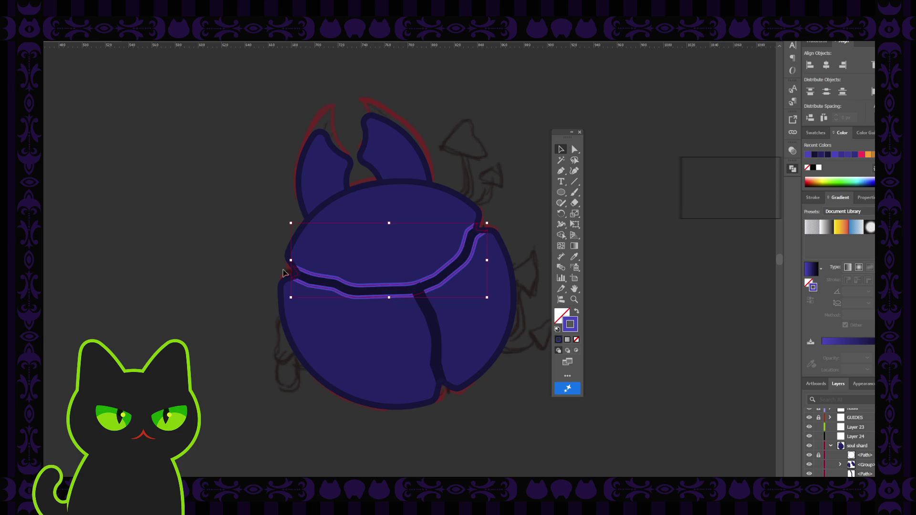
pyautogui.click(215, 248)
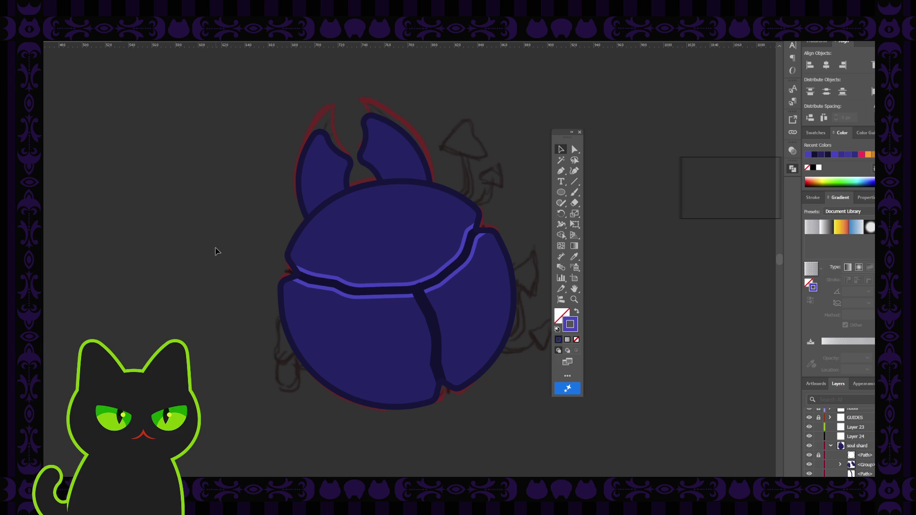
pyautogui.click(399, 301)
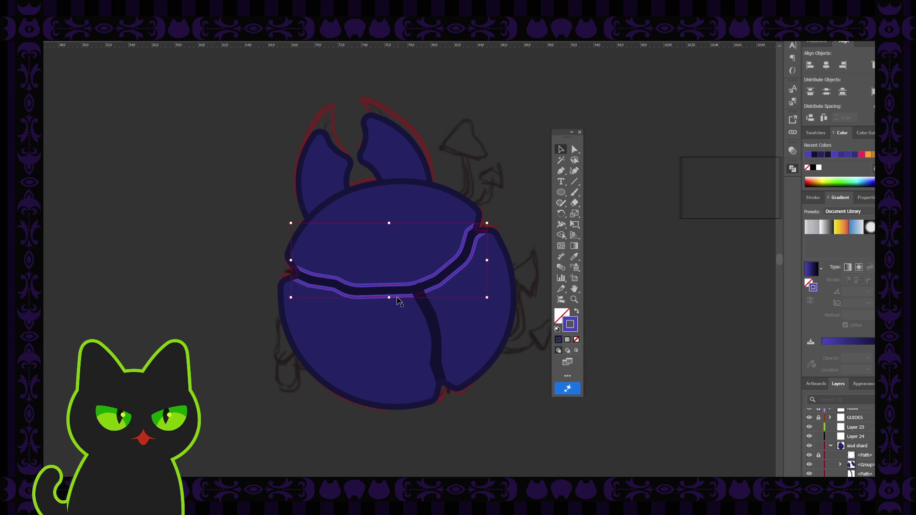
# Isolate and inspect the body and purple highlight paths, then return to the full artwork.
pyautogui.doubleClick(400, 301)
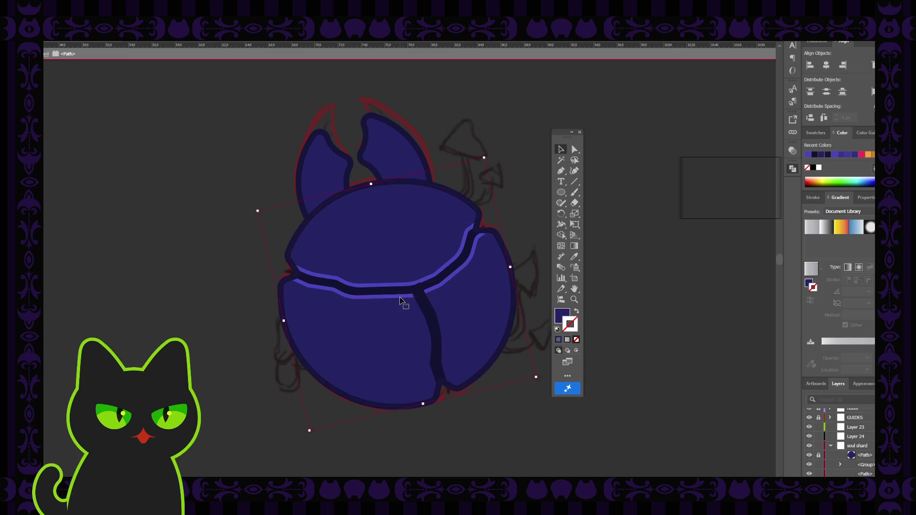
pyautogui.doubleClick(239, 243)
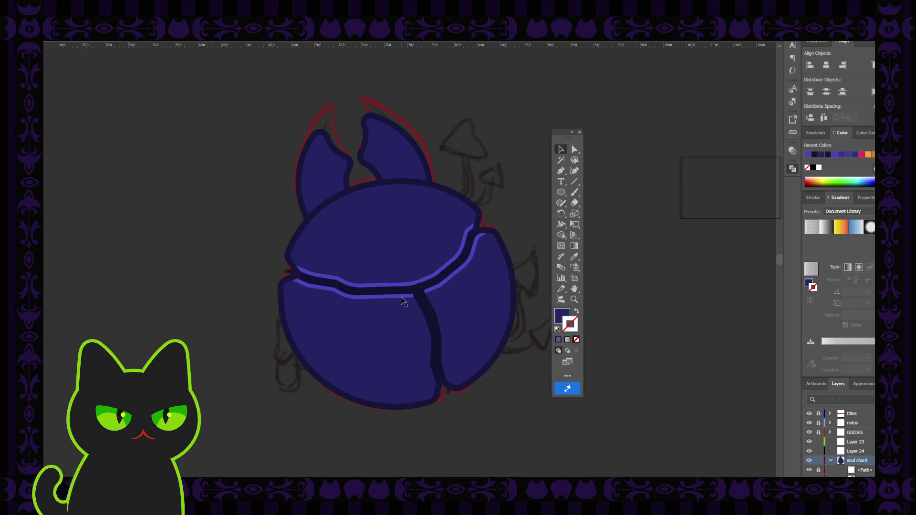
pyautogui.click(403, 301)
pyautogui.doubleClick(405, 300)
pyautogui.click(248, 261)
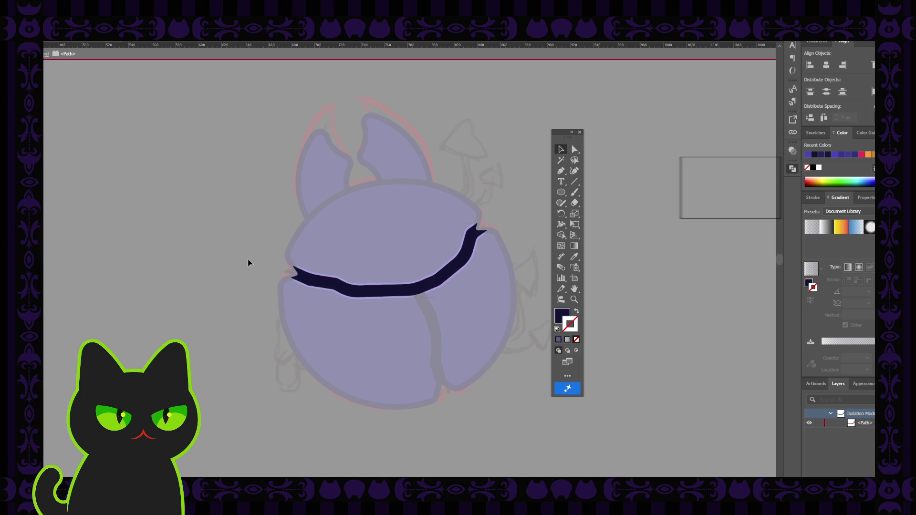
pyautogui.press('Escape')
pyautogui.click(378, 299)
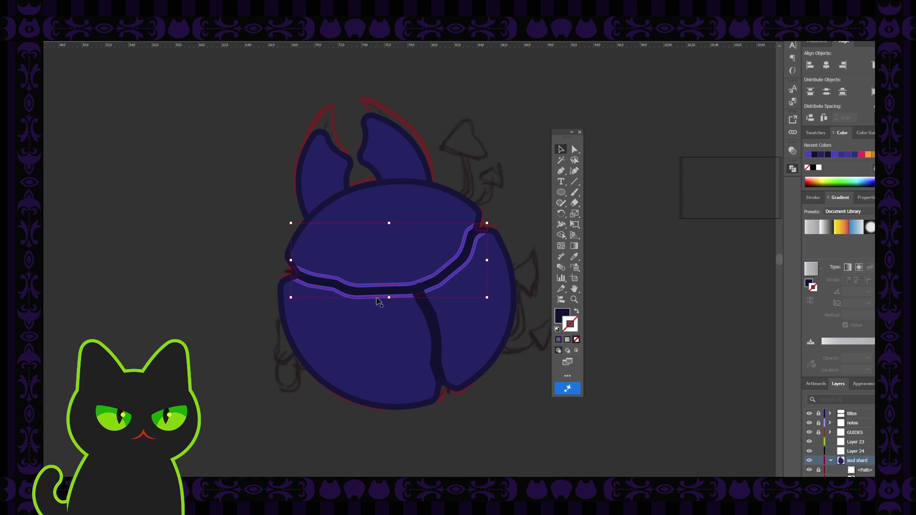
pyautogui.scroll(-2, 843, 470)
# Lock a soul-shard path in the Layers panel and reselect the crack highlight path.
pyautogui.click(818, 460)
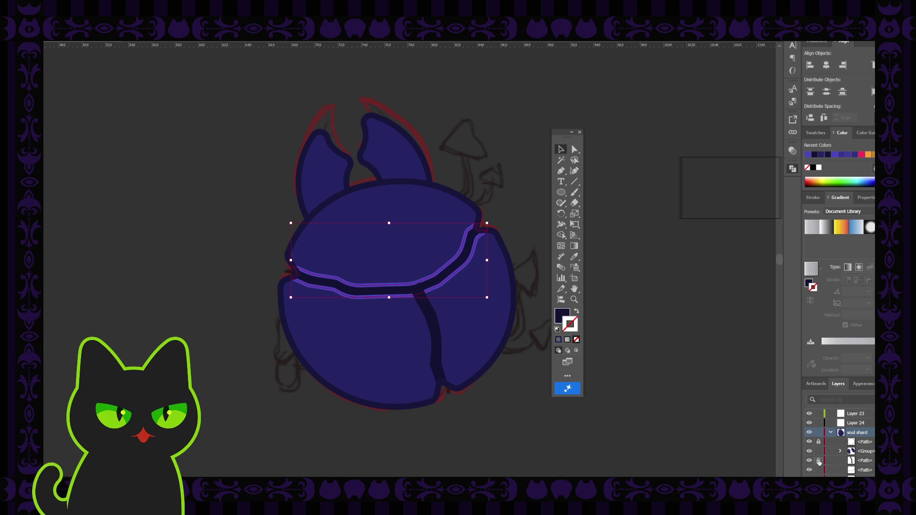
pyautogui.click(729, 440)
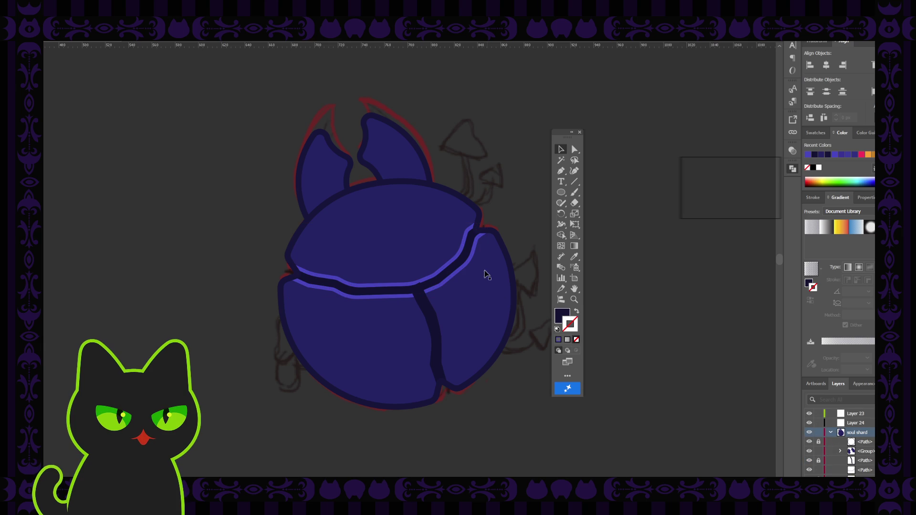
pyautogui.click(462, 272)
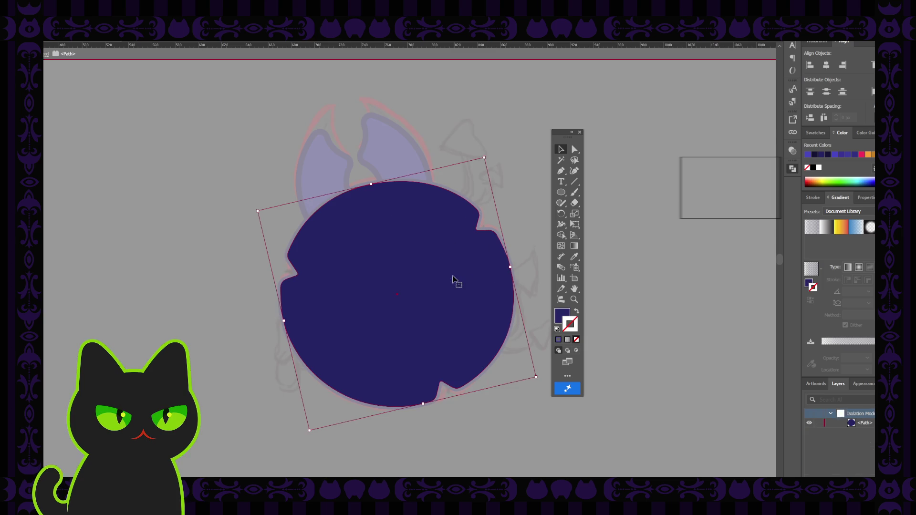
pyautogui.doubleClick(450, 280)
pyautogui.doubleClick(521, 209)
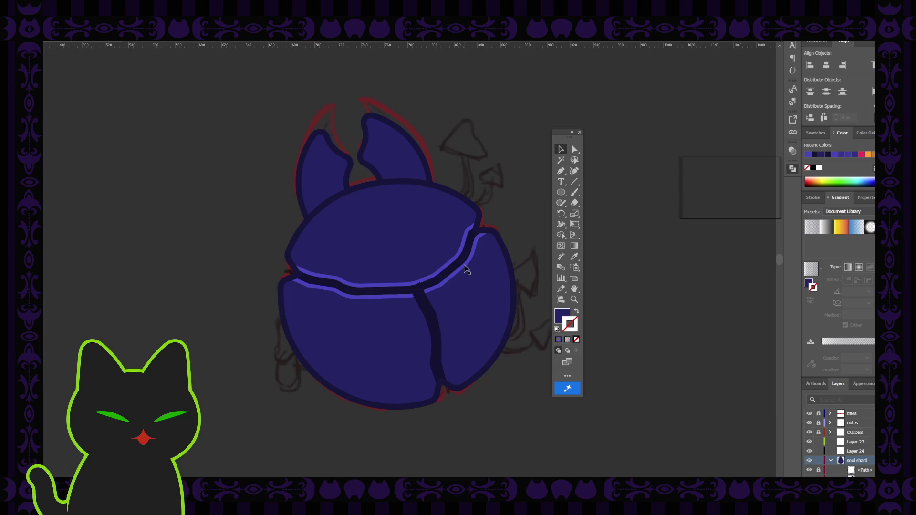
pyautogui.click(461, 270)
# Isolate the crack highlight and delete its lower segment with Direct Selection.
pyautogui.doubleClick(465, 270)
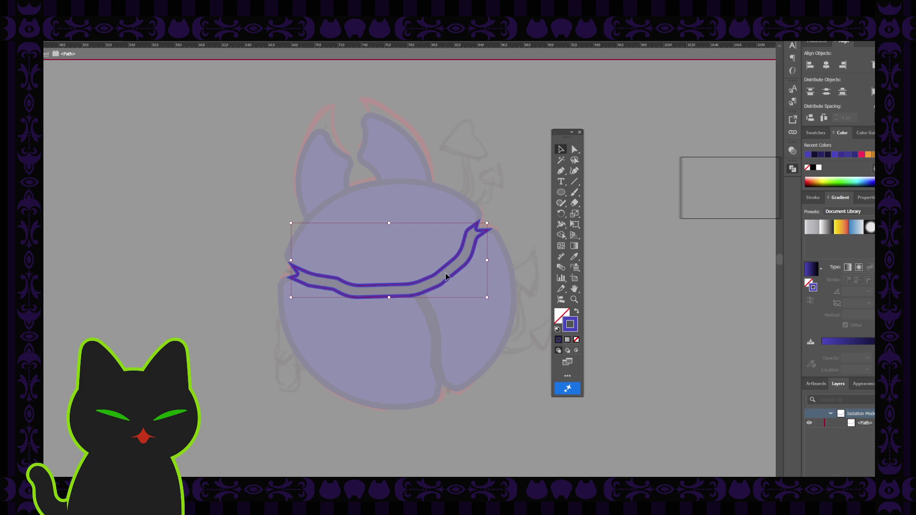
pyautogui.press('a')
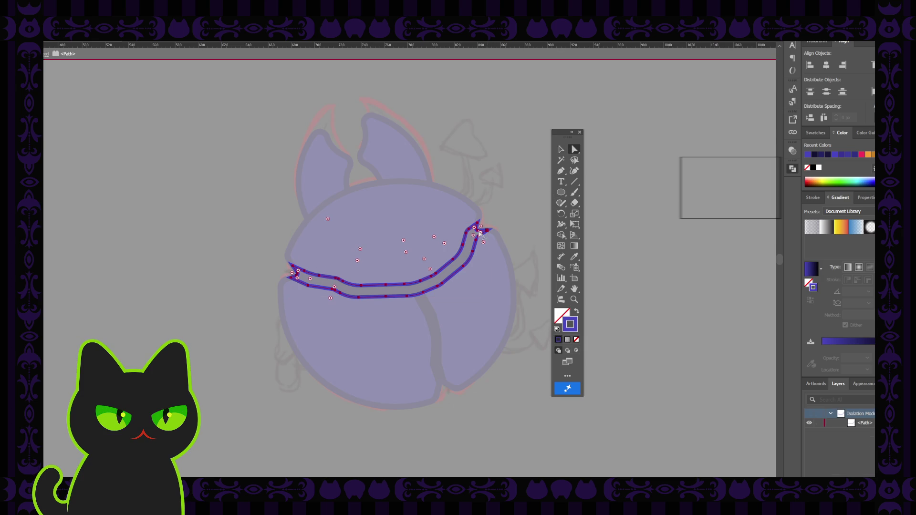
pyautogui.click(365, 296)
pyautogui.hotkey('ctrl', 'a')
pyautogui.press('Delete')
pyautogui.click(280, 278)
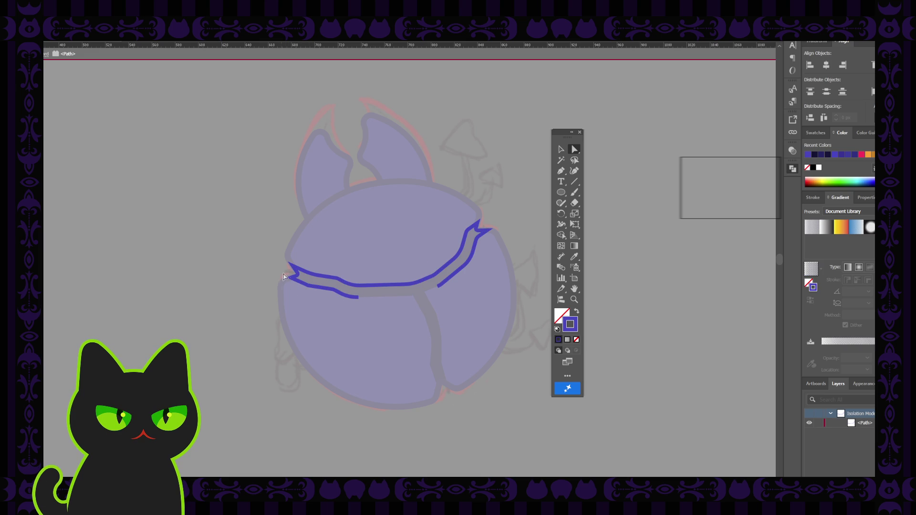
pyautogui.click(299, 294)
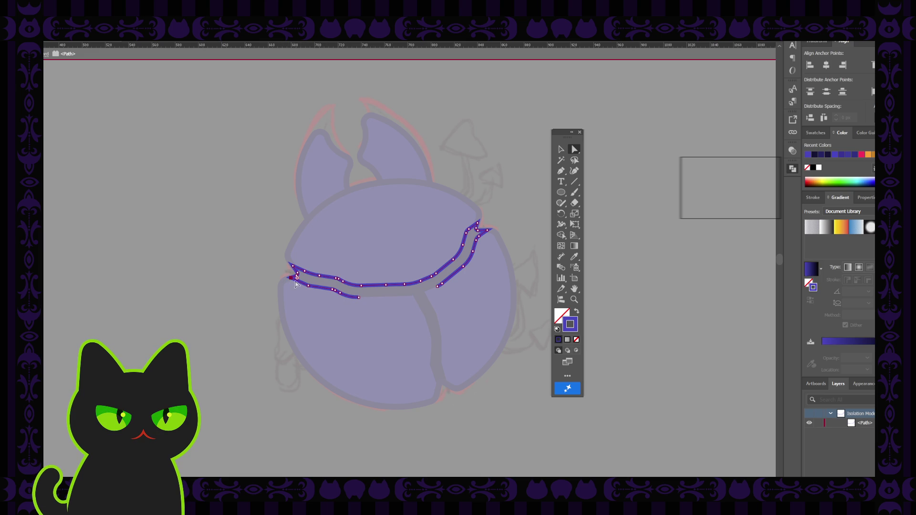
pyautogui.click(306, 287)
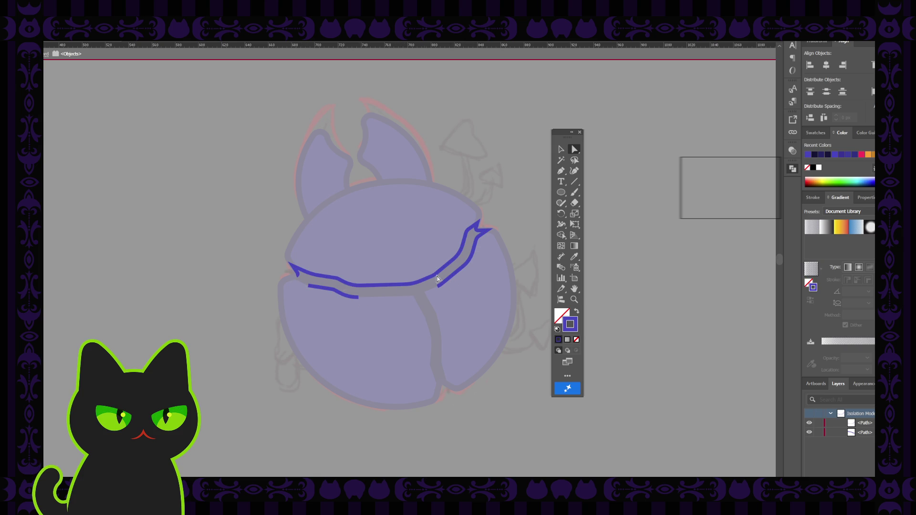
# Split the upper highlight near its right end, then return to the full artwork.
pyautogui.click(488, 233)
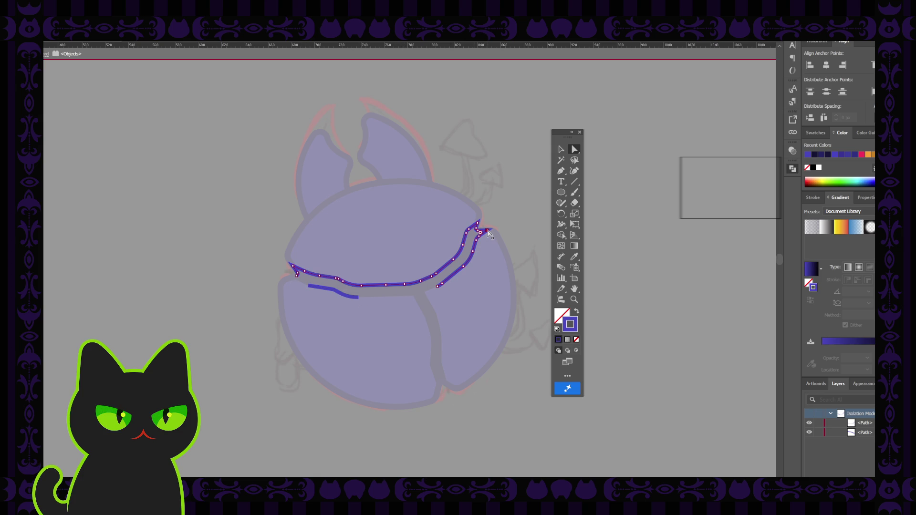
pyautogui.click(478, 234)
pyautogui.click(491, 227)
pyautogui.click(480, 230)
pyautogui.click(483, 241)
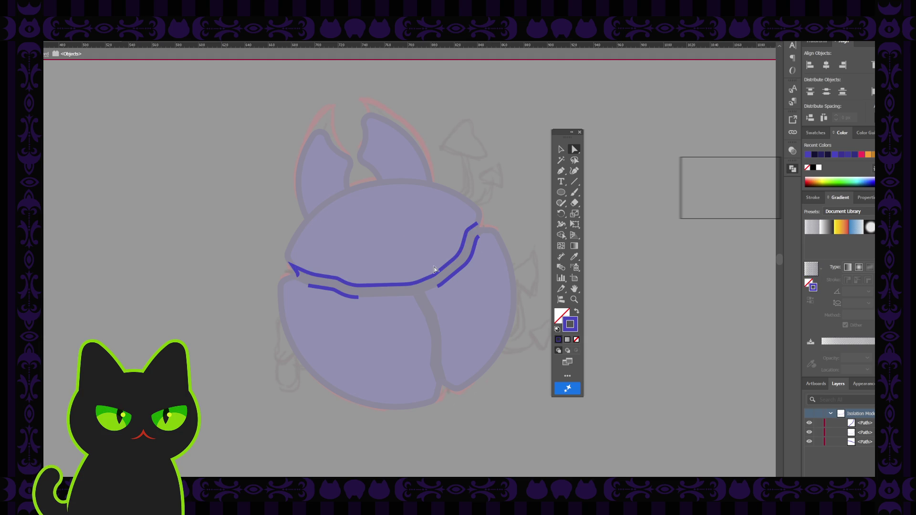
pyautogui.click(297, 275)
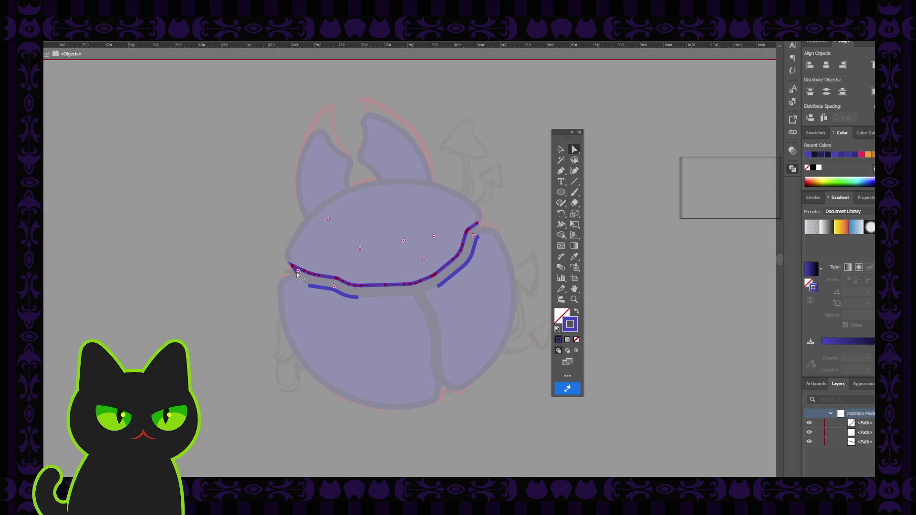
pyautogui.click(270, 273)
pyautogui.click(298, 275)
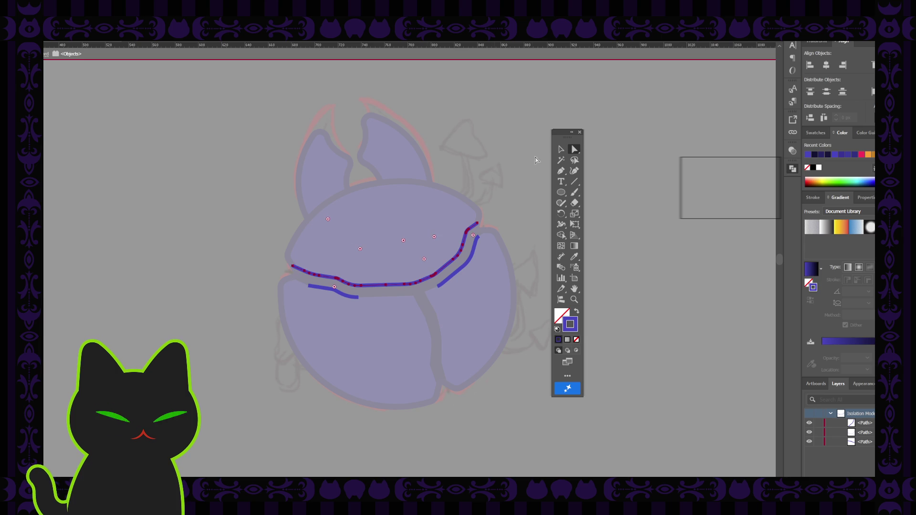
pyautogui.press('v')
pyautogui.doubleClick(510, 152)
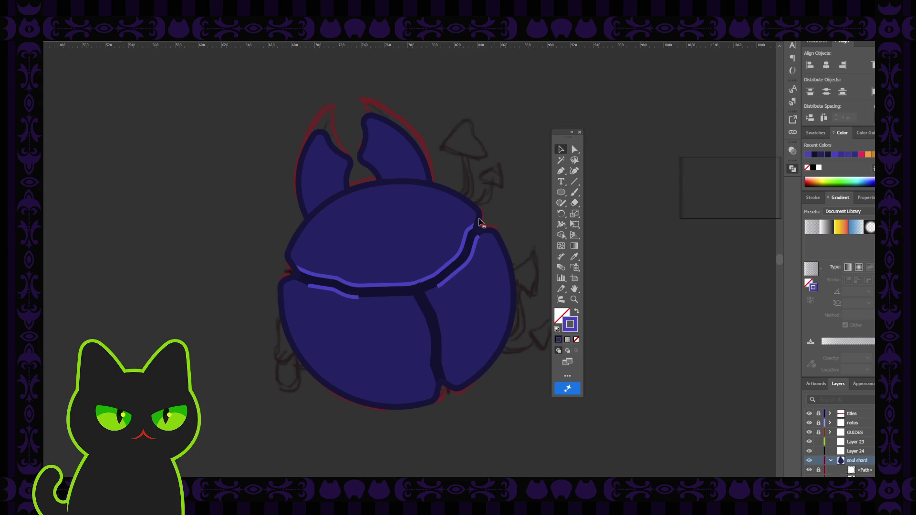
# Review the crack highlight strokes, selecting and deselecting them on the canvas.
pyautogui.click(438, 278)
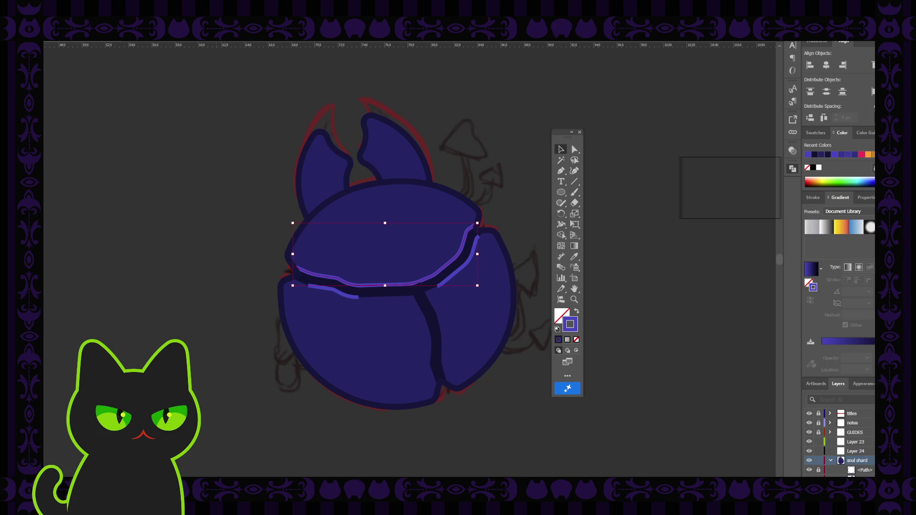
pyautogui.click(173, 96)
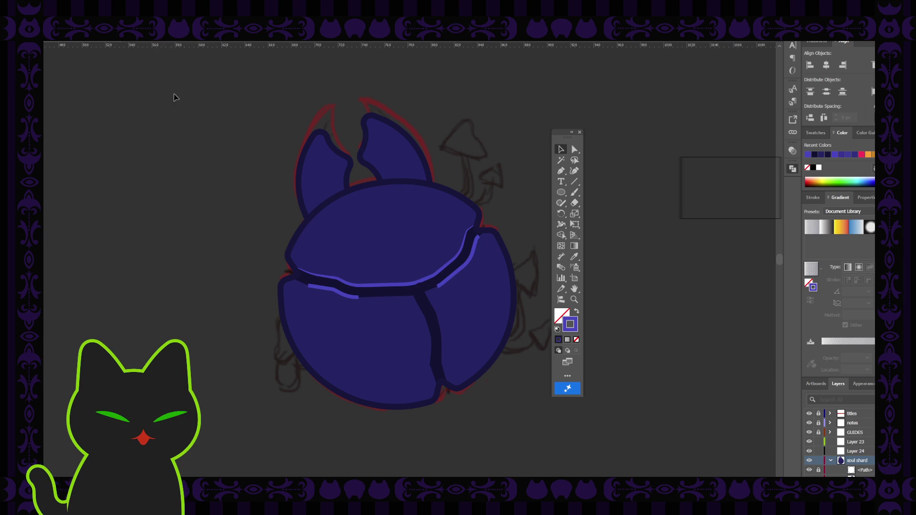
pyautogui.click(424, 289)
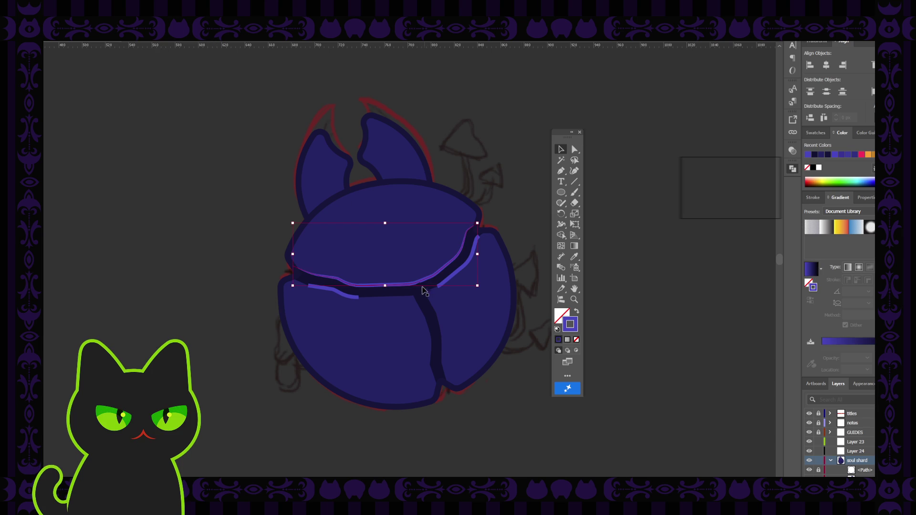
pyautogui.hotkey('shift', 'x')
pyautogui.click(219, 236)
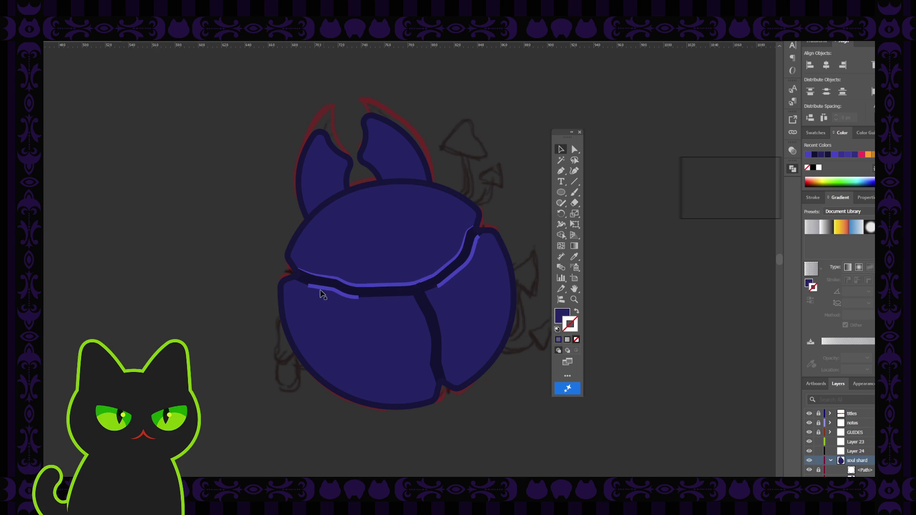
pyautogui.click(358, 296)
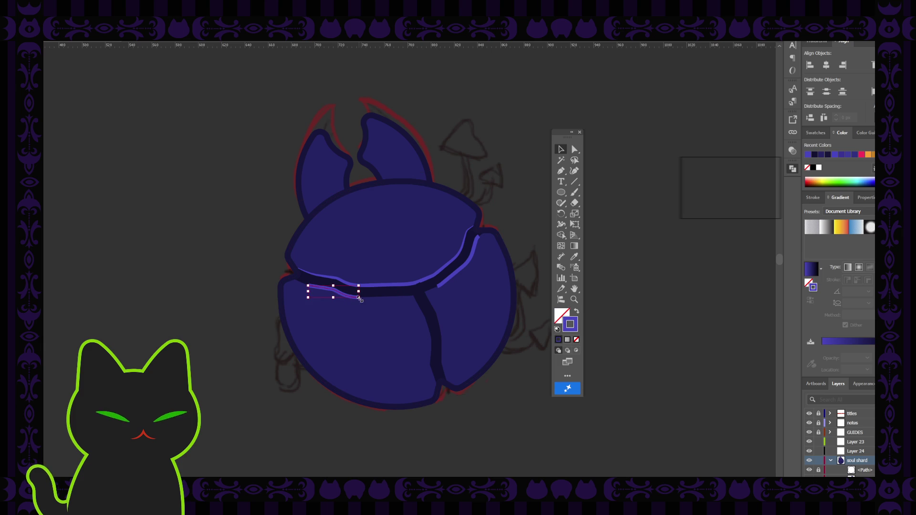
# Lock the large blue body shape and briefly review the Brushes panel for the right-crack highlight.
pyautogui.click(466, 337)
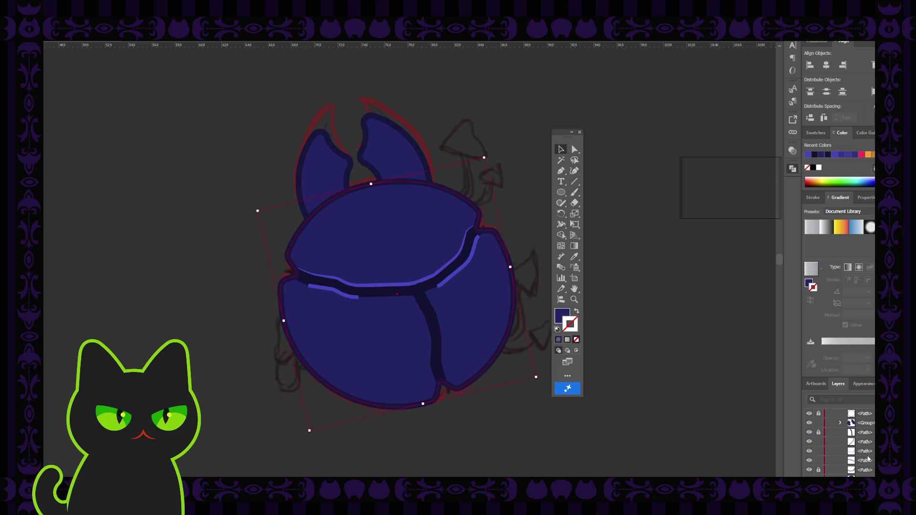
pyautogui.scroll(-2, 868, 459)
pyautogui.click(820, 452)
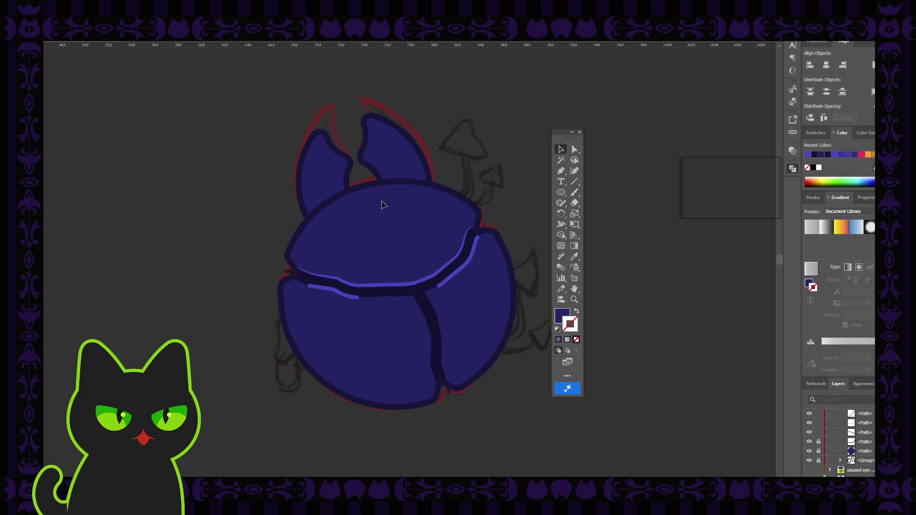
pyautogui.click(466, 265)
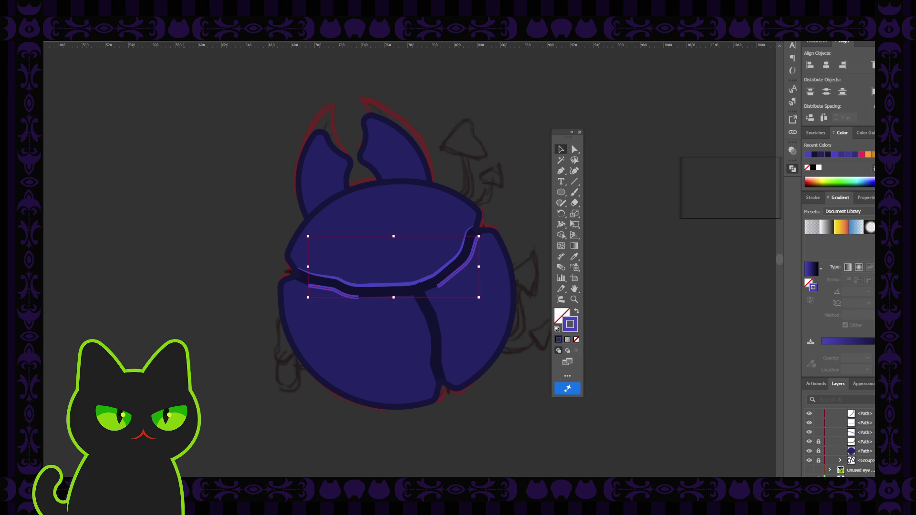
pyautogui.press('F5')
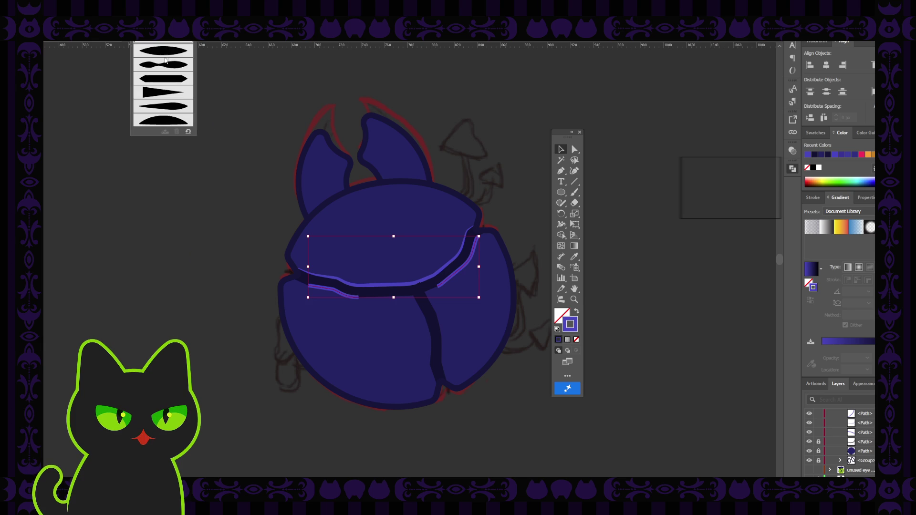
pyautogui.press('F5')
pyautogui.click(174, 115)
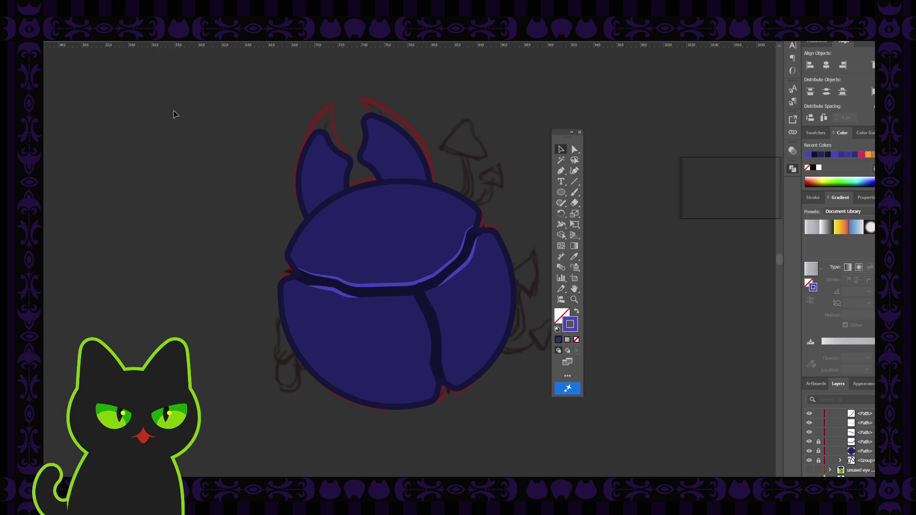
pyautogui.hotkey('ctrl', '-')
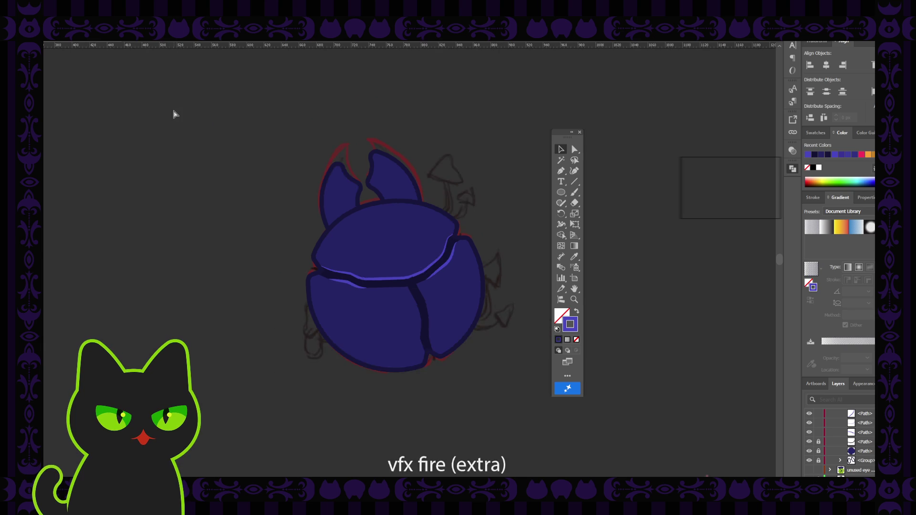
pyautogui.hotkey('ctrl', '-')
pyautogui.hotkey('ctrl', '-')
pyautogui.hotkey('ctrl', '-')
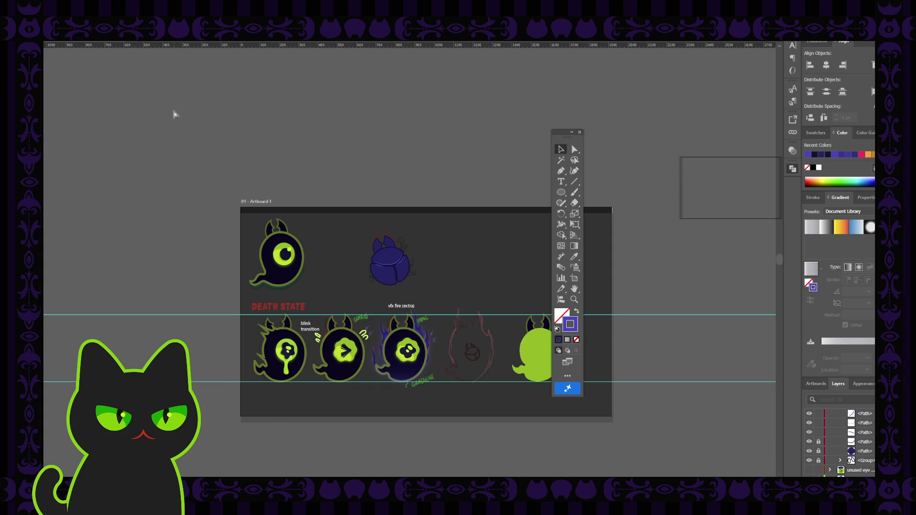
pyautogui.hotkey('ctrl', '+')
pyautogui.hotkey('ctrl', '+')
pyautogui.hotkey('ctrl', '+')
pyautogui.hotkey('ctrl', '+')
pyautogui.hotkey('ctrl', '+')
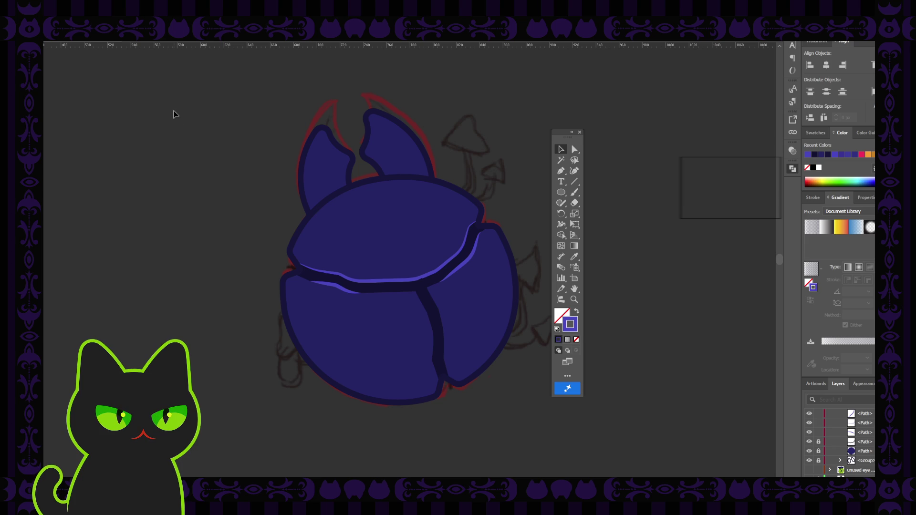
# Join the crack highlight strokes into one closed outline with Ctrl+J.
pyautogui.click(340, 291)
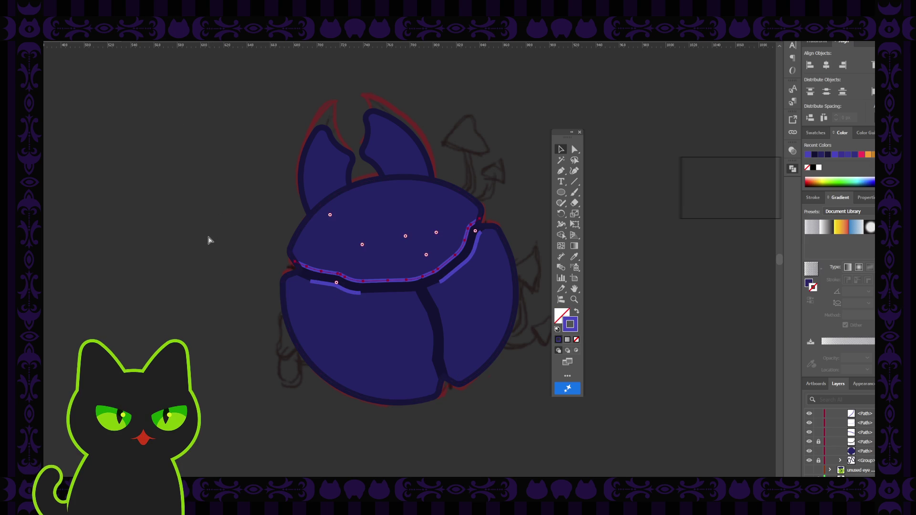
pyautogui.hotkey('ctrl', 'j')
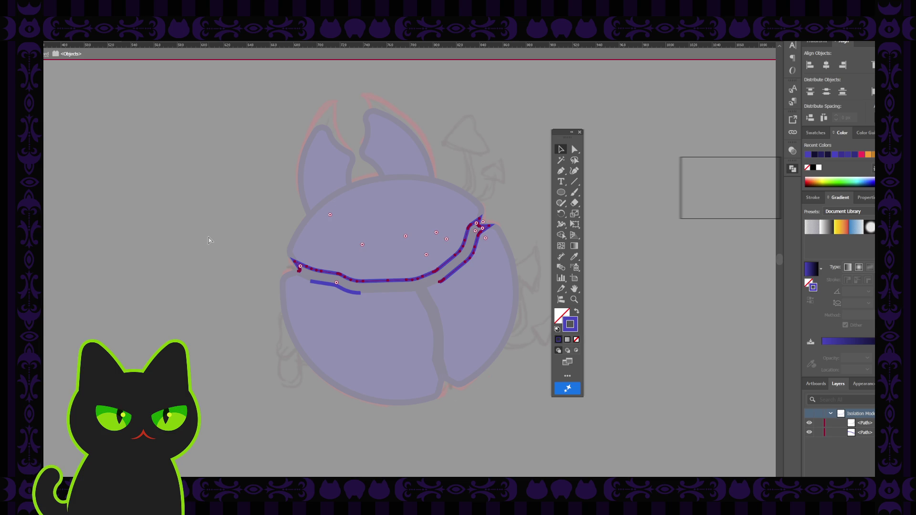
pyautogui.hotkey('ctrl', 'j')
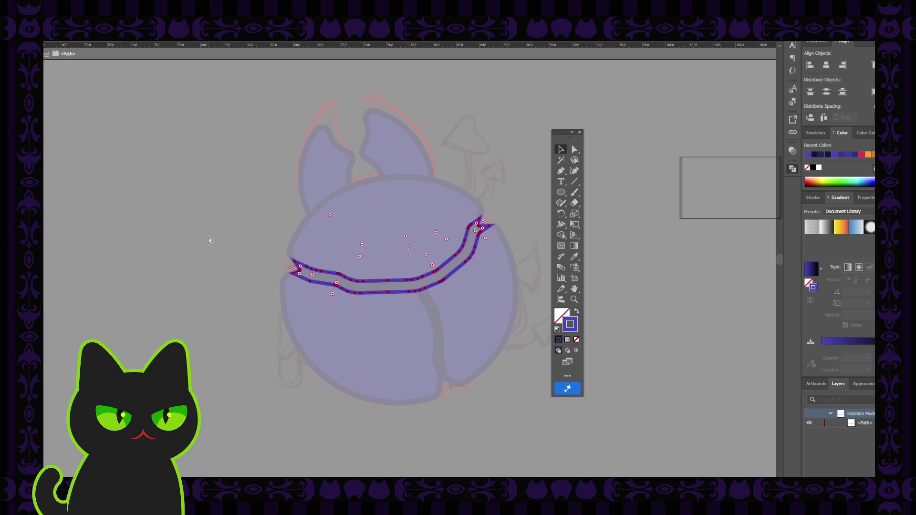
pyautogui.hotkey('ctrl', 'j')
pyautogui.click(231, 256)
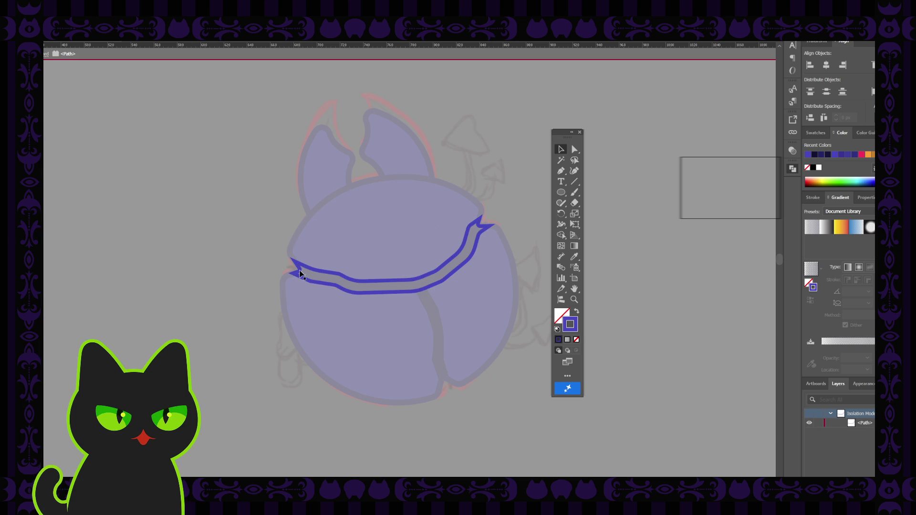
pyautogui.click(301, 274)
# Delete the outline's left and right tip anchors to leave two open strokes, then exit isolation.
pyautogui.click(575, 149)
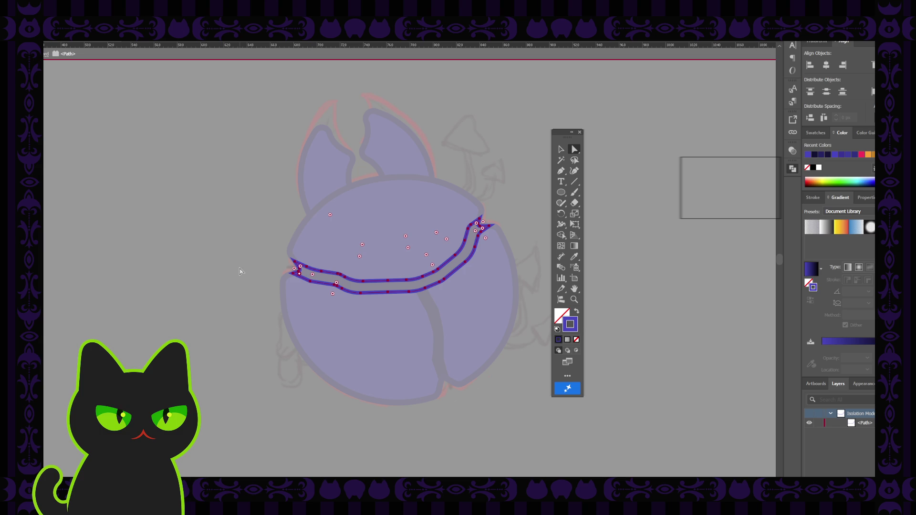
pyautogui.hotkey('ctrl', '=')
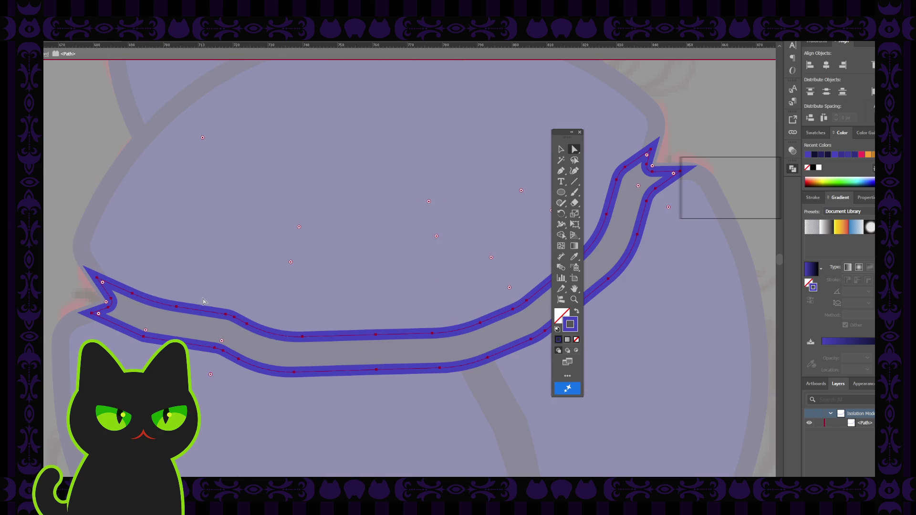
pyautogui.click(109, 307)
pyautogui.press('Delete')
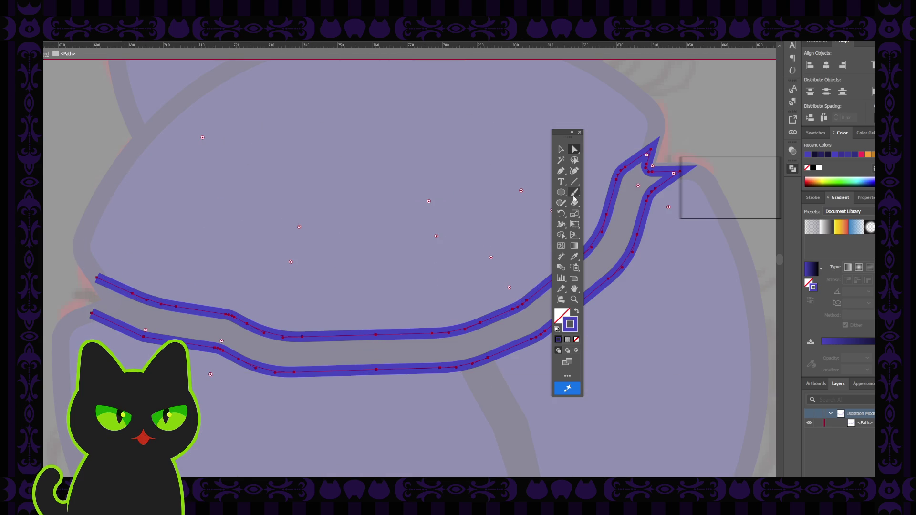
pyautogui.click(651, 171)
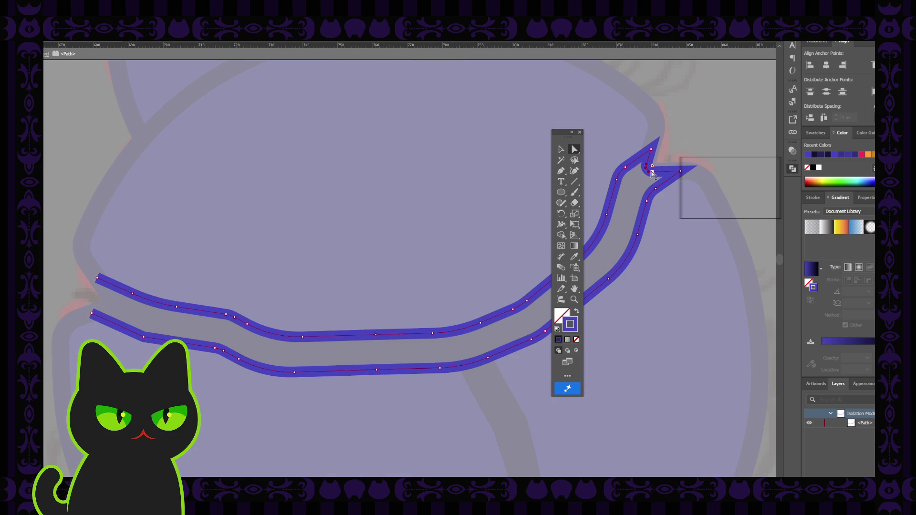
pyautogui.press('Delete')
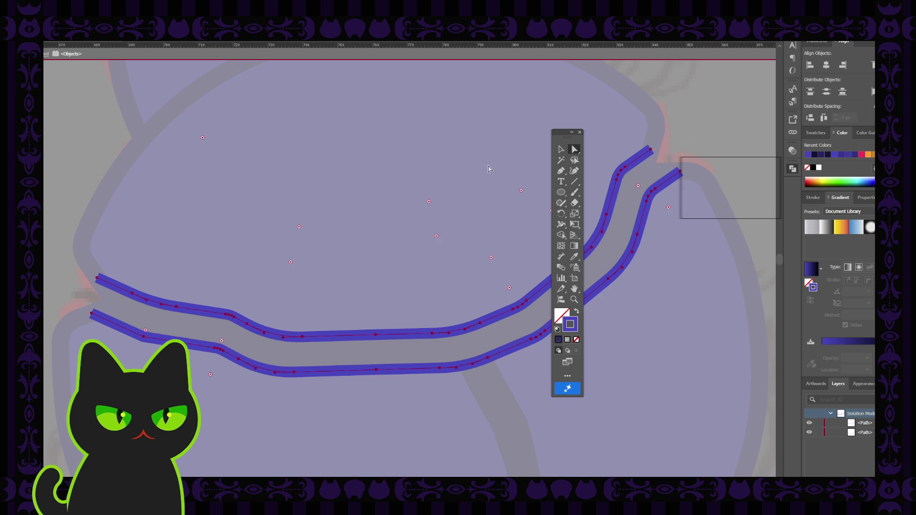
pyautogui.doubleClick(473, 164)
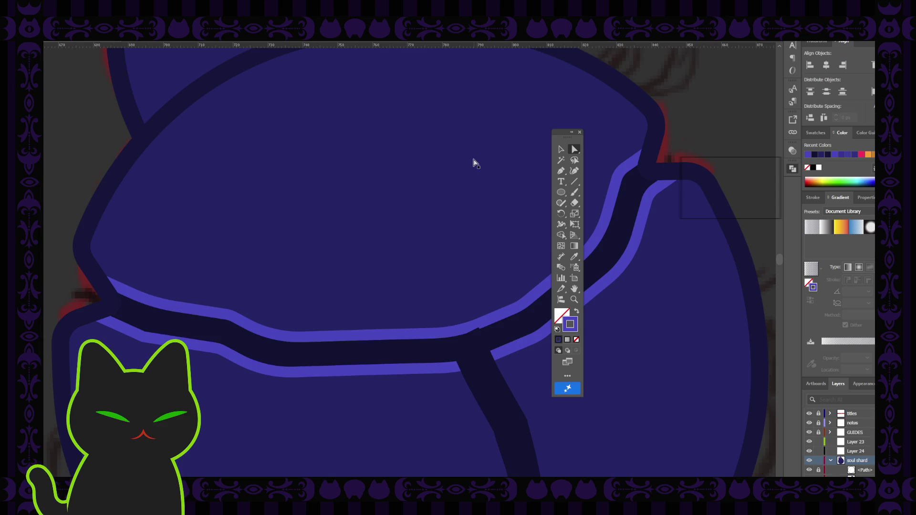
pyautogui.hotkey('ctrl', '-')
# Lock the blue body shape and hide the light-blue highlight strokes in the Layers panel.
pyautogui.hotkey('ctrl', '-')
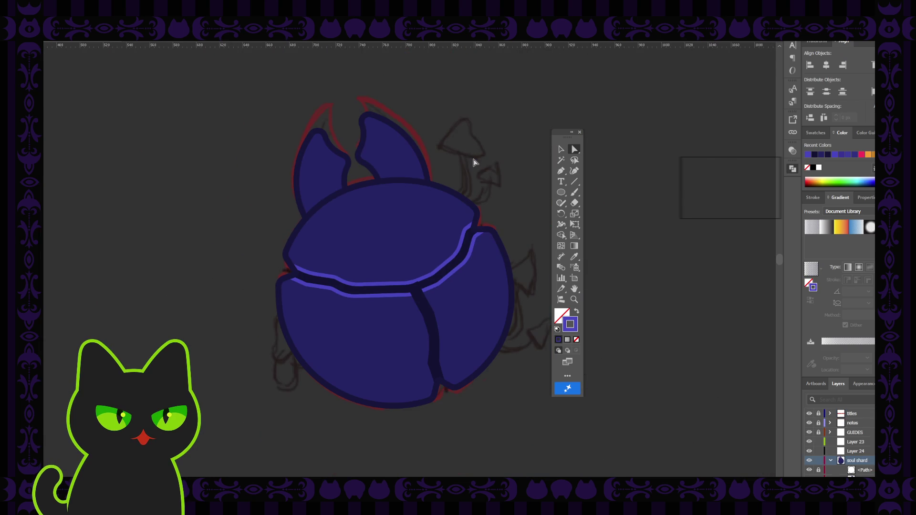
pyautogui.hotkey('ctrl', '-')
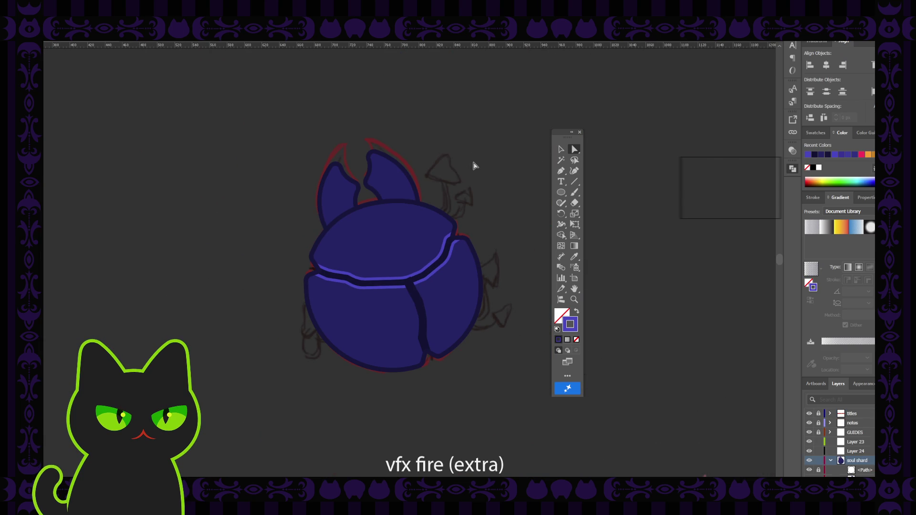
pyautogui.moveTo(469, 168)
pyautogui.mouseDown()
pyautogui.moveTo(439, 184)
pyautogui.moveTo(427, 173)
pyautogui.mouseUp()
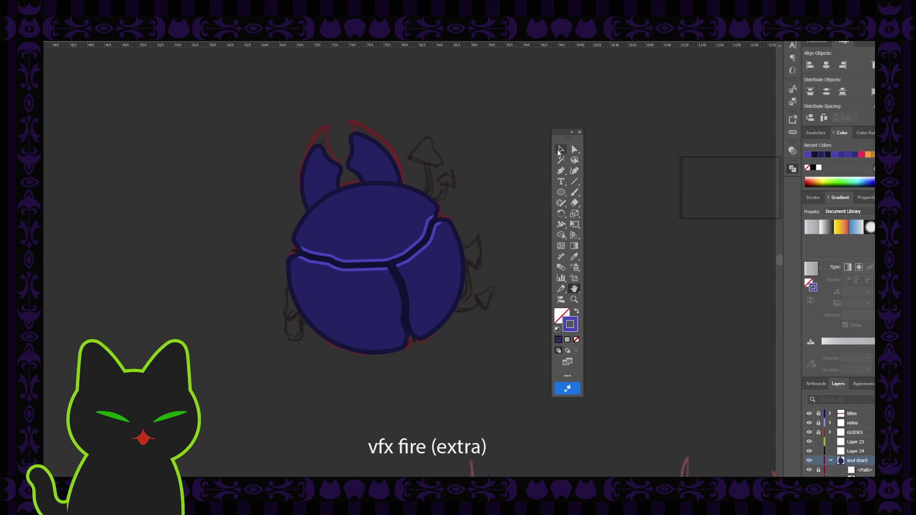
pyautogui.press('v')
pyautogui.click(398, 276)
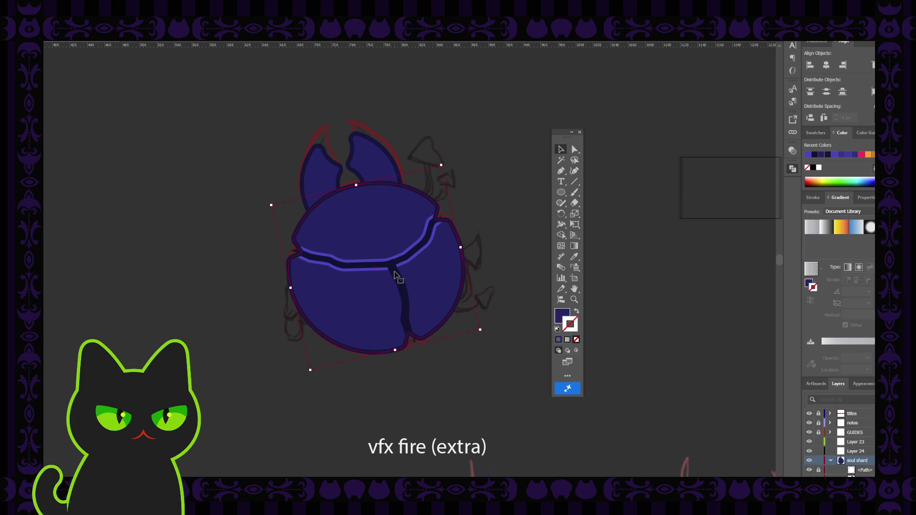
pyautogui.scroll(-2, 830, 456)
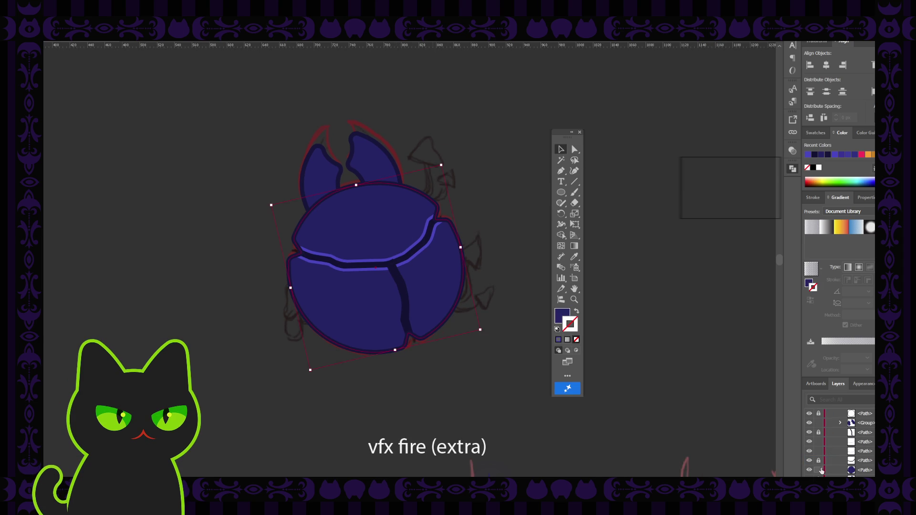
pyautogui.click(819, 470)
pyautogui.scroll(1, 830, 453)
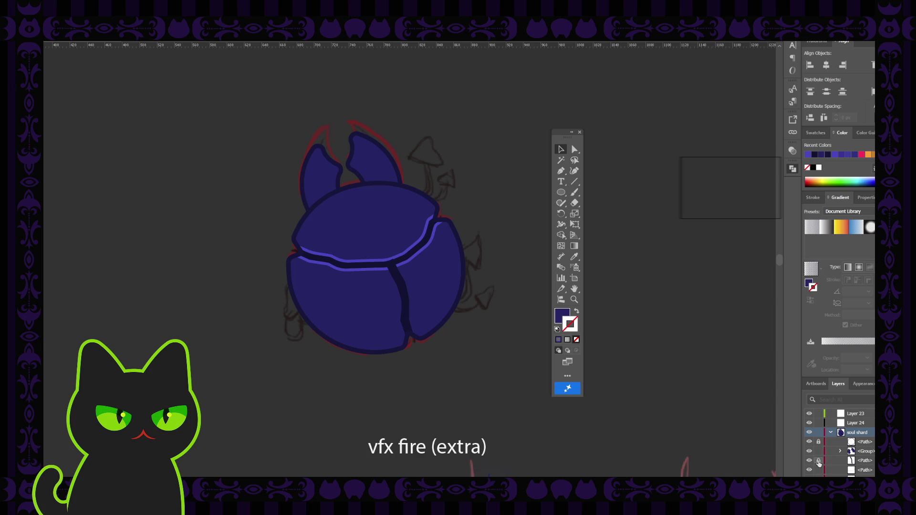
pyautogui.scroll(-1, 819, 459)
pyautogui.click(809, 441)
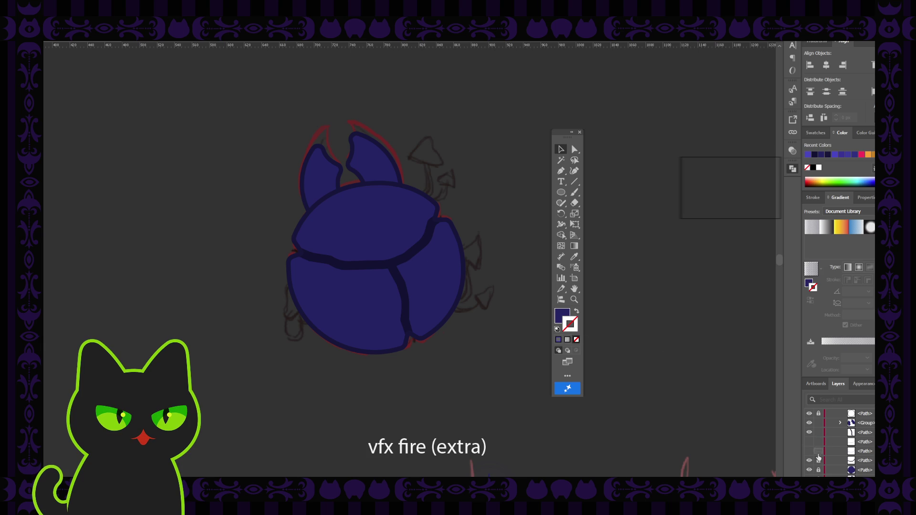
# Select the upper band and lower-left body shapes.
pyautogui.click(423, 252)
pyautogui.keyDown('shift'); pyautogui.click(401, 289); pyautogui.keyUp('shift')
pyautogui.click(419, 250)
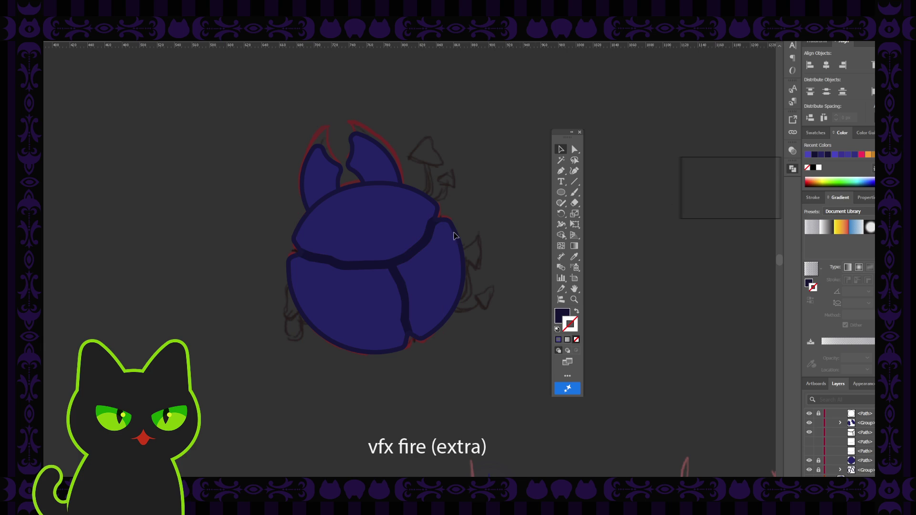
# Show the body paths' anchor points with Direct Selection and check the whole character.
pyautogui.press('a')
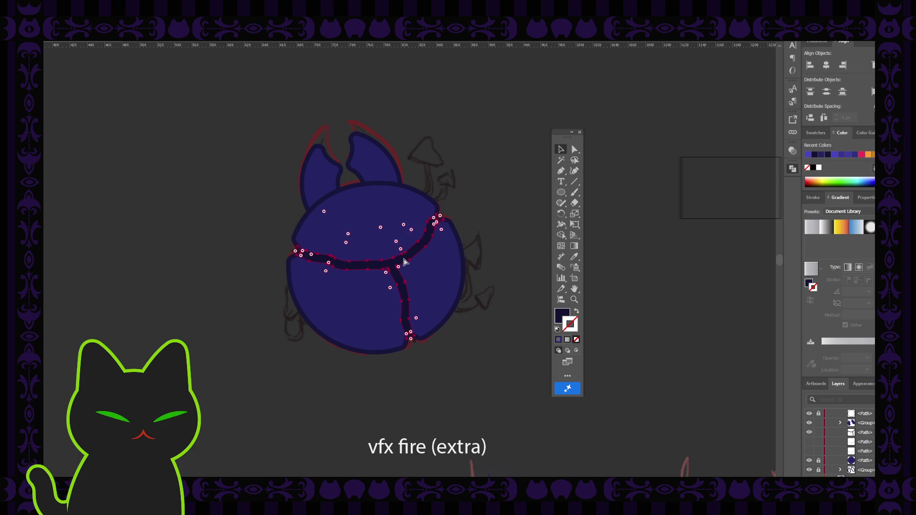
pyautogui.scroll(3, 404, 262)
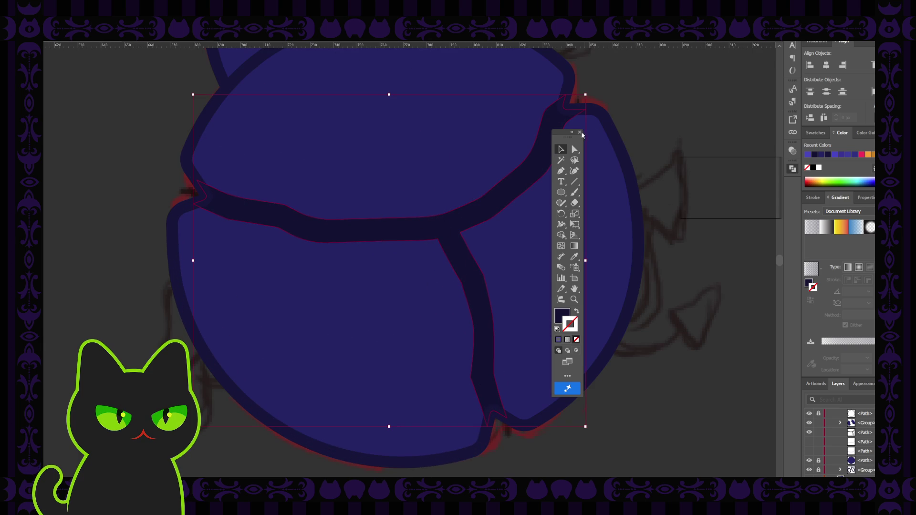
pyautogui.click(574, 149)
pyautogui.click(433, 242)
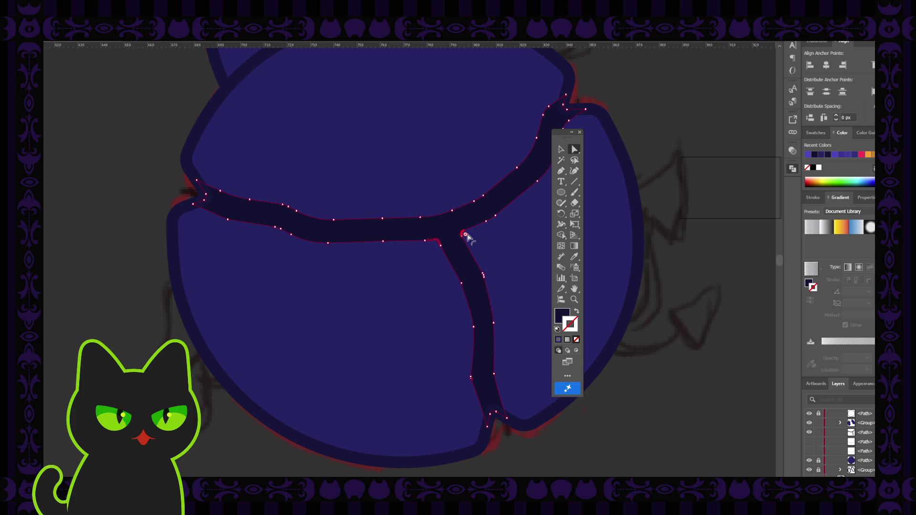
pyautogui.click(147, 177)
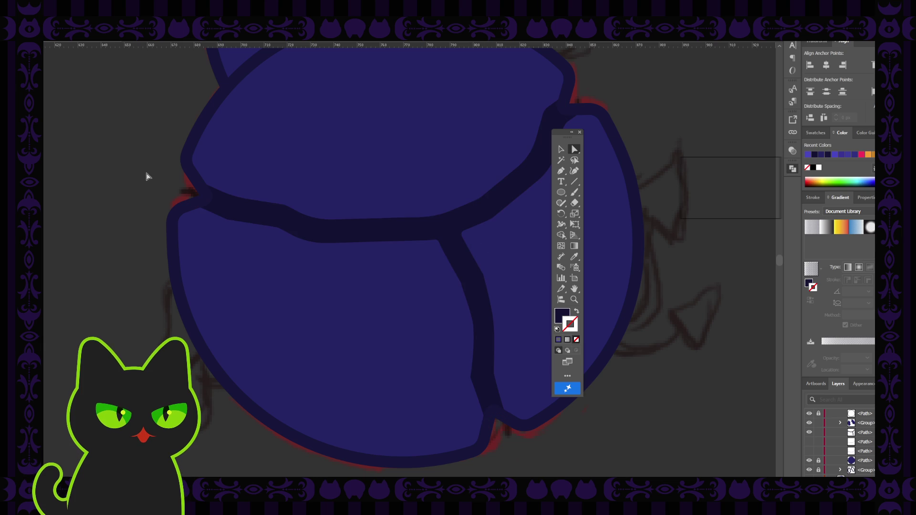
pyautogui.hotkey('ctrl', '-')
pyautogui.hotkey('ctrl', '-')
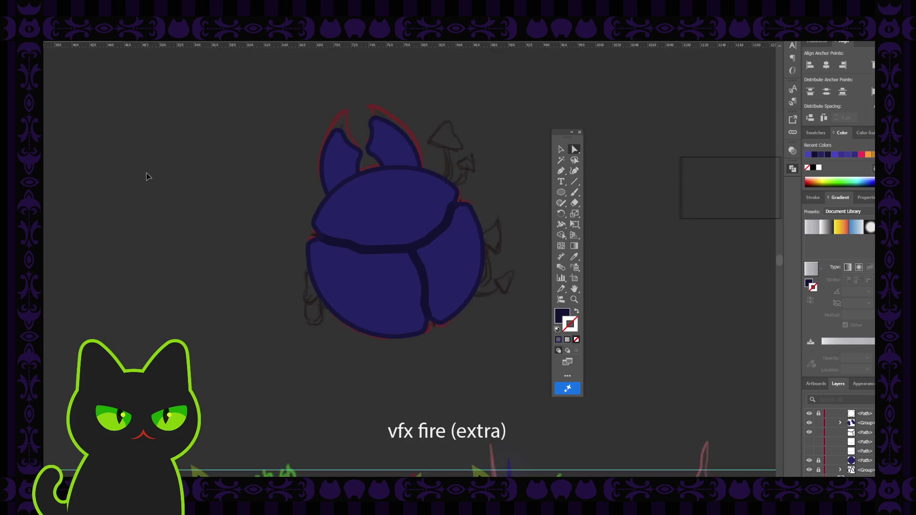
pyautogui.hotkey('ctrl', '-')
pyautogui.hotkey('ctrl', '-')
pyautogui.hotkey('ctrl', '+')
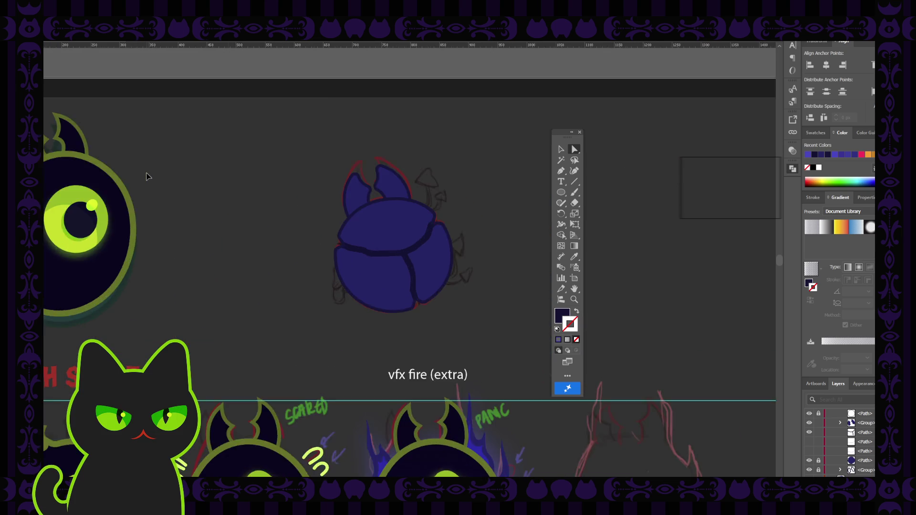
pyautogui.hotkey('ctrl', '+')
# Send the shard body back one level and give the crack shapes a lighter blue outline.
pyautogui.press('v')
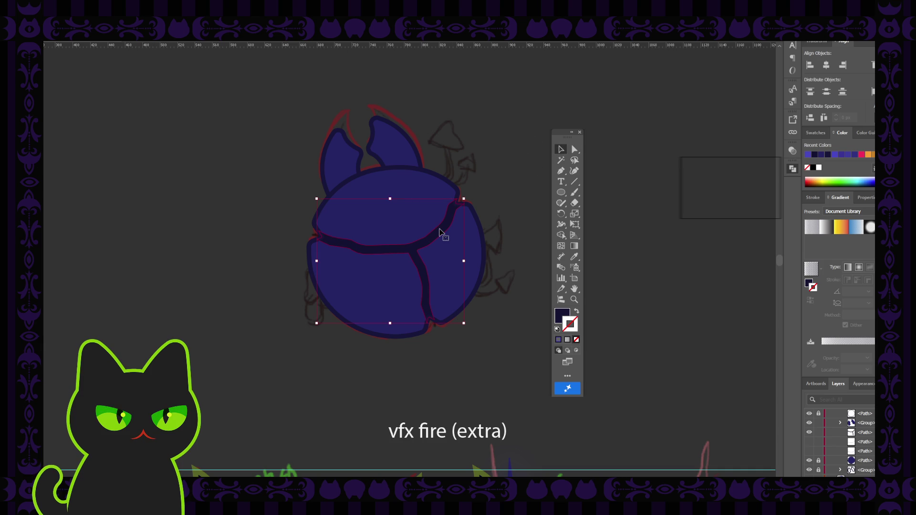
pyautogui.hotkey('ctrl', '[')
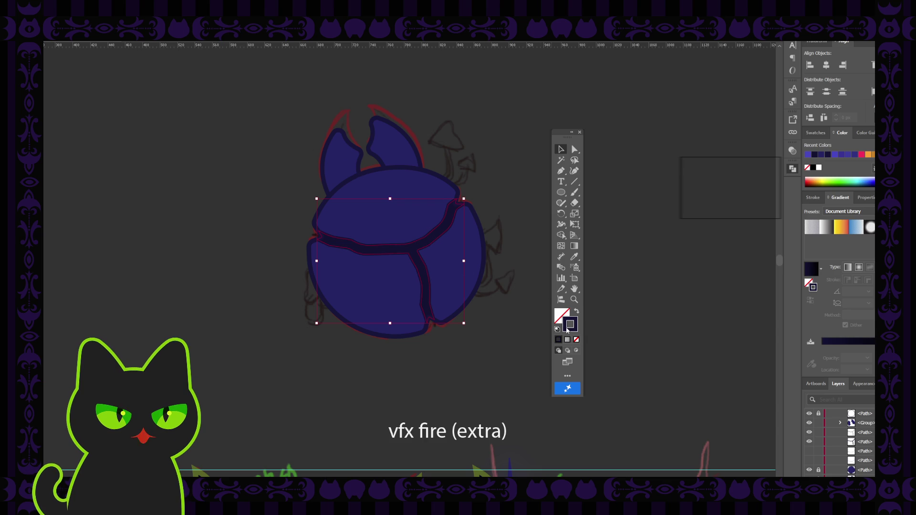
pyautogui.click(768, 158)
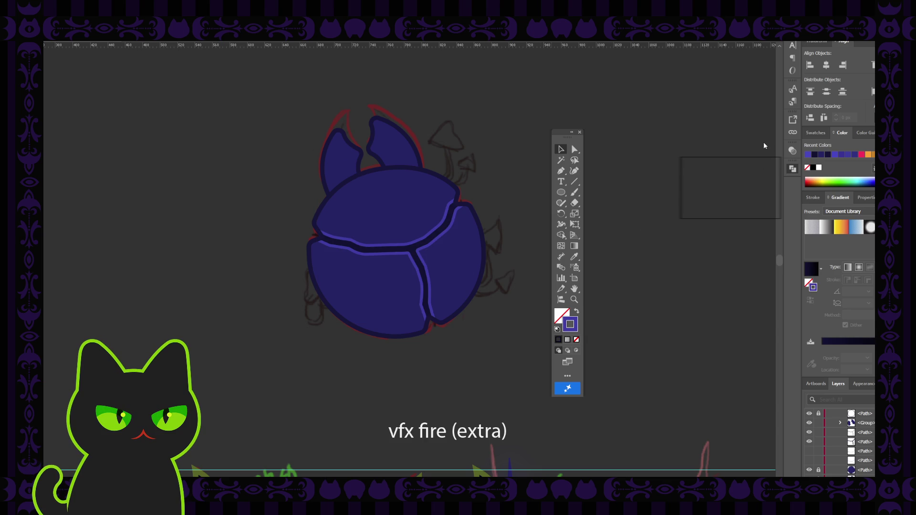
pyautogui.hotkey('ctrl', 'a')
pyautogui.click(489, 177)
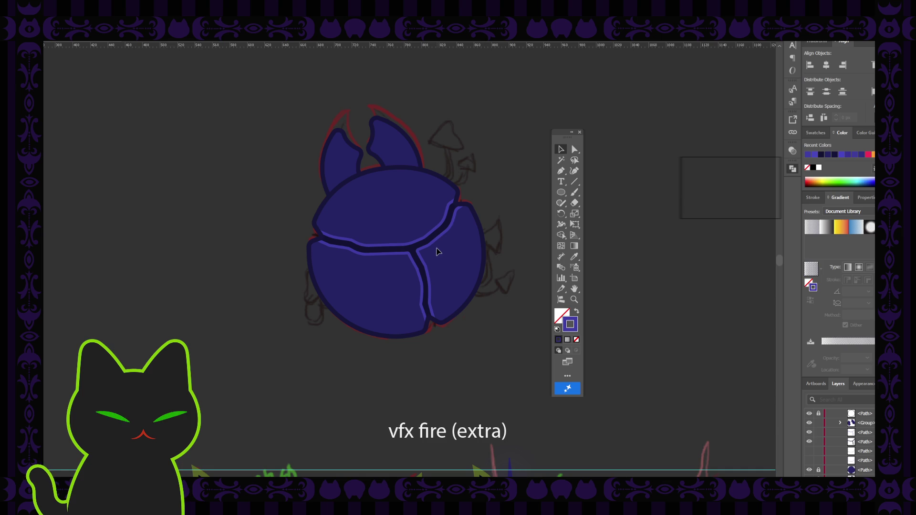
pyautogui.scroll(-2, 437, 251)
pyautogui.scroll(-2, 437, 251)
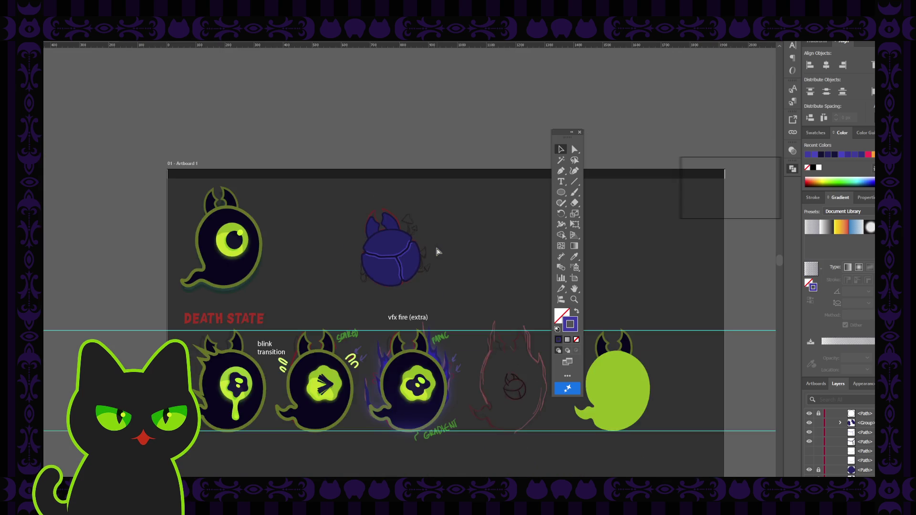
pyautogui.scroll(-2, 437, 251)
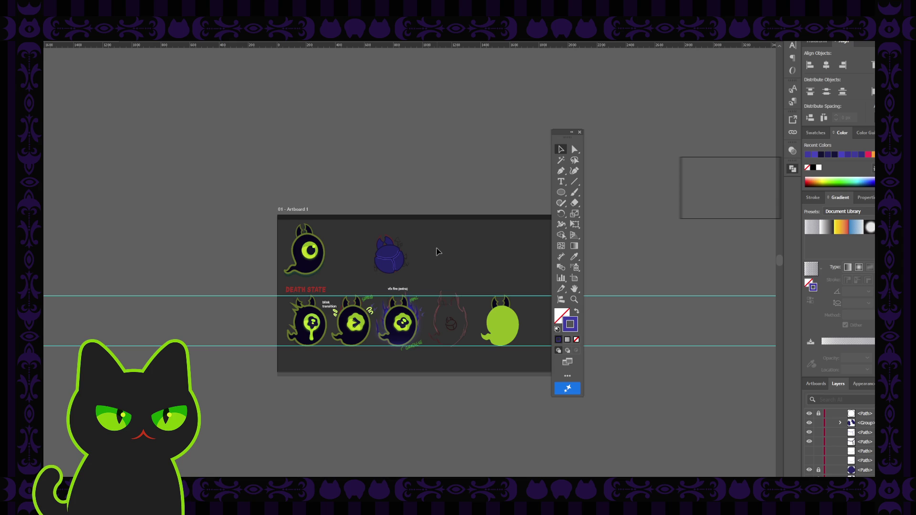
# Delete the hidden leftover paths from the shard layer in the Layers panel.
pyautogui.hotkey('ctrl', '=')
pyautogui.hotkey('ctrl', '=')
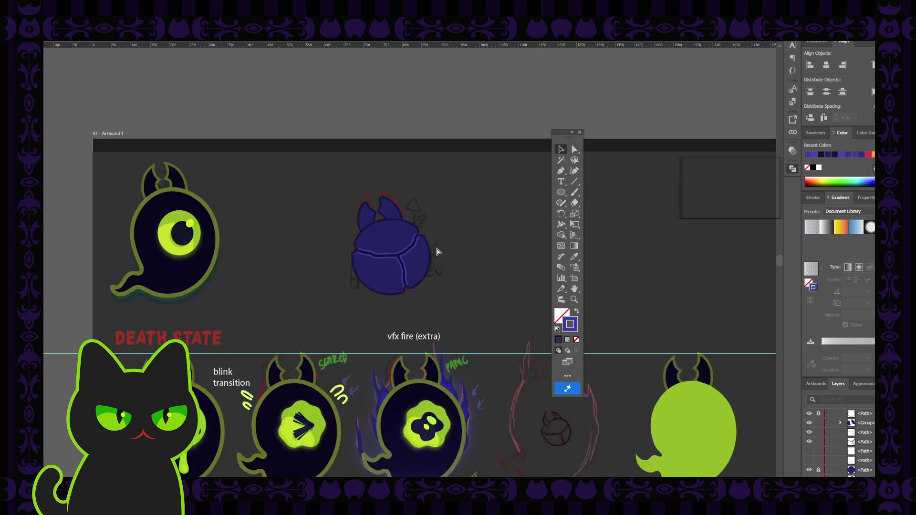
pyautogui.hotkey('ctrl', '=')
pyautogui.hotkey('ctrl', '=')
pyautogui.hotkey('ctrl', '=')
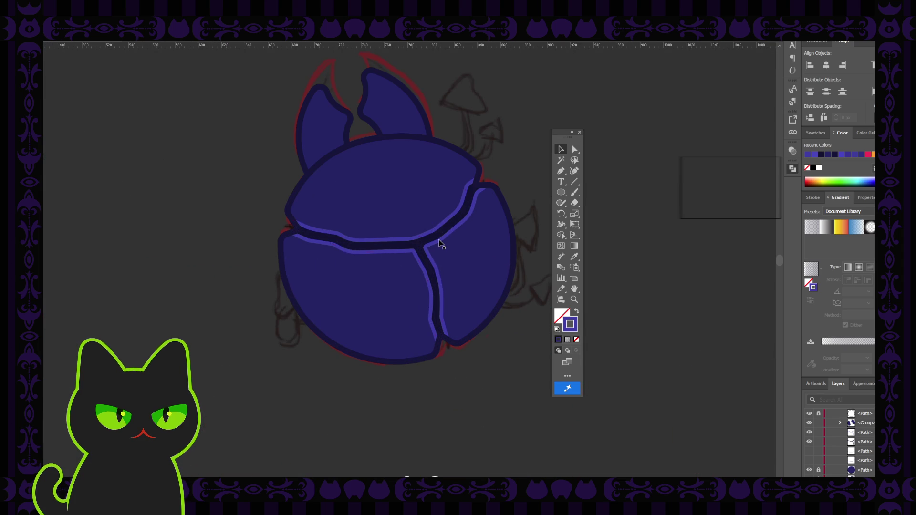
pyautogui.click(438, 247)
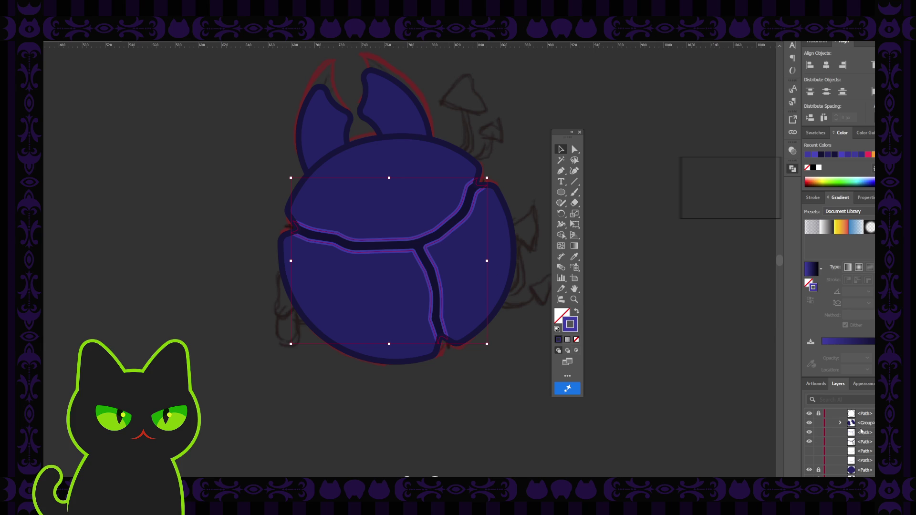
pyautogui.click(862, 452)
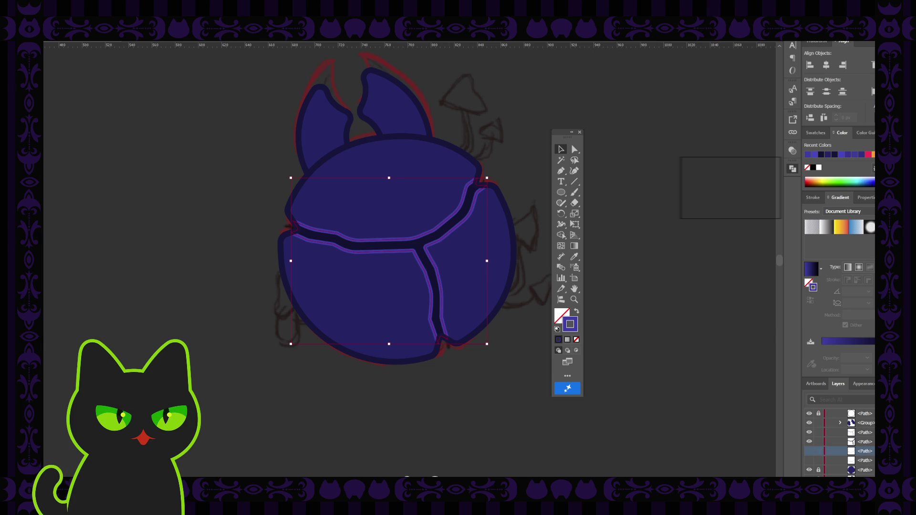
pyautogui.press('Delete')
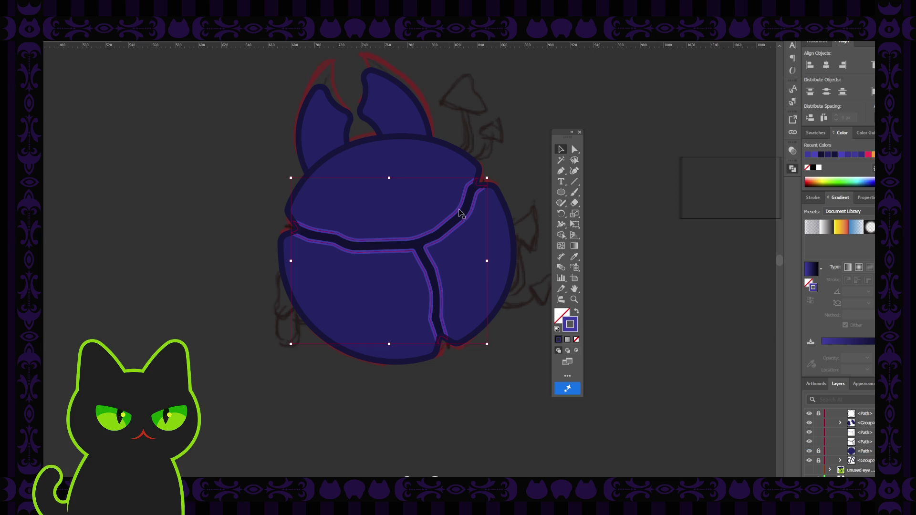
# Isolate the crack path and reshape its top-right tip with Direct Selection.
pyautogui.doubleClick(453, 218)
pyautogui.press('a')
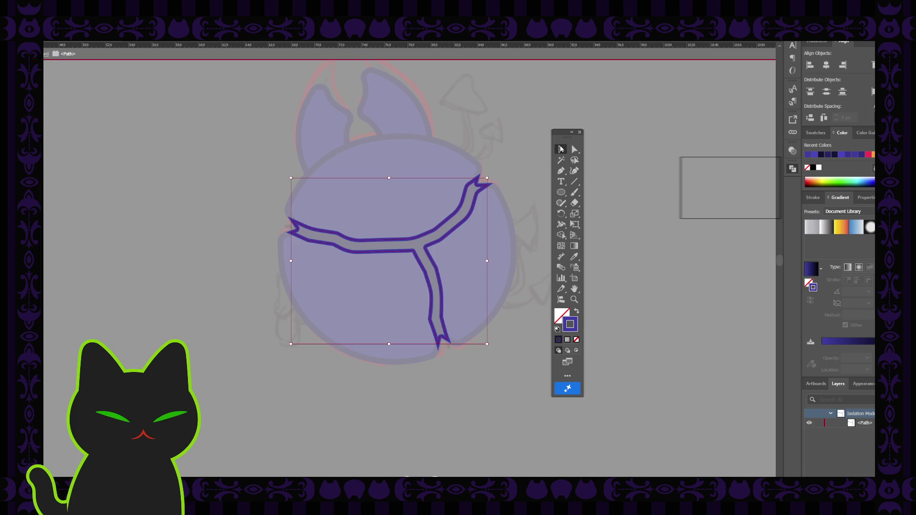
pyautogui.click(453, 219)
pyautogui.click(478, 188)
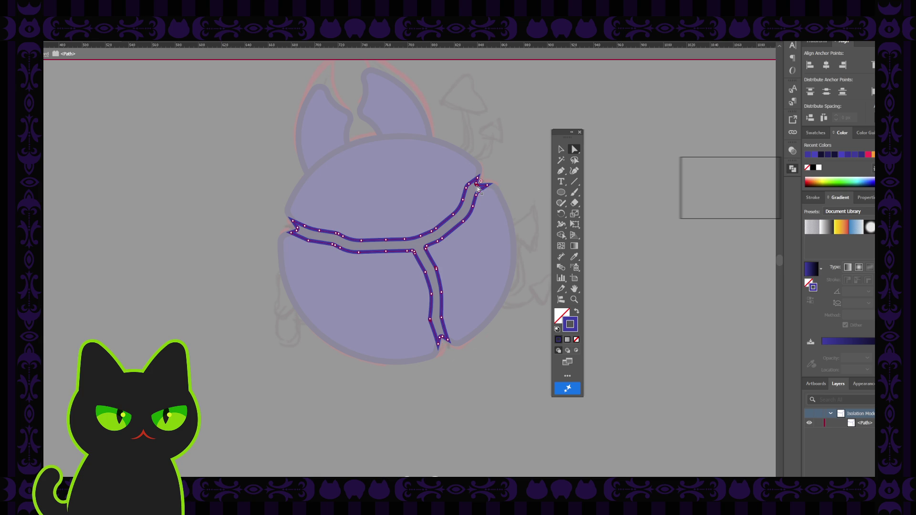
pyautogui.click(481, 185)
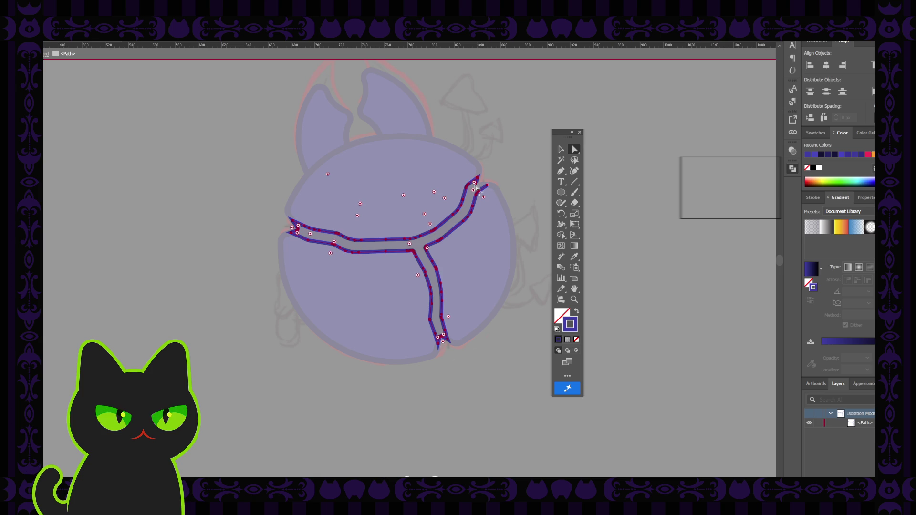
pyautogui.moveTo(488, 182); pyautogui.dragTo(486, 187)
pyautogui.click(301, 232)
# Break the crack outline into separate upper and lower lines along the Y-shaped crack.
pyautogui.hotkey('ctrl', 'a')
pyautogui.click(289, 227)
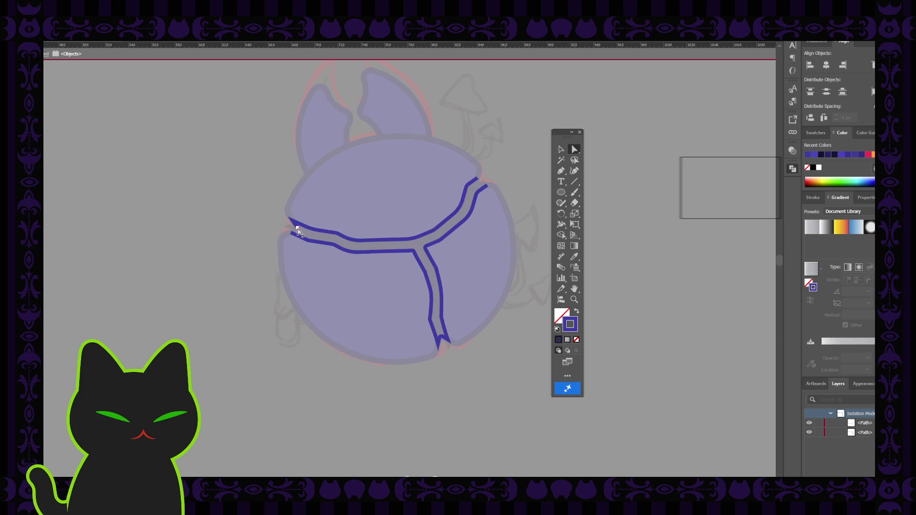
pyautogui.click(299, 231)
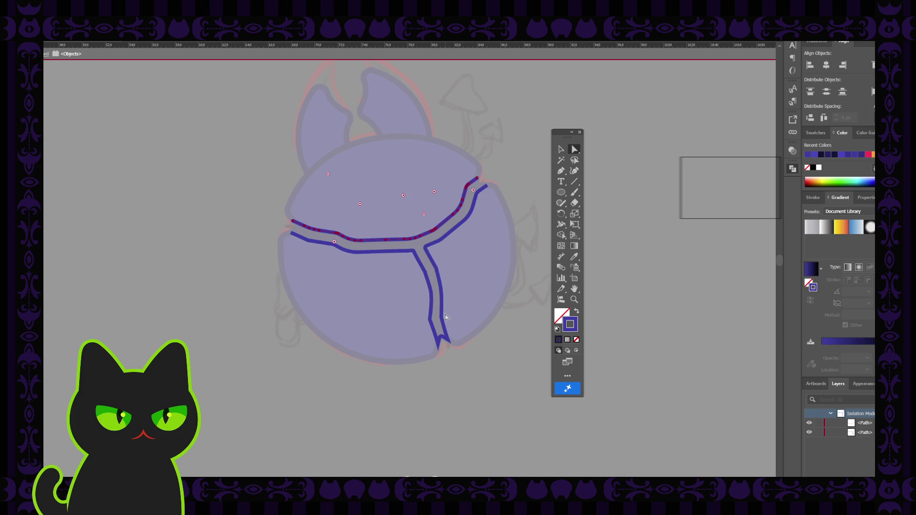
pyautogui.keyDown('shift'); pyautogui.click(443, 342); pyautogui.keyUp('shift')
pyautogui.keyDown('shift'); pyautogui.click(445, 342); pyautogui.keyUp('shift')
pyautogui.click(469, 350)
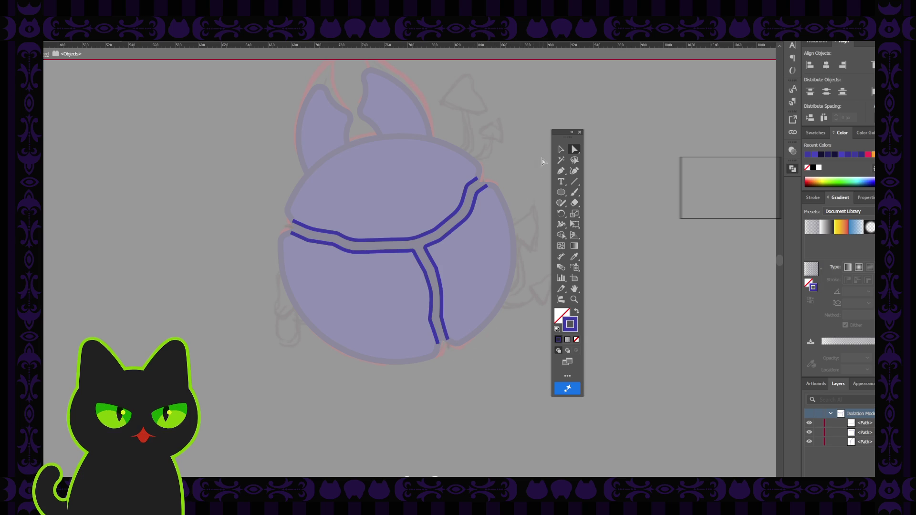
pyautogui.doubleClick(516, 163)
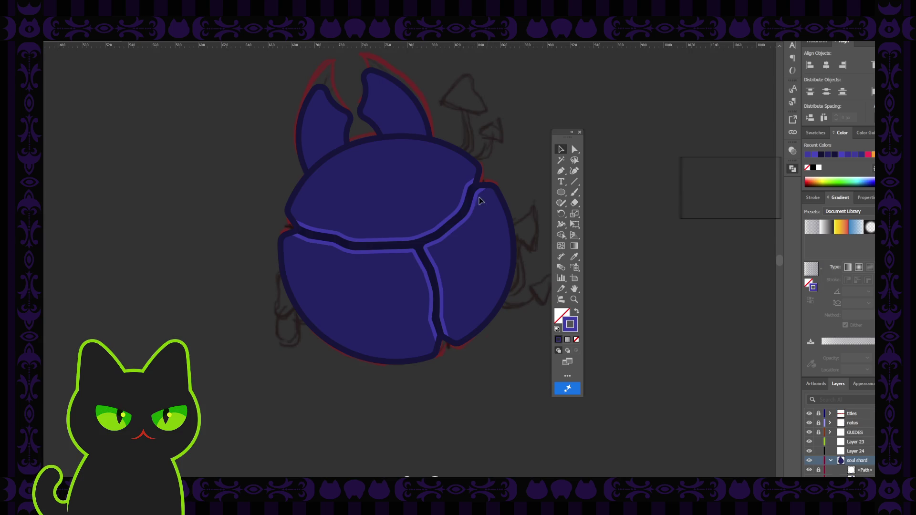
pyautogui.click(451, 220)
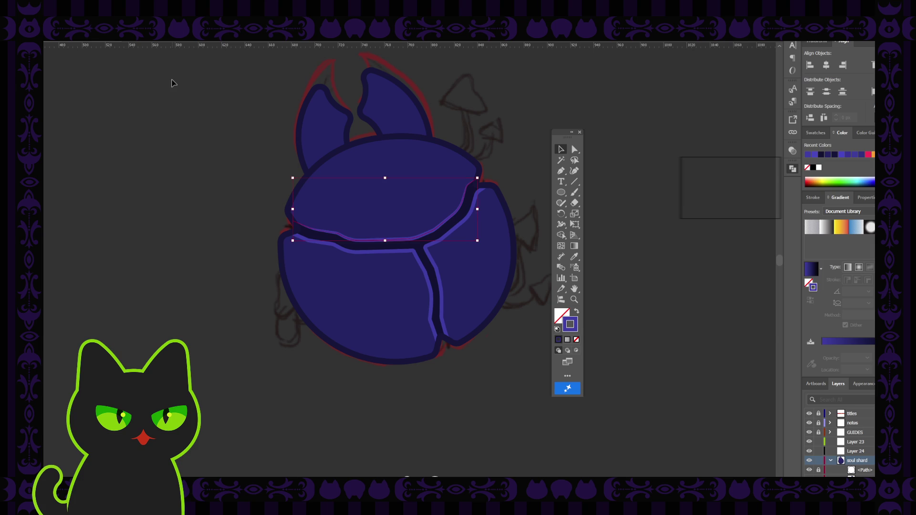
pyautogui.click(173, 114)
pyautogui.click(343, 251)
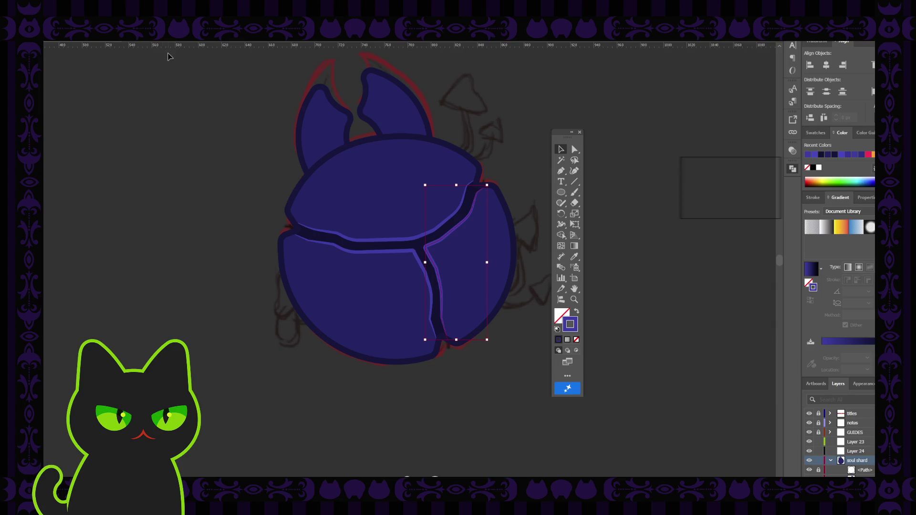
pyautogui.click(189, 134)
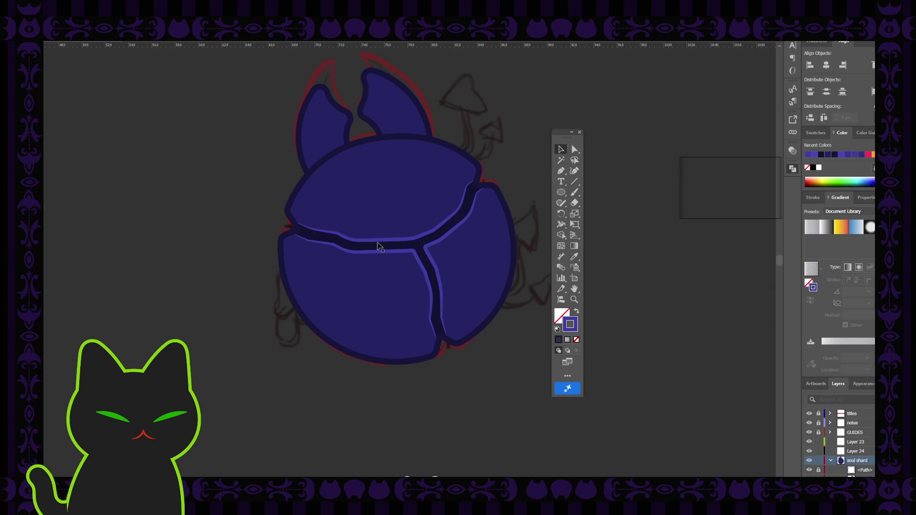
pyautogui.click(404, 242)
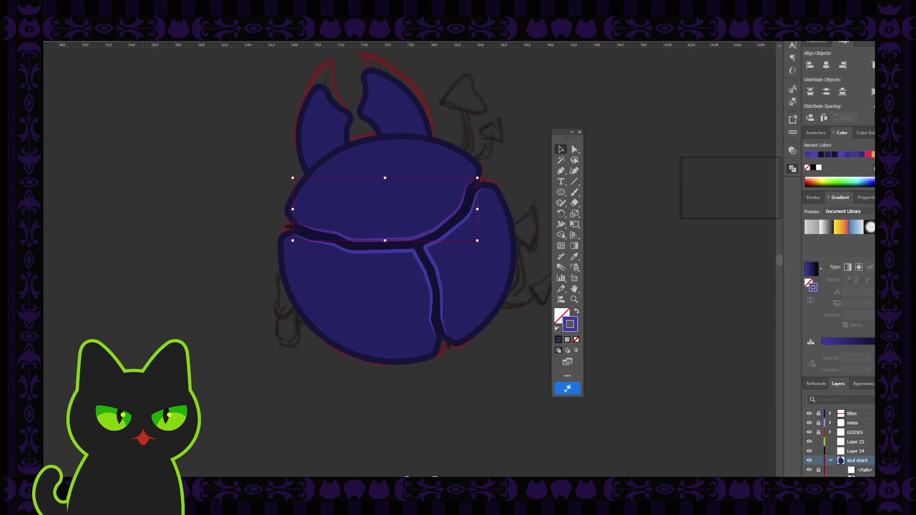
pyautogui.click(151, 96)
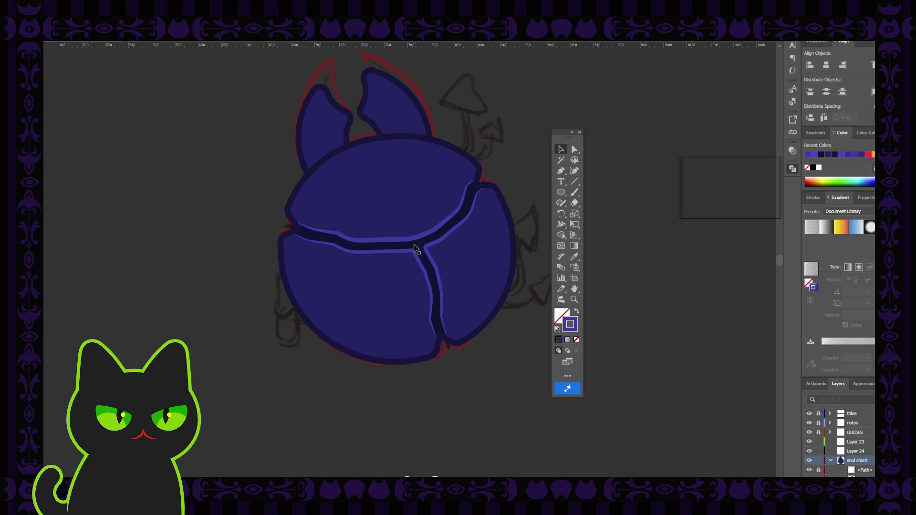
pyautogui.click(412, 256)
pyautogui.click(383, 231)
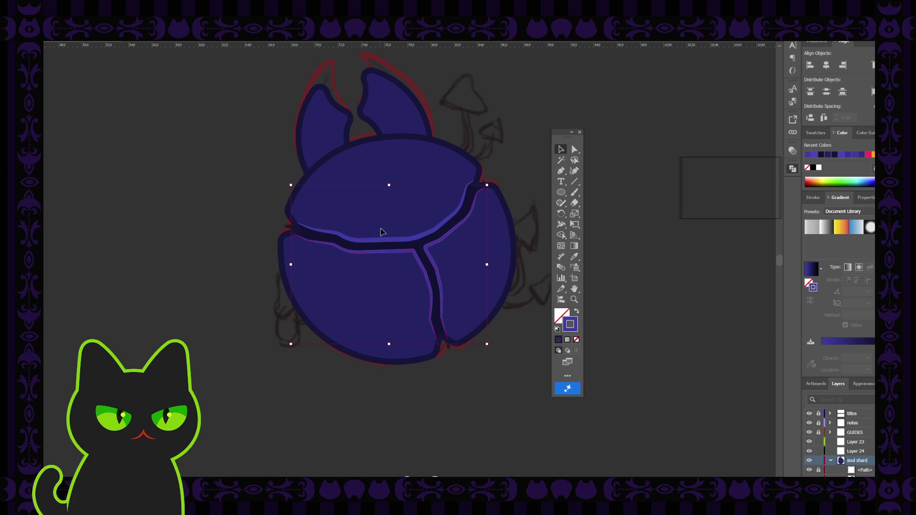
pyautogui.click(153, 108)
pyautogui.hotkey('ctrl', '-')
pyautogui.hotkey('ctrl', '-')
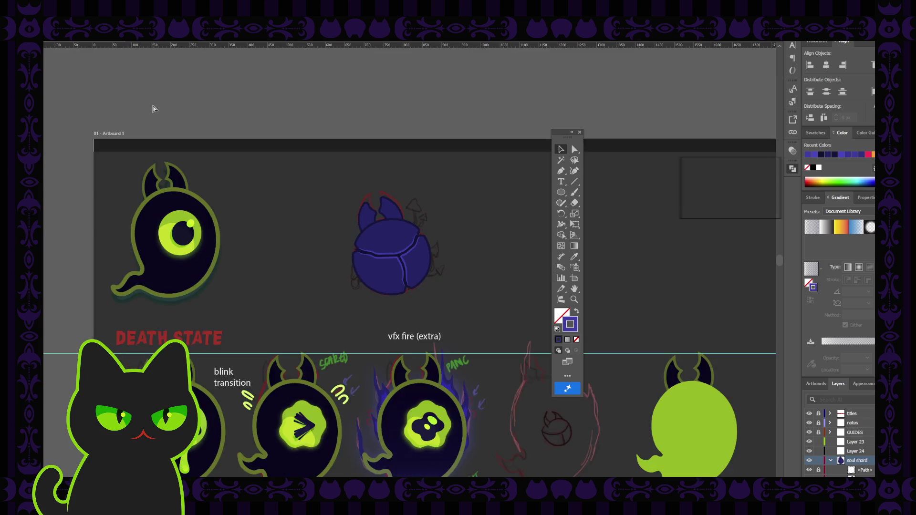
pyautogui.hotkey('ctrl', '-')
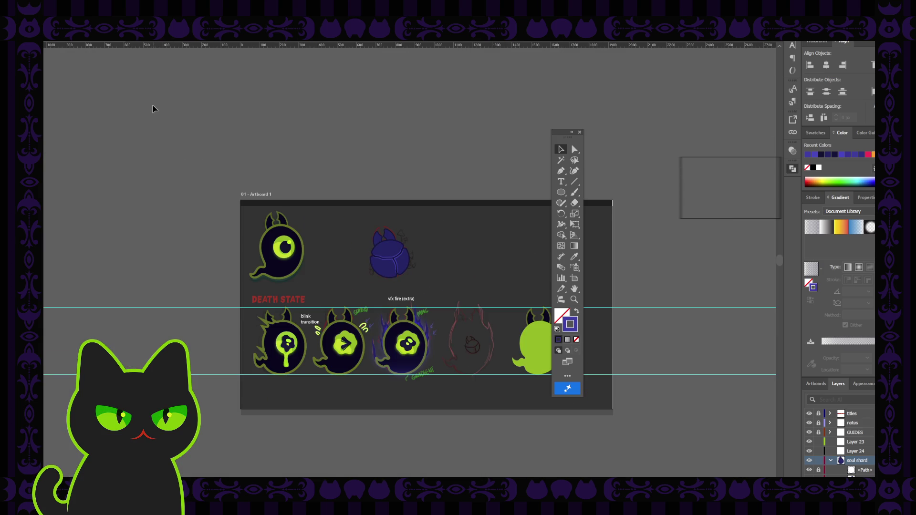
pyautogui.hotkey('ctrl', '+')
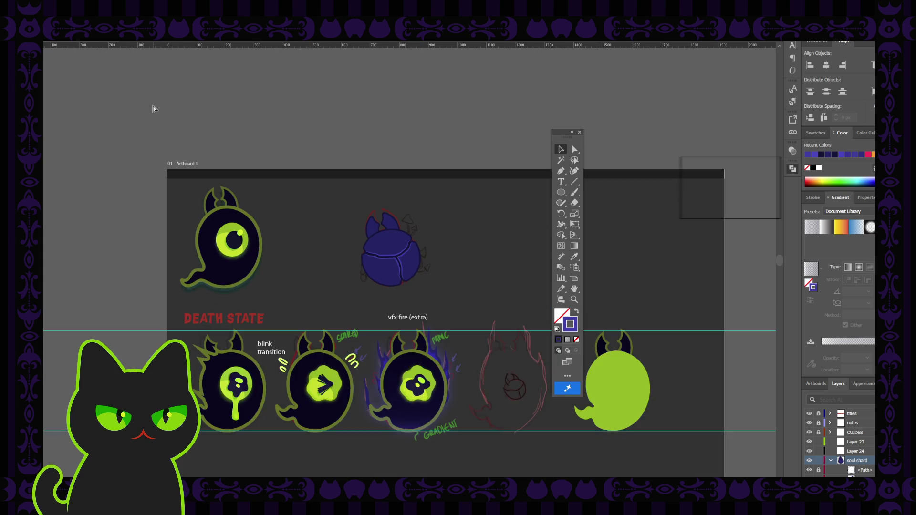
pyautogui.hotkey('ctrl', '+')
pyautogui.hotkey('ctrl', '+')
pyautogui.hotkey('ctrl', '+')
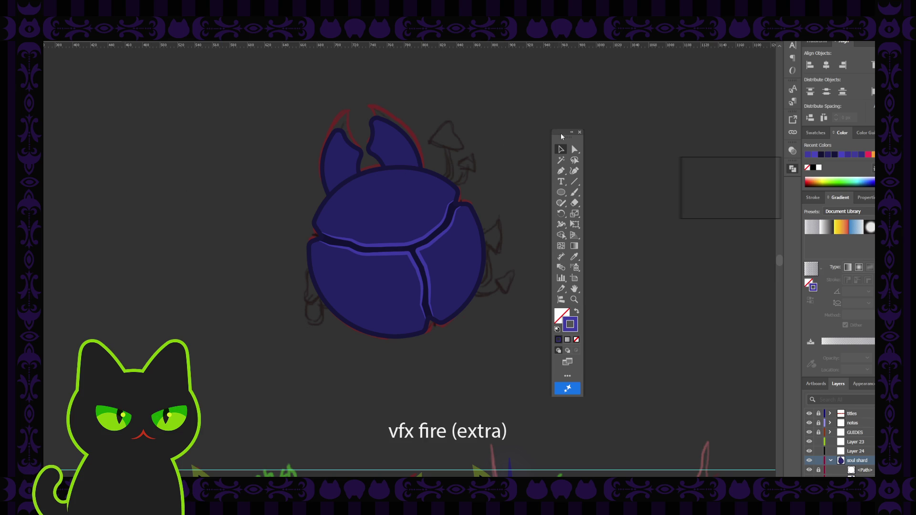
pyautogui.click(559, 130)
pyautogui.click(555, 104)
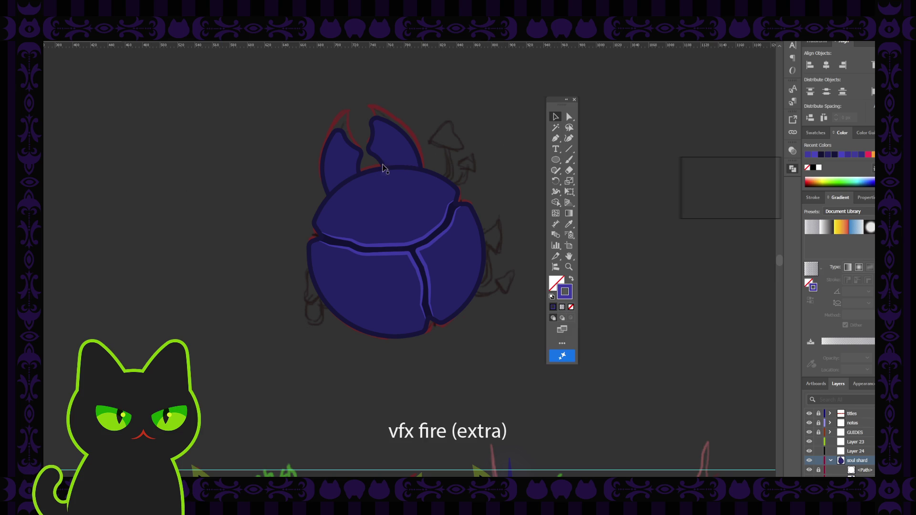
pyautogui.hotkey('ctrl', '-')
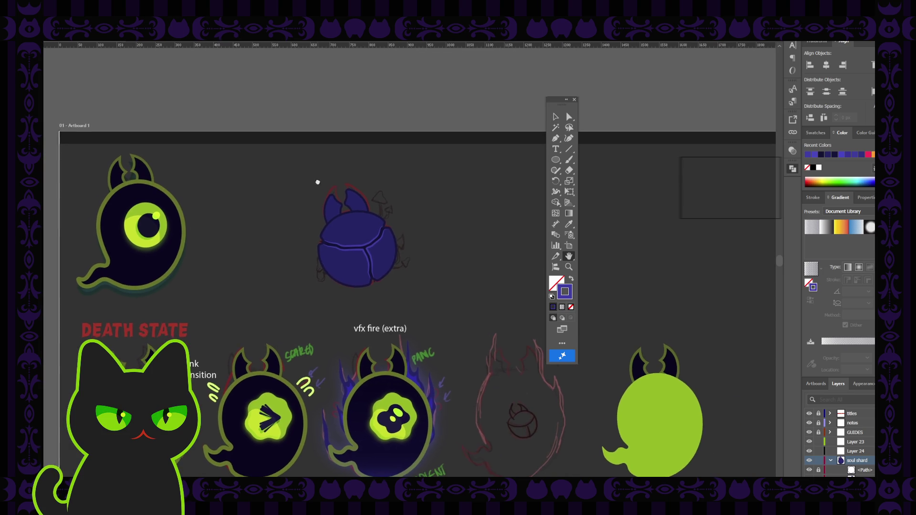
pyautogui.moveTo(351, 191); pyautogui.dragTo(309, 179)
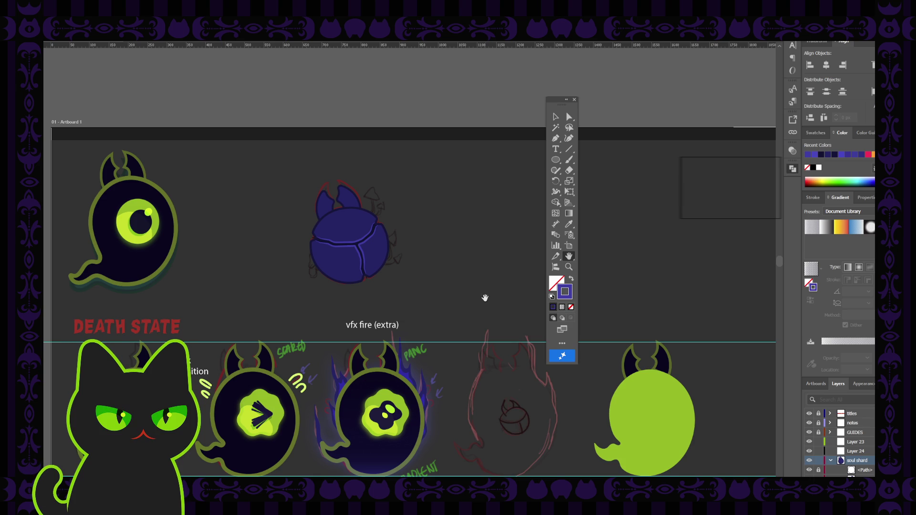
# Swap fill and stroke, then eyedrop the shell body's blue onto the horn.
pyautogui.click(556, 117)
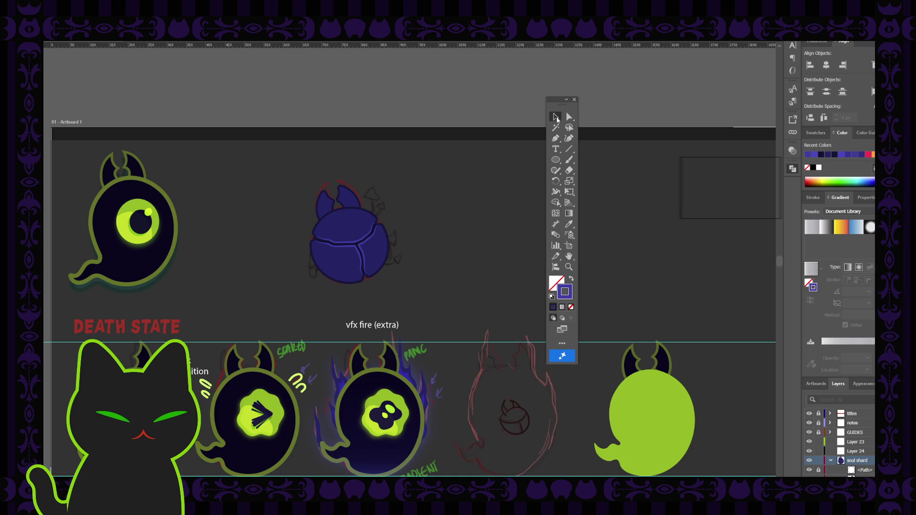
pyautogui.scroll(-1, 841, 440)
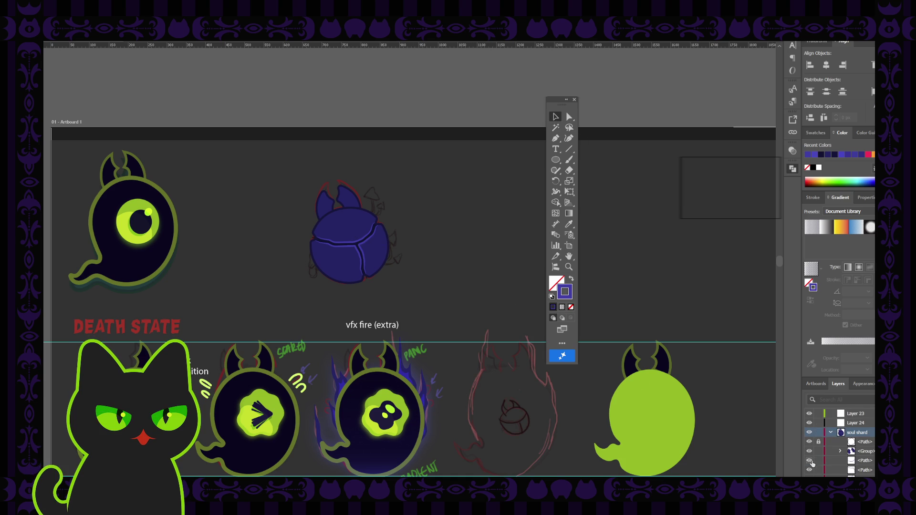
pyautogui.scroll(-1, 814, 466)
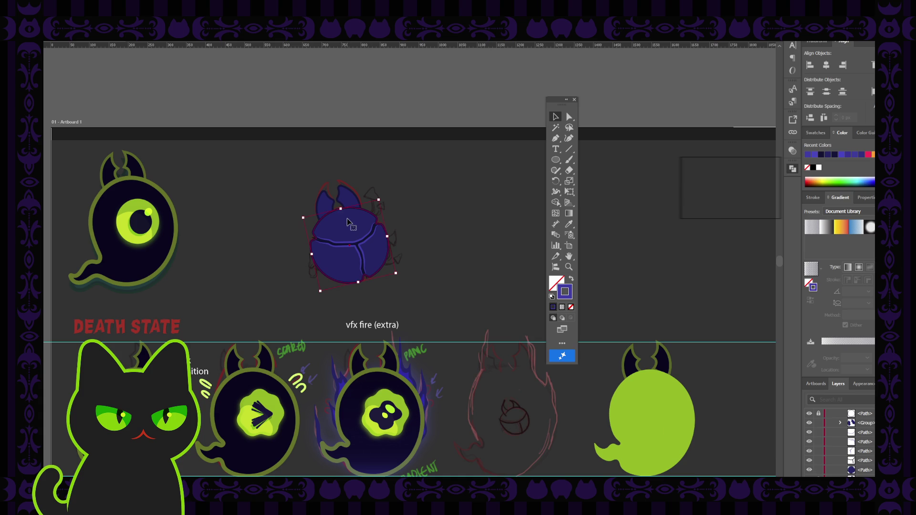
pyautogui.hotkey('shift', 'x')
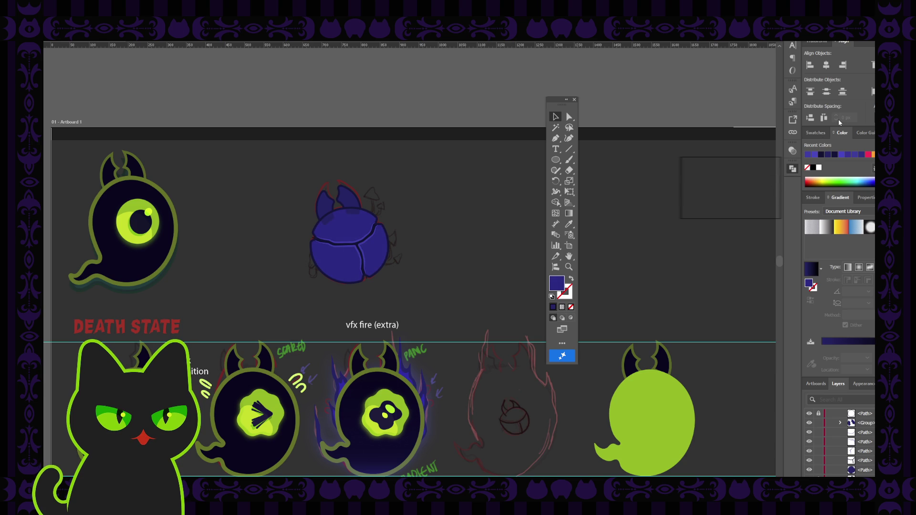
pyautogui.click(361, 206)
pyautogui.press('i')
pyautogui.click(345, 225)
pyautogui.press('v')
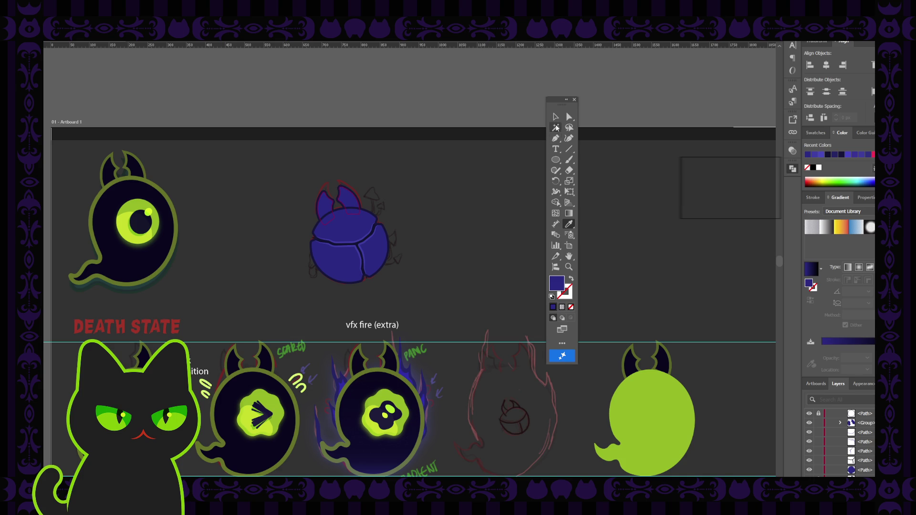
pyautogui.click(431, 206)
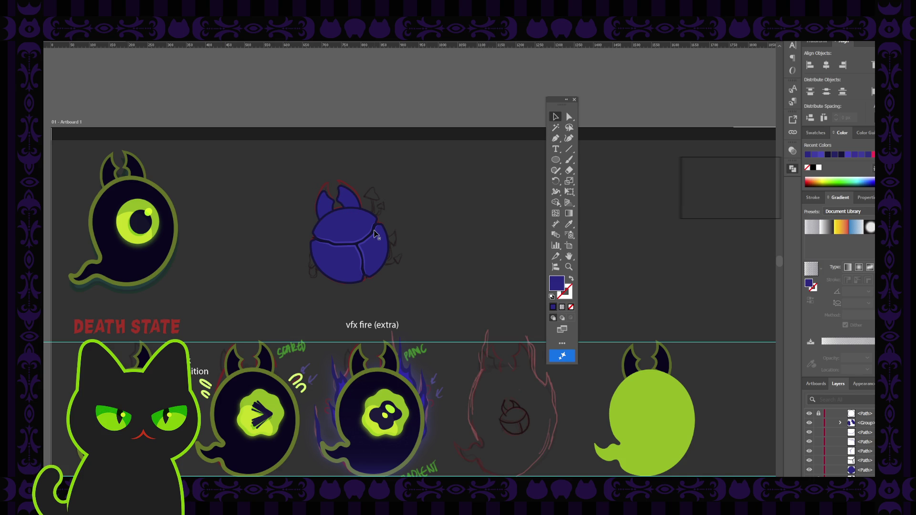
# Drag the horn group to the bottom of the Layers stack and select the top and lower-left shell segments.
pyautogui.click(354, 204)
pyautogui.moveTo(863, 427); pyautogui.dragTo(864, 474)
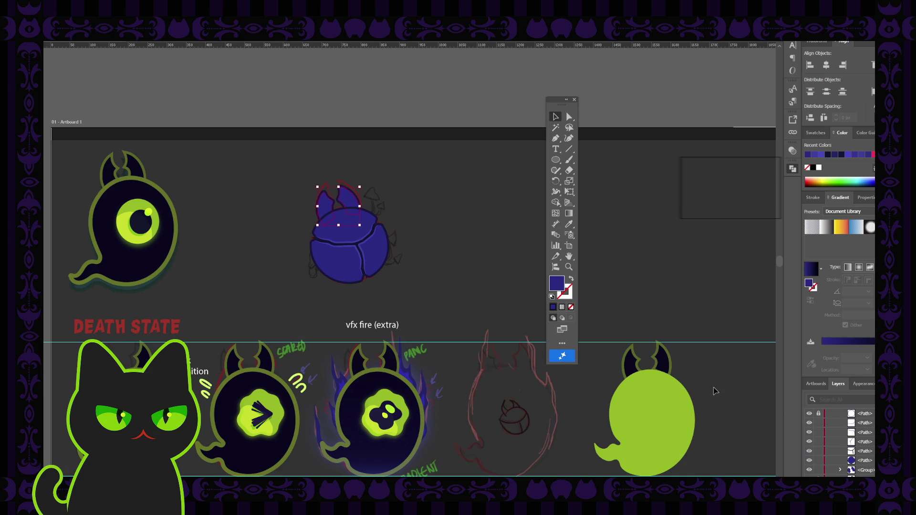
pyautogui.click(493, 267)
pyautogui.click(348, 246)
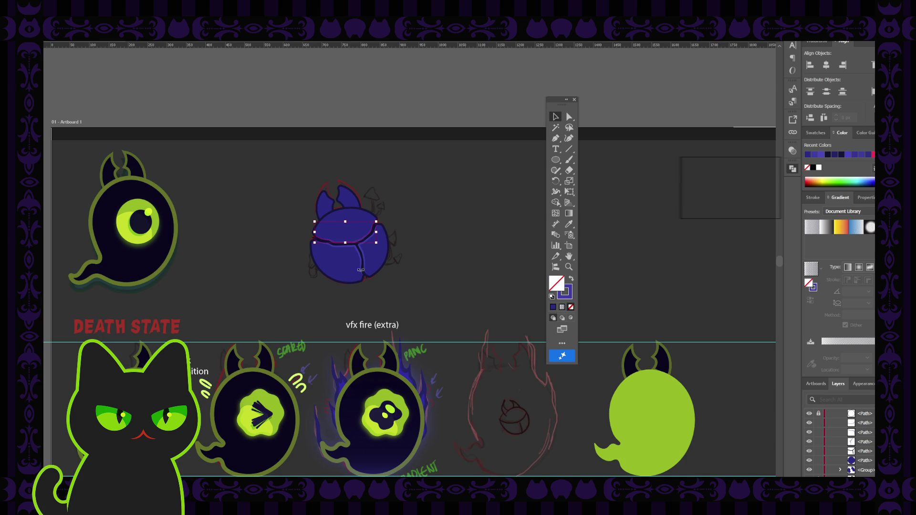
pyautogui.hotkey('ctrl', '+')
pyautogui.keyDown('shift'); pyautogui.click(387, 288); pyautogui.keyUp('shift')
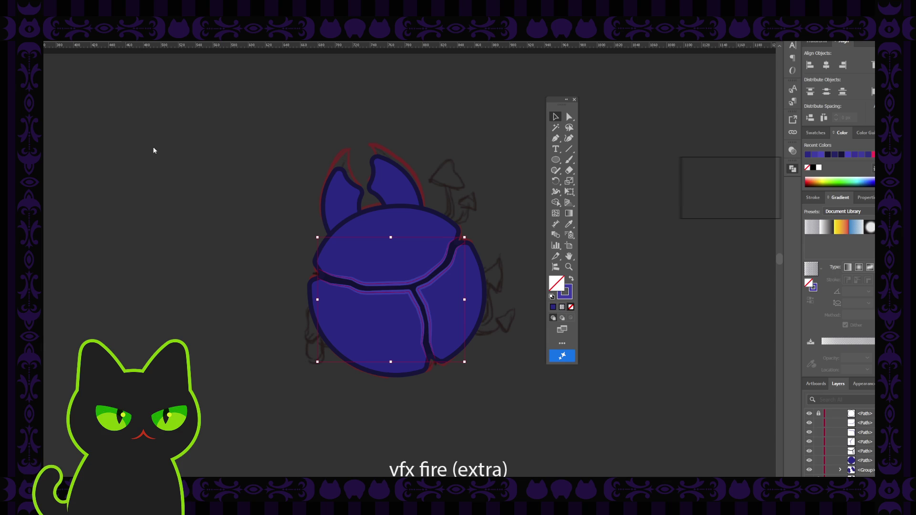
pyautogui.hotkey('ctrl', 'shift', 'e')
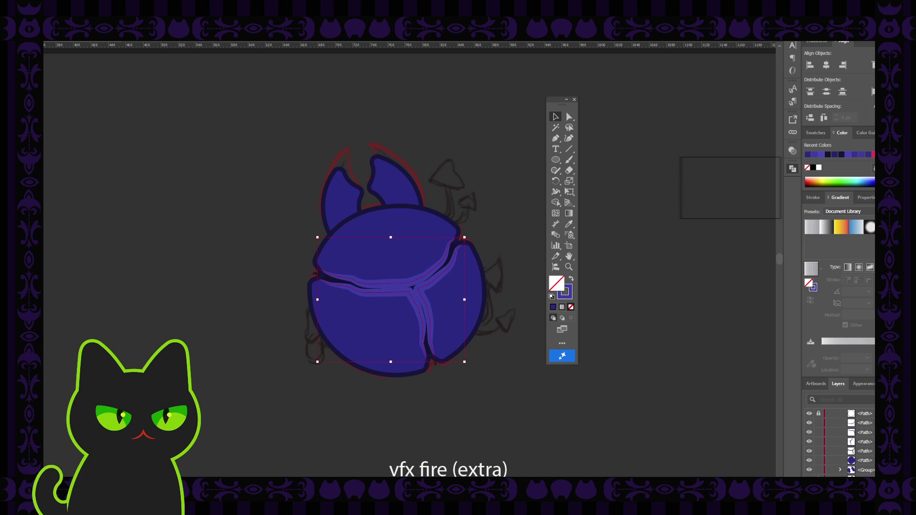
pyautogui.hotkey('ctrl', 'z')
pyautogui.hotkey('ctrl', 'z')
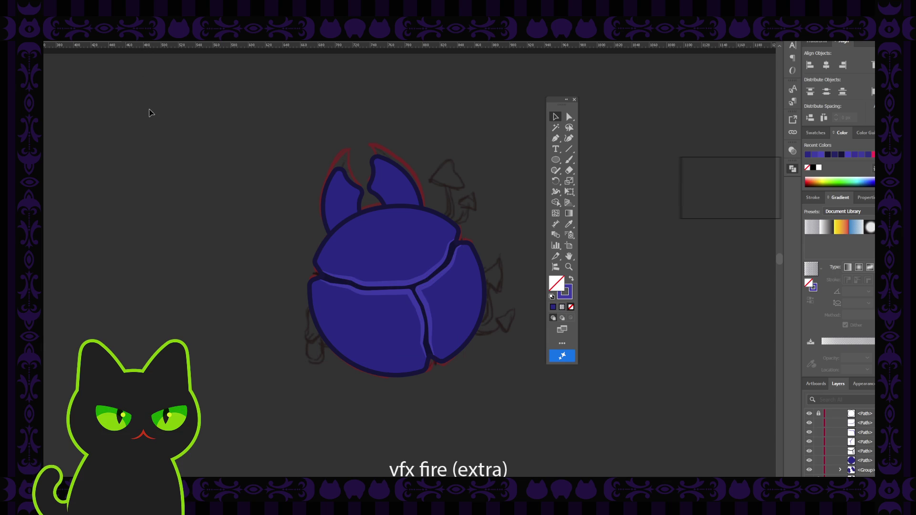
pyautogui.hotkey('ctrl', '-')
pyautogui.hotkey('ctrl', '-')
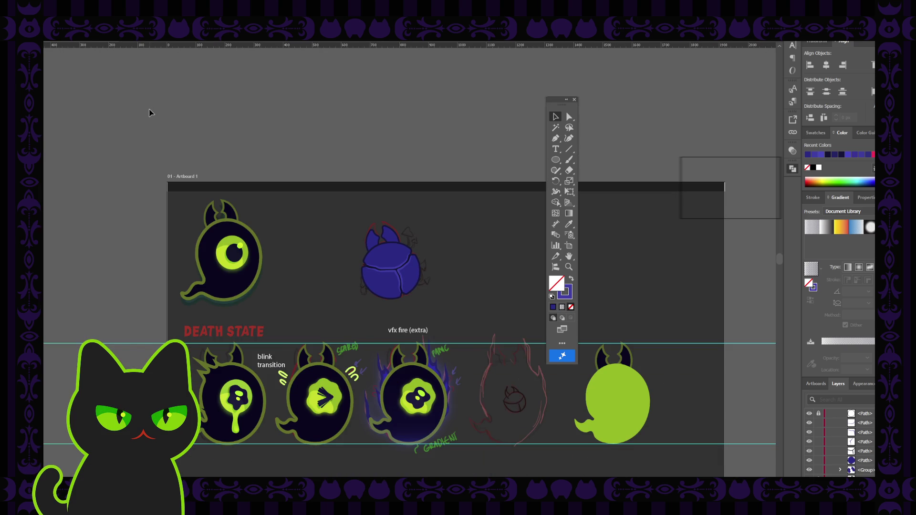
pyautogui.hotkey('ctrl', '-')
pyautogui.hotkey('ctrl', '+')
pyautogui.hotkey('ctrl', '+')
pyautogui.hotkey('ctrl', '+')
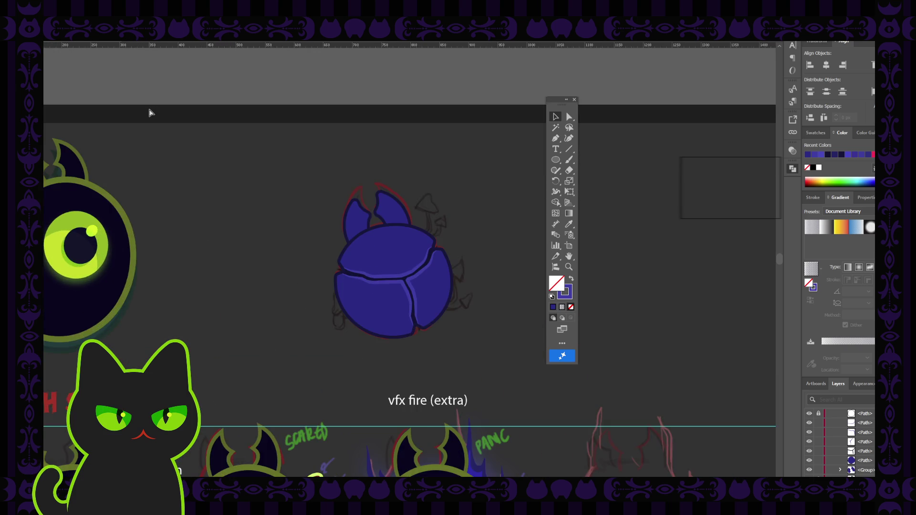
pyautogui.hotkey('ctrl', '+')
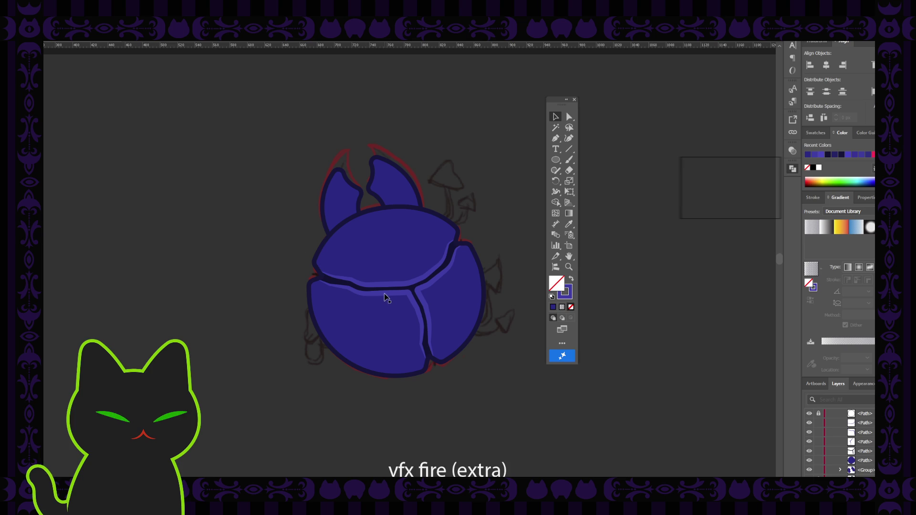
# Trim the lower body shape's overlap with the Shape Builder (Shift+M) to widen the crack.
pyautogui.click(390, 302)
pyautogui.hotkey('shift', 'm')
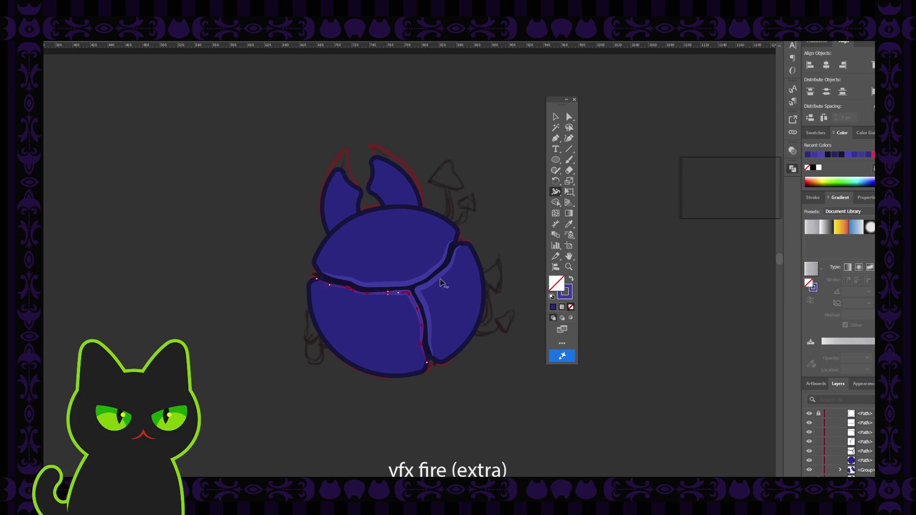
pyautogui.click(555, 117)
pyautogui.click(499, 164)
# Select the light seam stripe and switch to the Width tool to vary its thickness.
pyautogui.hotkey('ctrl', '=')
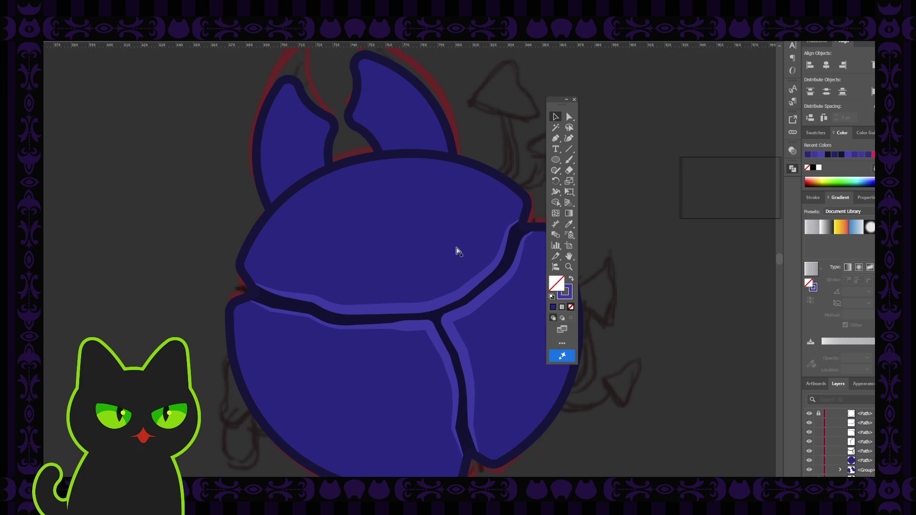
pyautogui.click(458, 253)
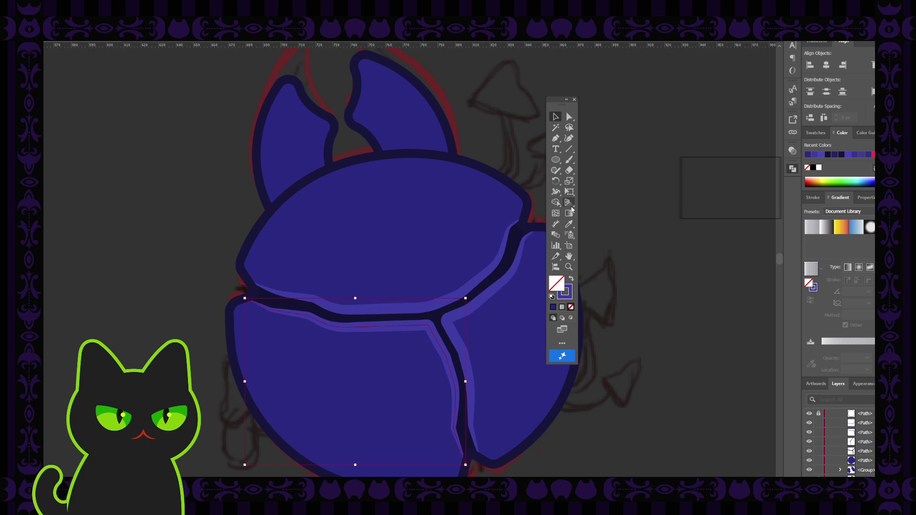
pyautogui.click(566, 100)
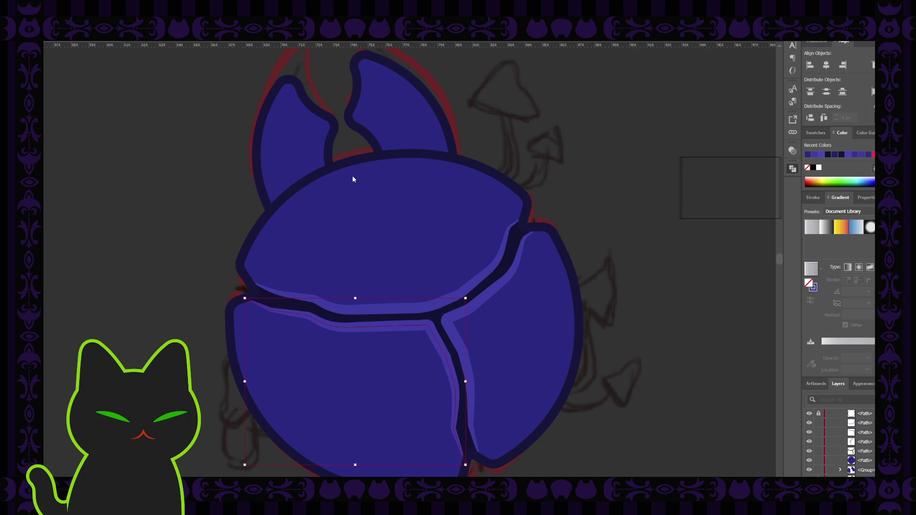
pyautogui.click(139, 249)
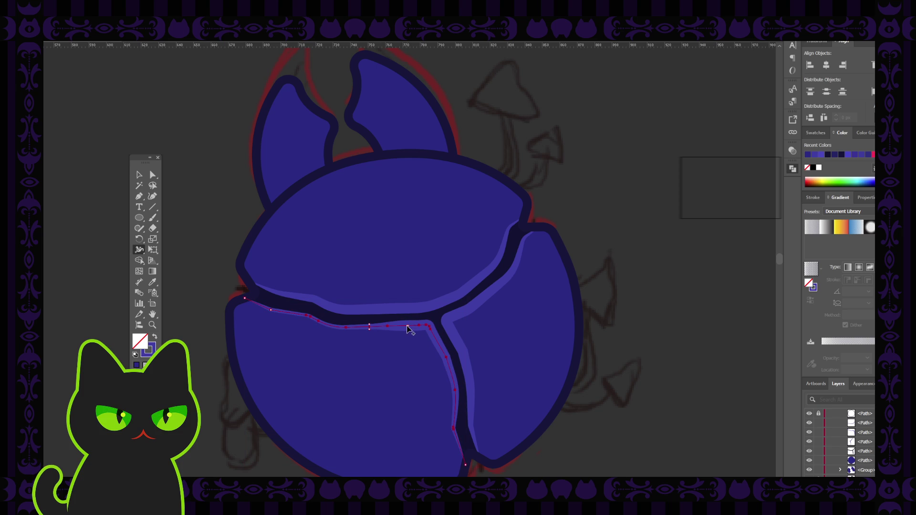
# Reselect the seam stripe in the lower shell and return to the Width tool.
pyautogui.click(139, 174)
pyautogui.click(184, 168)
pyautogui.click(241, 237)
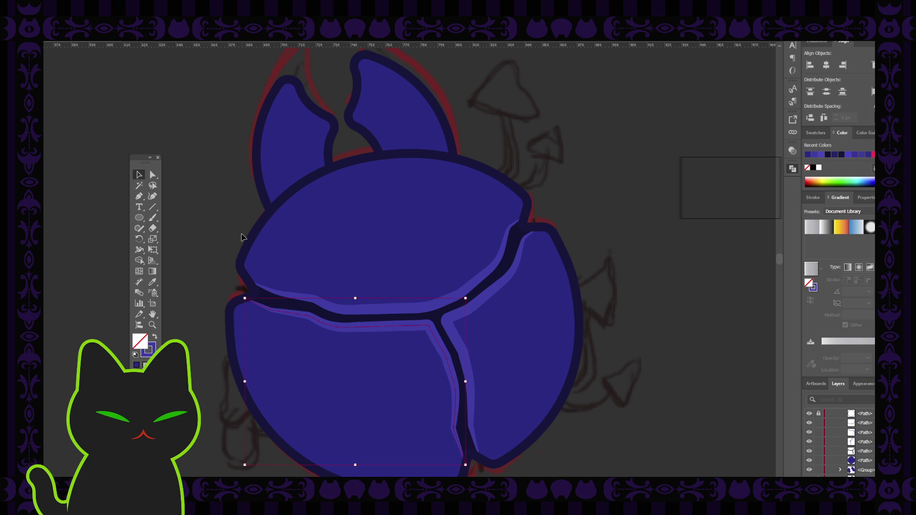
pyautogui.click(140, 250)
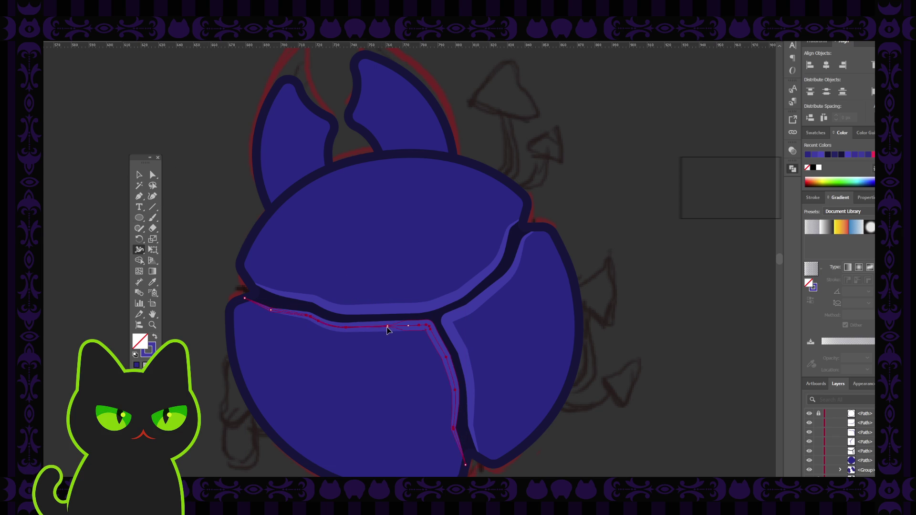
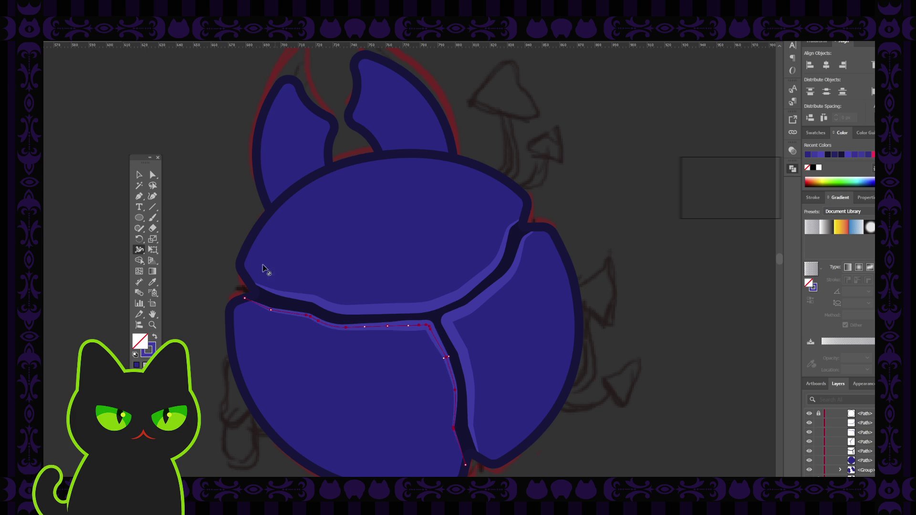
# Vary the right shell highlight's stroke width with the Width tool so it tapers, then deselect.
pyautogui.click(140, 174)
pyautogui.click(183, 172)
pyautogui.click(472, 310)
pyautogui.click(139, 249)
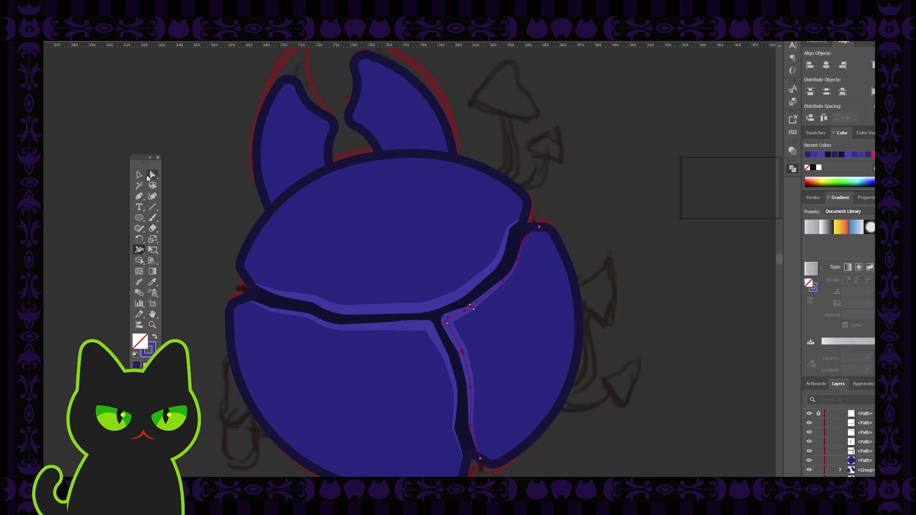
pyautogui.click(138, 174)
pyautogui.click(203, 172)
# Try the Width tool on the upper shell-edge highlight and check the result zoomed out.
pyautogui.hotkey('ctrl', '-')
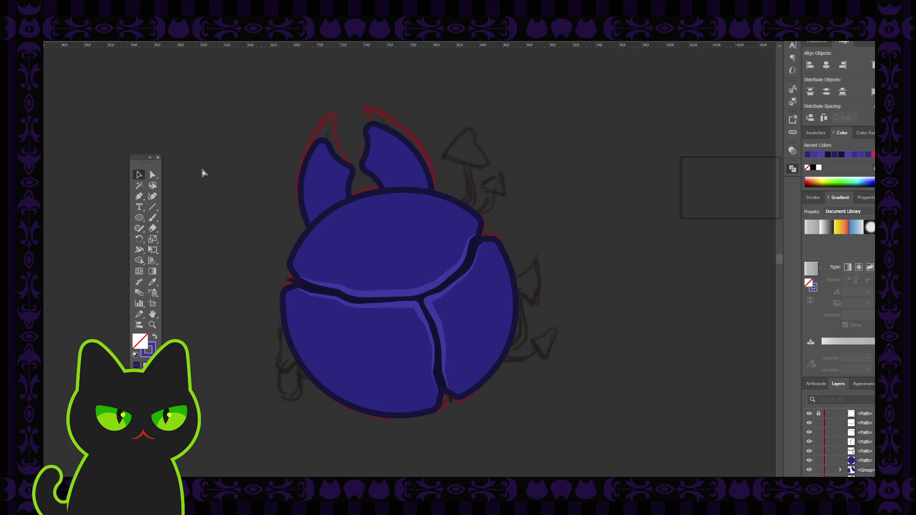
pyautogui.hotkey('ctrl', '-')
pyautogui.click(139, 250)
pyautogui.click(138, 175)
pyautogui.hotkey('ctrl', '-')
pyautogui.hotkey('ctrl', '-')
pyautogui.hotkey('ctrl', '-')
pyautogui.hotkey('ctrl', '-')
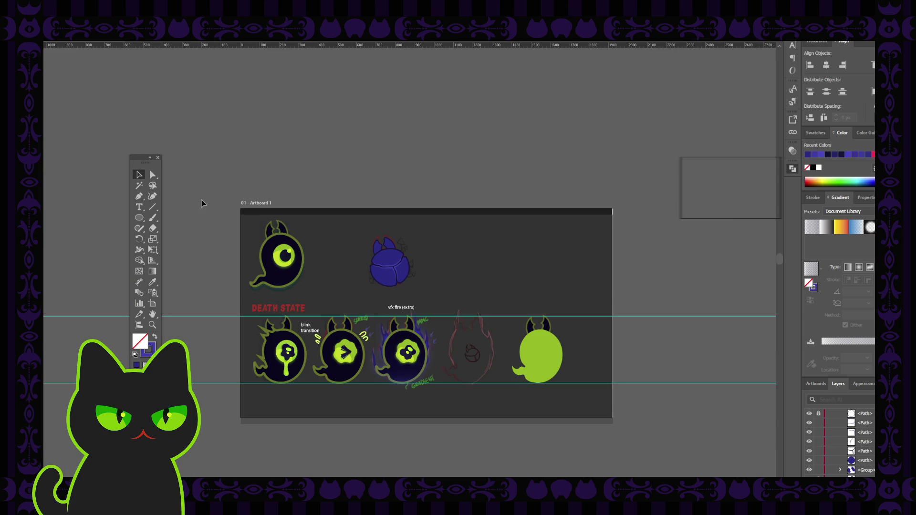
pyautogui.hotkey('ctrl', '+')
pyautogui.hotkey('ctrl', '+')
pyautogui.hotkey('ctrl', '+')
pyautogui.hotkey('ctrl', '+')
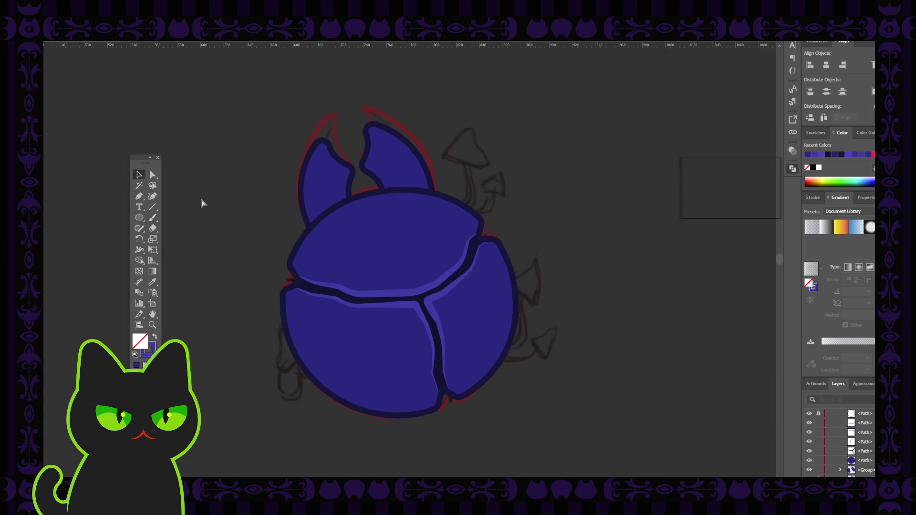
# Widen the highlight along the upper shell's lower edge with the Width tool.
pyautogui.click(412, 295)
pyautogui.click(139, 250)
pyautogui.moveTo(415, 297); pyautogui.dragTo(417, 296)
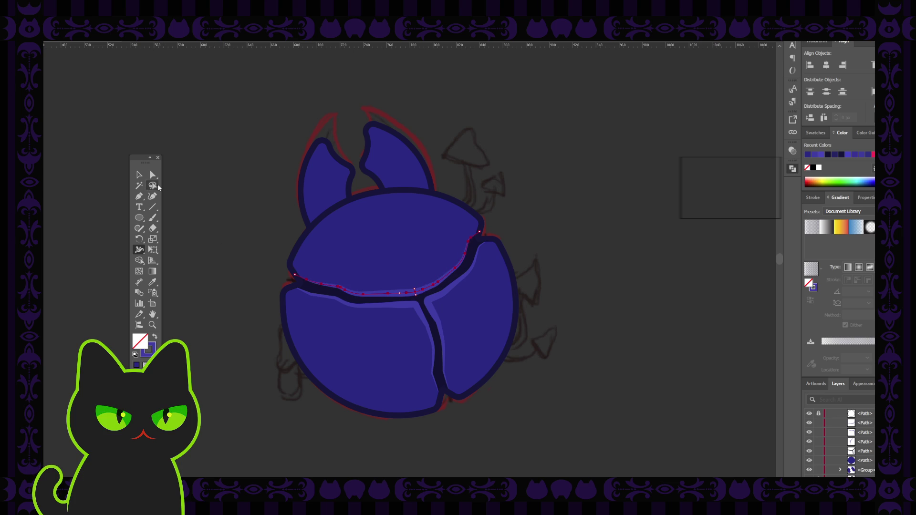
pyautogui.click(139, 175)
pyautogui.click(215, 190)
pyautogui.hotkey('ctrl', 'z')
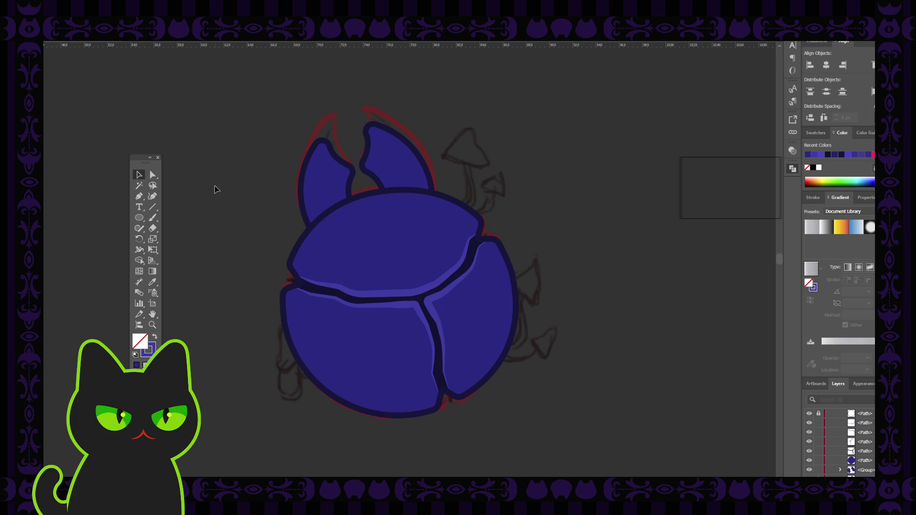
# Undo the widening of the upper shell-edge highlight and review the beetle at different zooms.
pyautogui.click(384, 293)
pyautogui.click(139, 249)
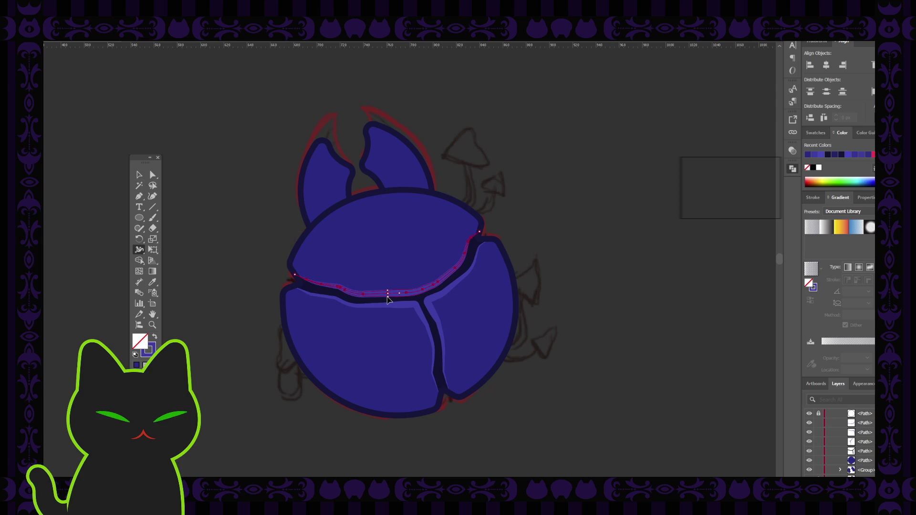
pyautogui.hotkey('ctrl', 'z')
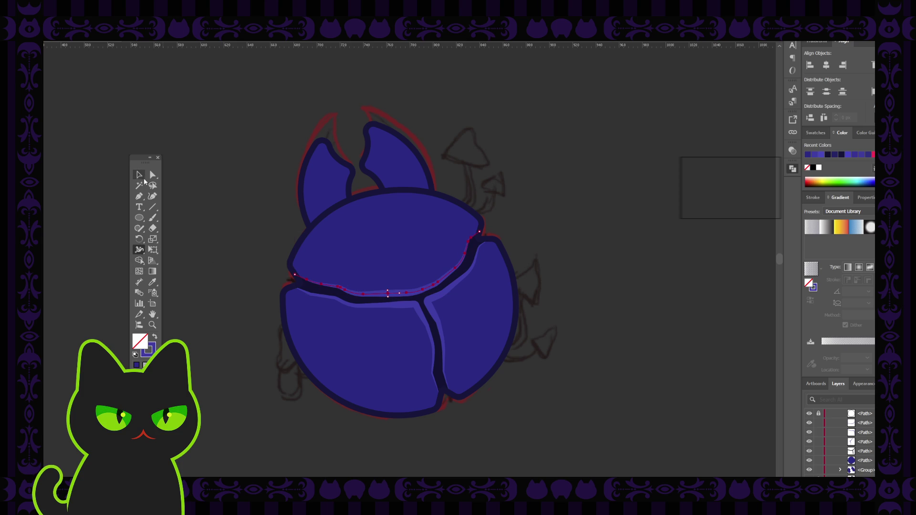
pyautogui.click(142, 177)
pyautogui.hotkey('ctrl', '-')
pyautogui.hotkey('ctrl', '-')
pyautogui.hotkey('ctrl', '-')
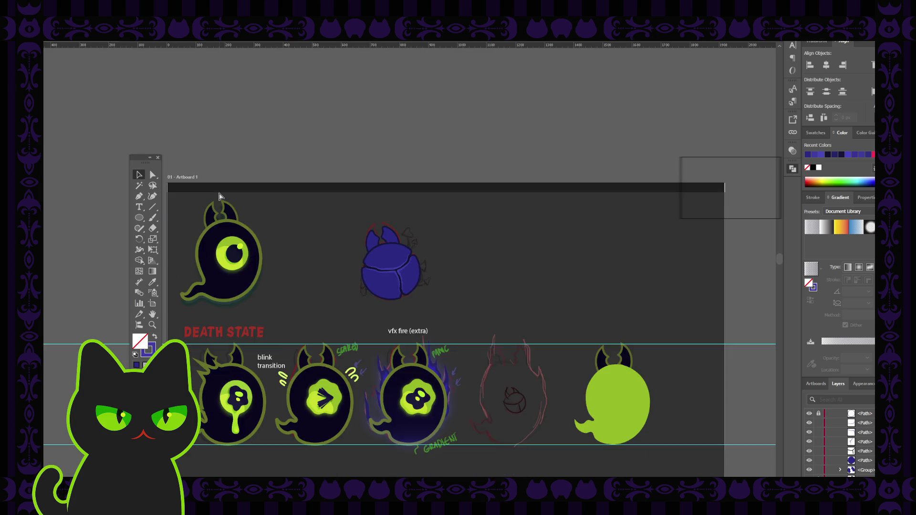
pyautogui.hotkey('ctrl', '-')
pyautogui.hotkey('ctrl', '=')
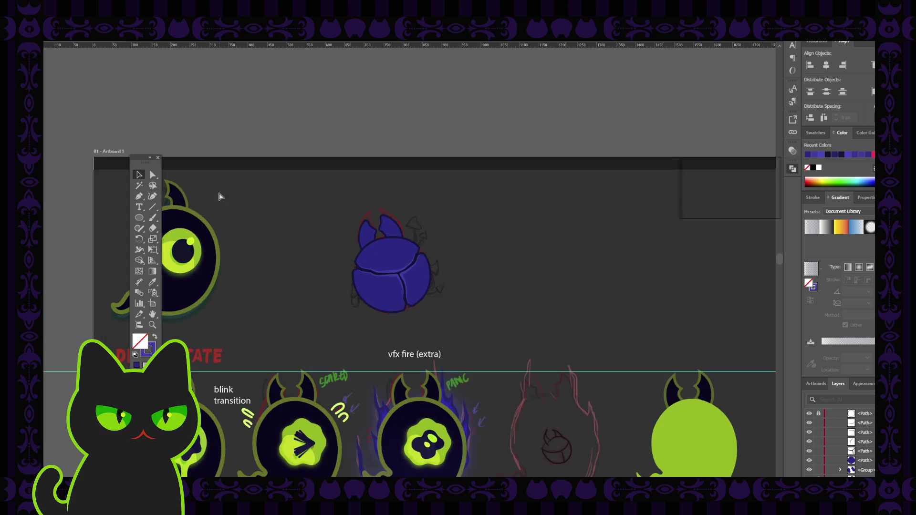
pyautogui.hotkey('ctrl', '=')
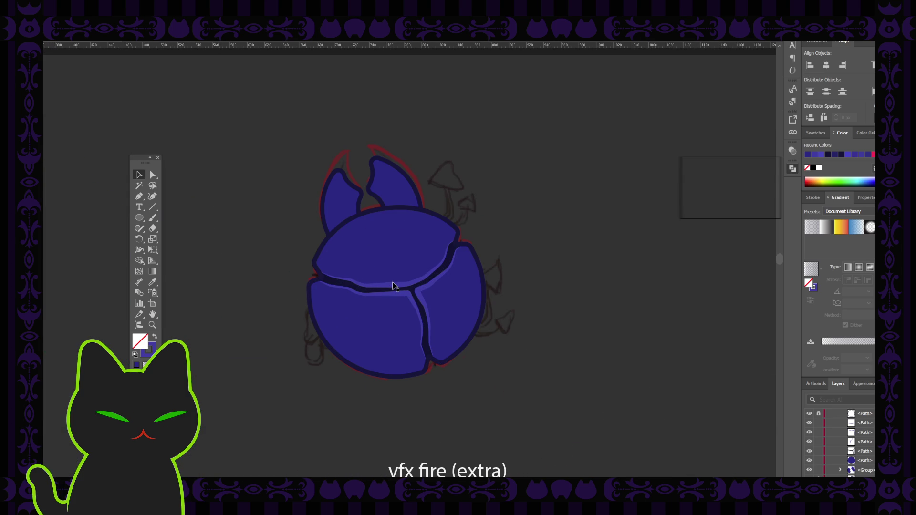
# Adjust the upper shell highlight's colour in the Appearance/Gradient panel, deselecting to preview each change.
pyautogui.click(397, 288)
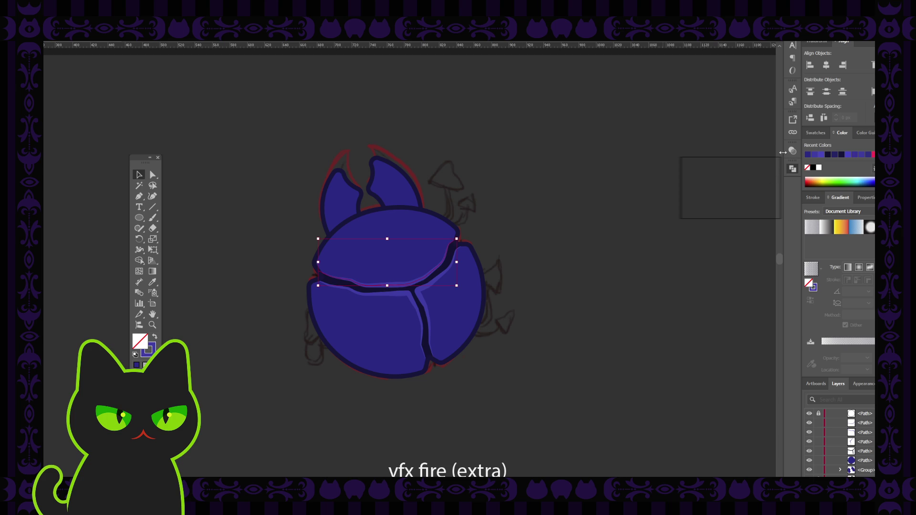
pyautogui.click(790, 152)
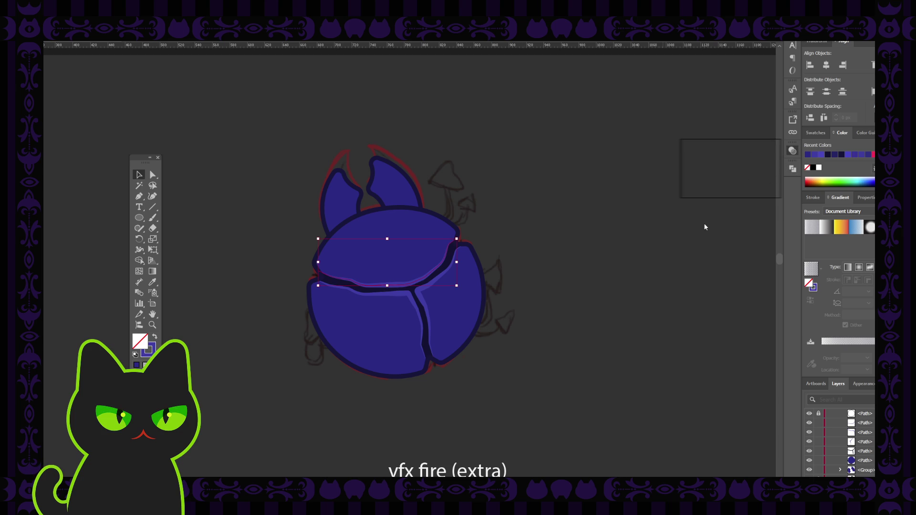
pyautogui.click(598, 209)
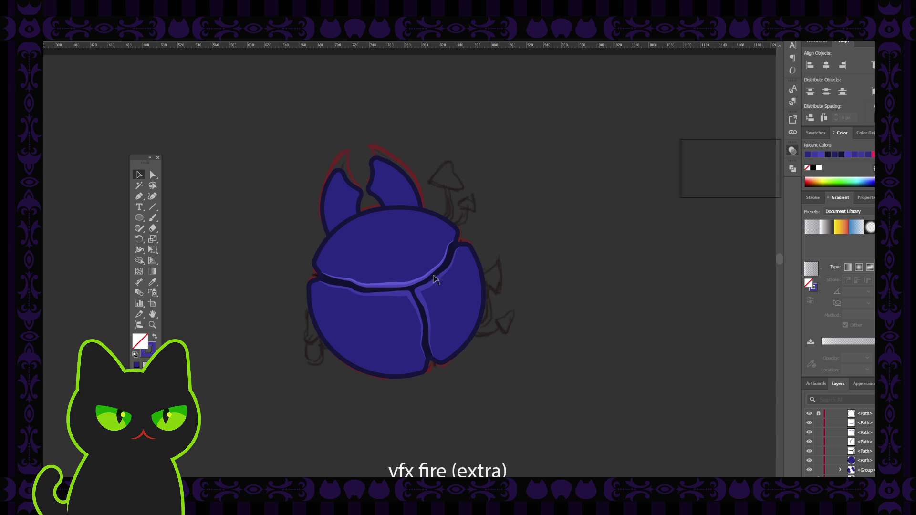
pyautogui.click(398, 286)
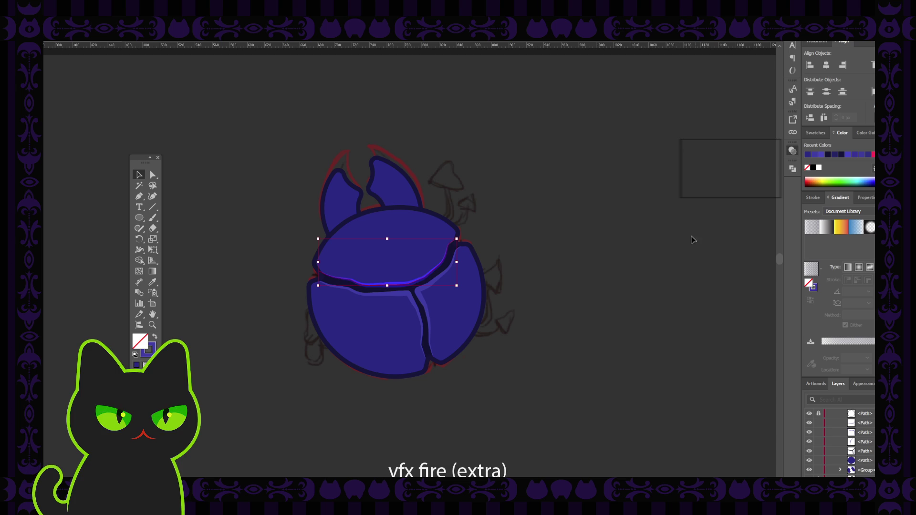
pyautogui.click(604, 253)
pyautogui.click(412, 286)
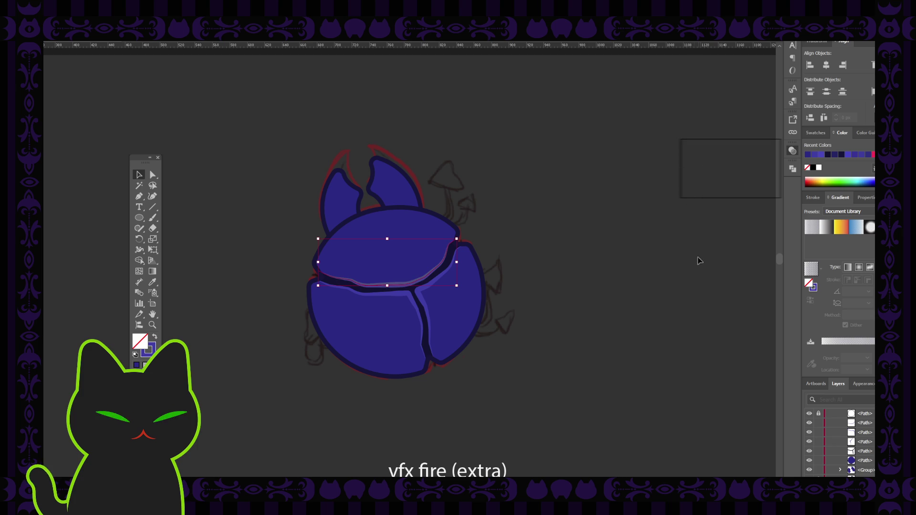
pyautogui.click(594, 264)
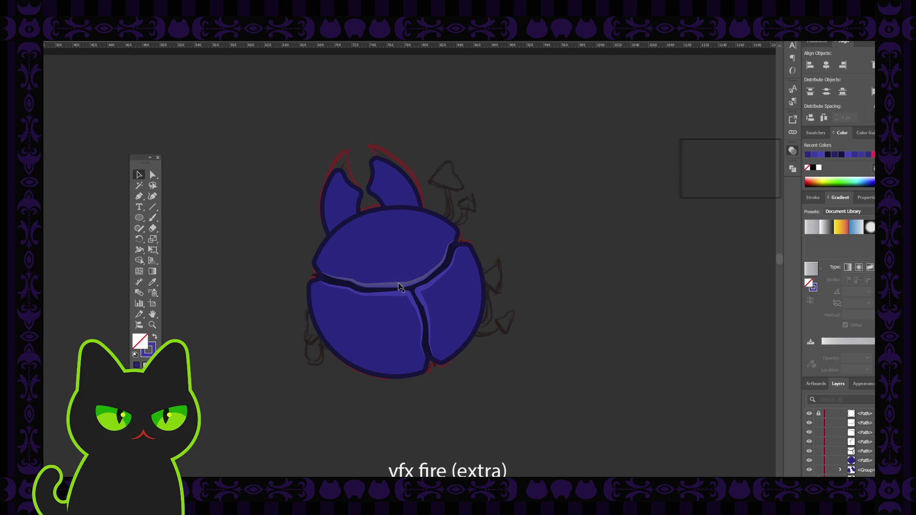
pyautogui.click(399, 288)
pyautogui.click(684, 234)
pyautogui.click(596, 238)
# Check the beetle zoomed out, then bring the highlight's stroke forward (X) and set it to a brighter violet.
pyautogui.hotkey('ctrl', '-')
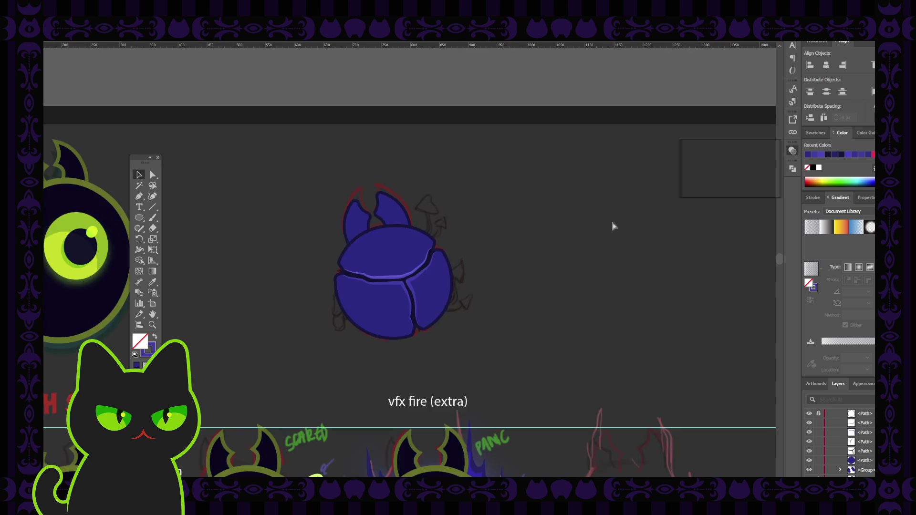
pyautogui.hotkey('ctrl', '-')
pyautogui.hotkey('ctrl', '-')
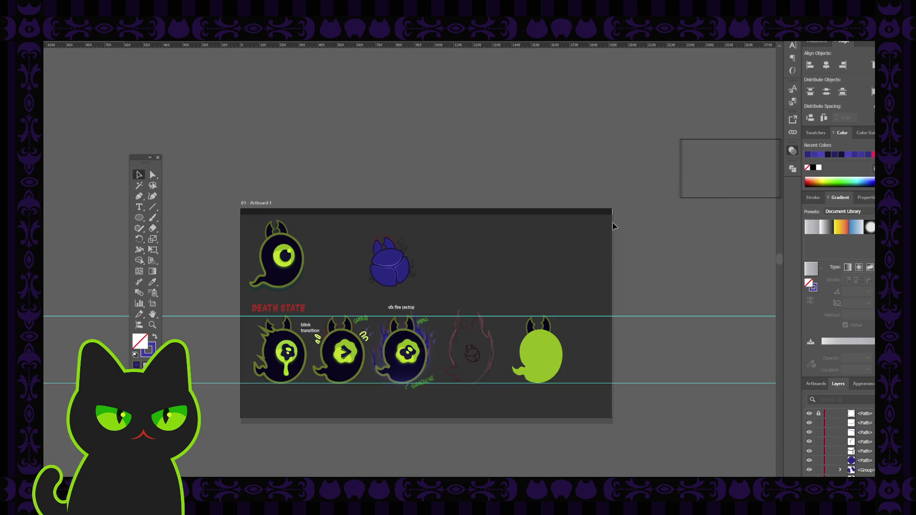
pyautogui.hotkey('ctrl', '+')
pyautogui.hotkey('ctrl', '+')
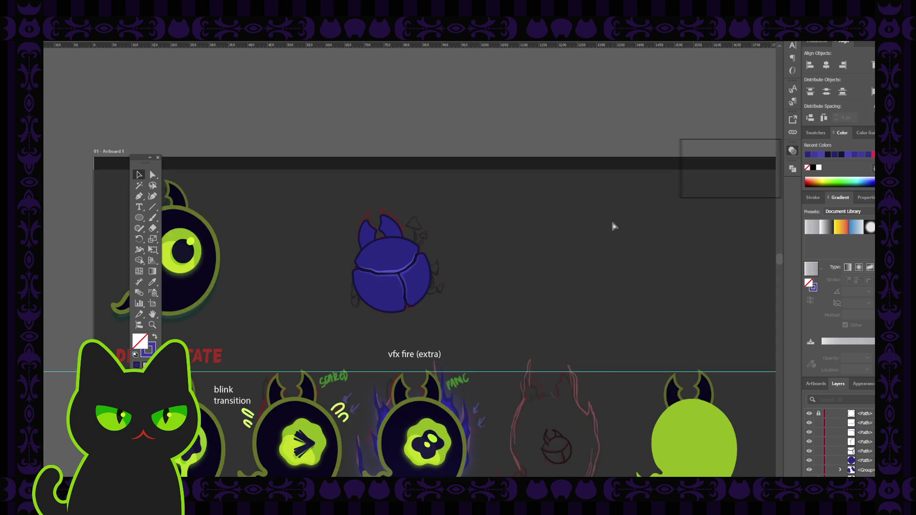
pyautogui.hotkey('ctrl', '+')
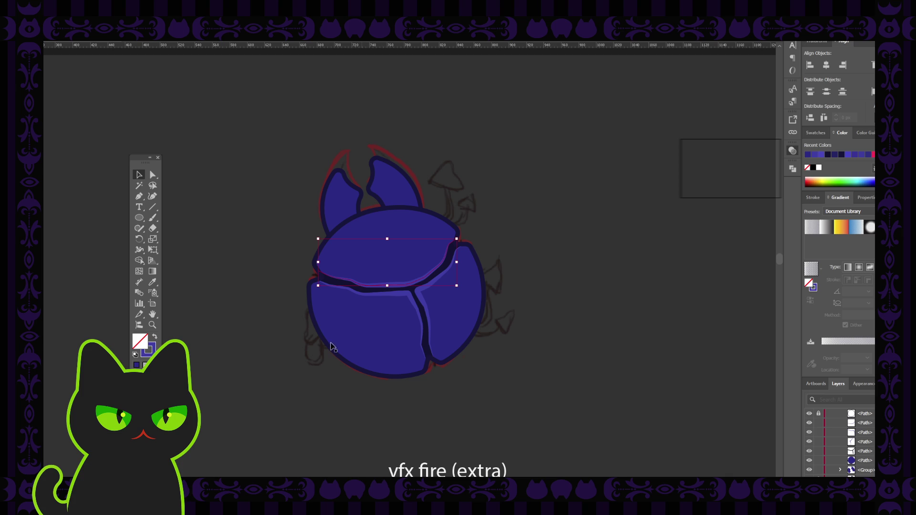
pyautogui.click(318, 265)
pyautogui.press('x')
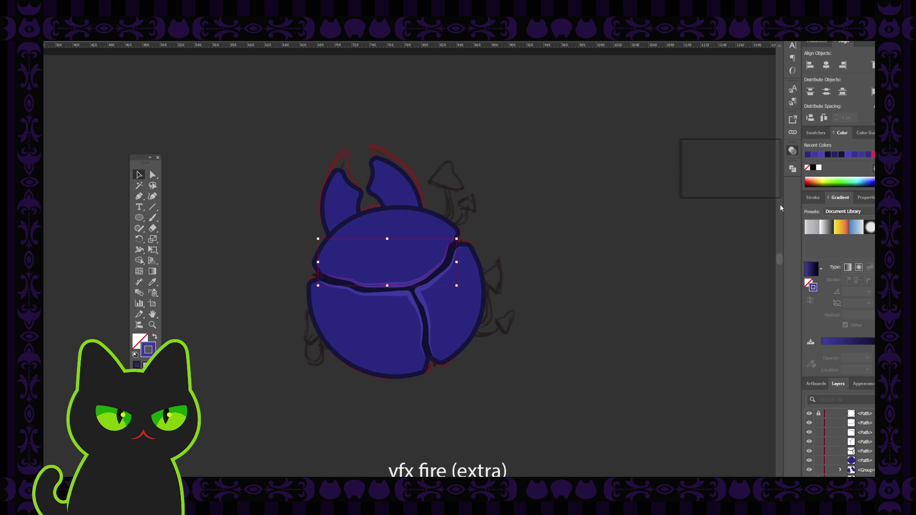
pyautogui.click(762, 142)
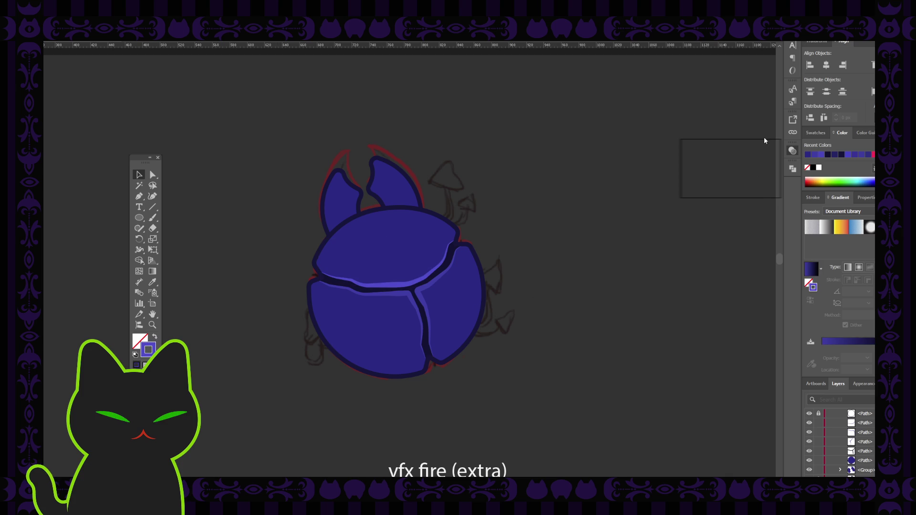
pyautogui.hotkey('ctrl', 'z')
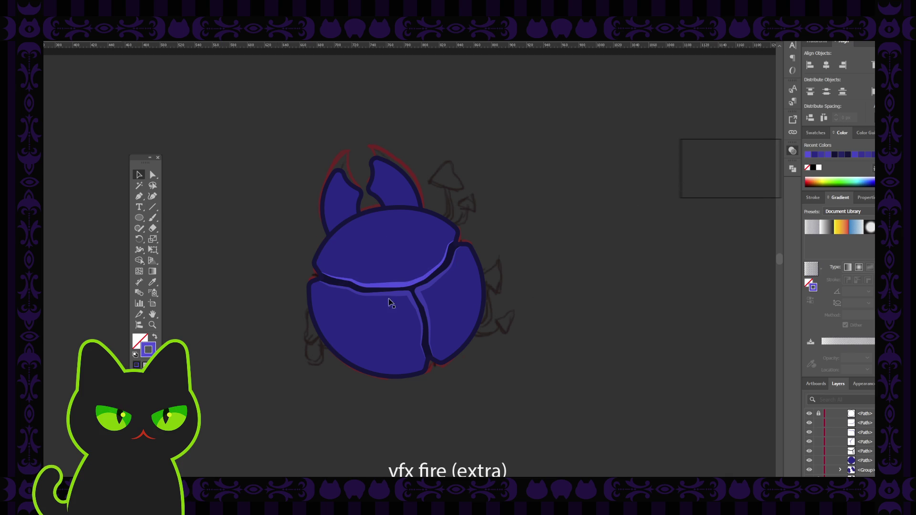
# Eyedropper the brighter violet from the upper highlight onto the lower shell crack highlight.
pyautogui.click(414, 296)
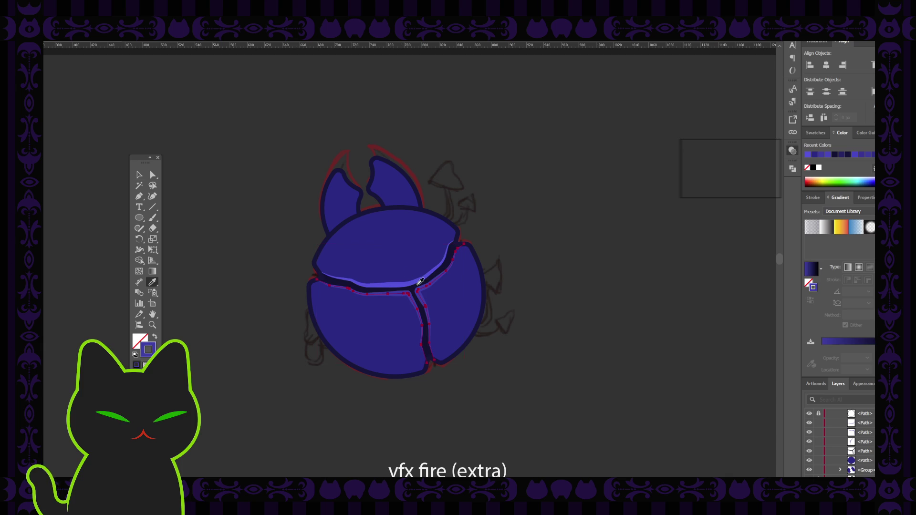
pyautogui.press('i')
pyautogui.click(401, 279)
pyautogui.press('v')
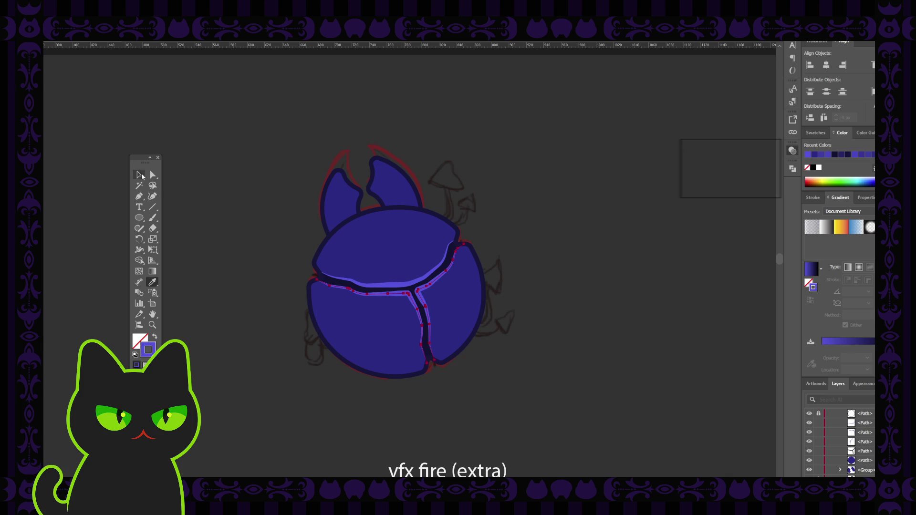
pyautogui.click(223, 196)
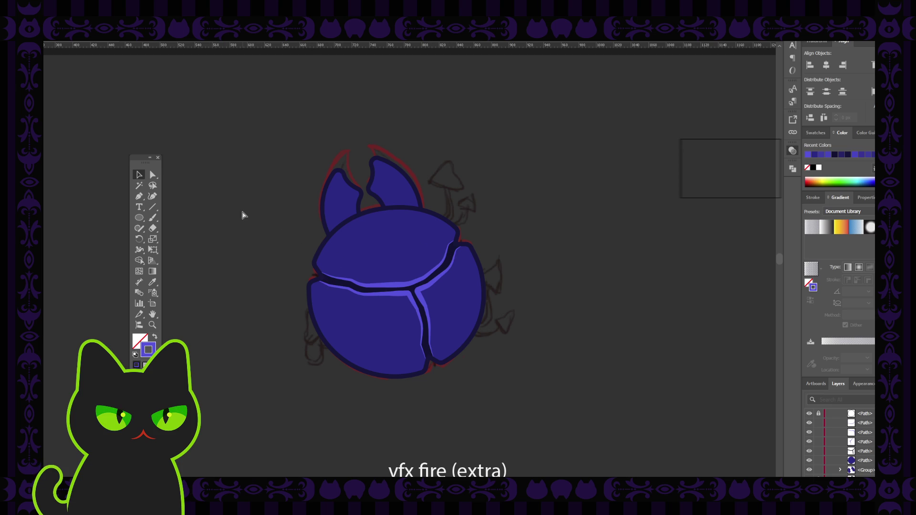
pyautogui.hotkey('ctrl', '-')
pyautogui.hotkey('ctrl', '-')
pyautogui.hotkey('ctrl', '-')
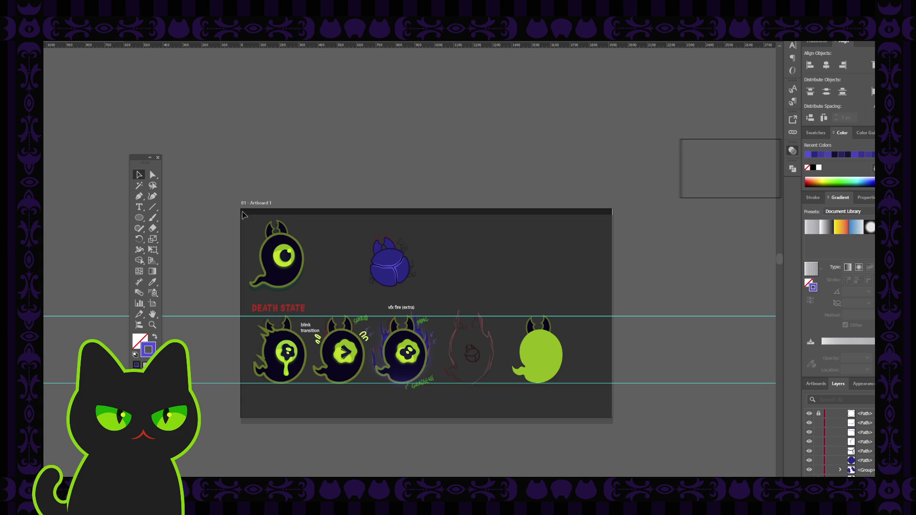
pyautogui.hotkey('ctrl', '-')
pyautogui.hotkey('ctrl', '-')
pyautogui.hotkey('ctrl', '+')
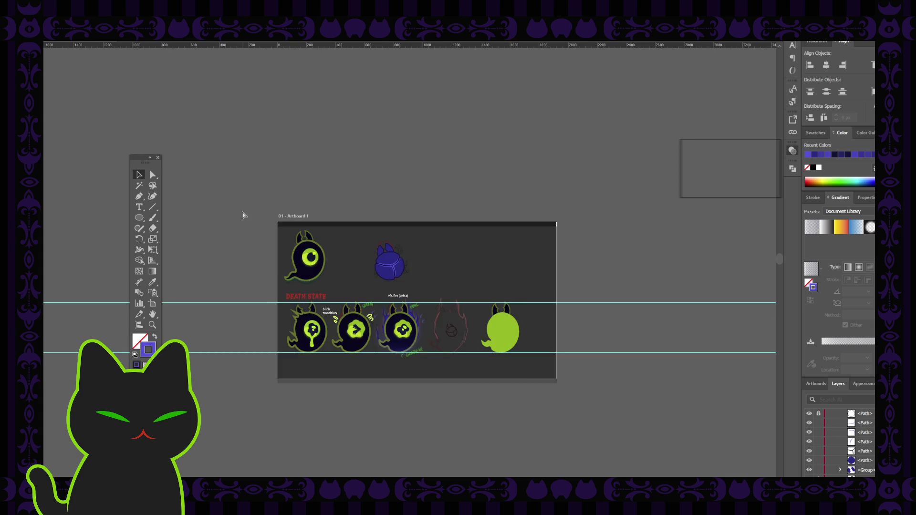
pyautogui.hotkey('ctrl', '+')
pyautogui.hotkey('ctrl', '+')
pyautogui.hotkey('ctrl', '+')
pyautogui.hotkey('ctrl', '+')
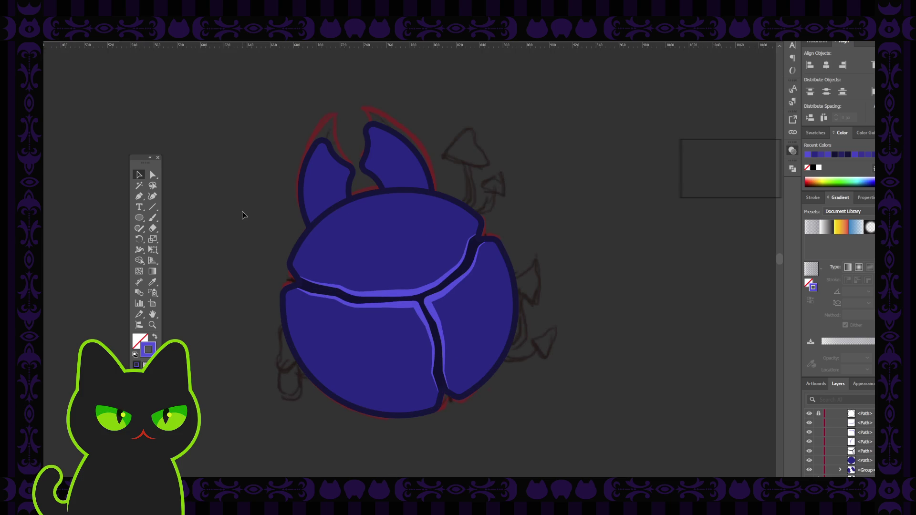
pyautogui.click(383, 295)
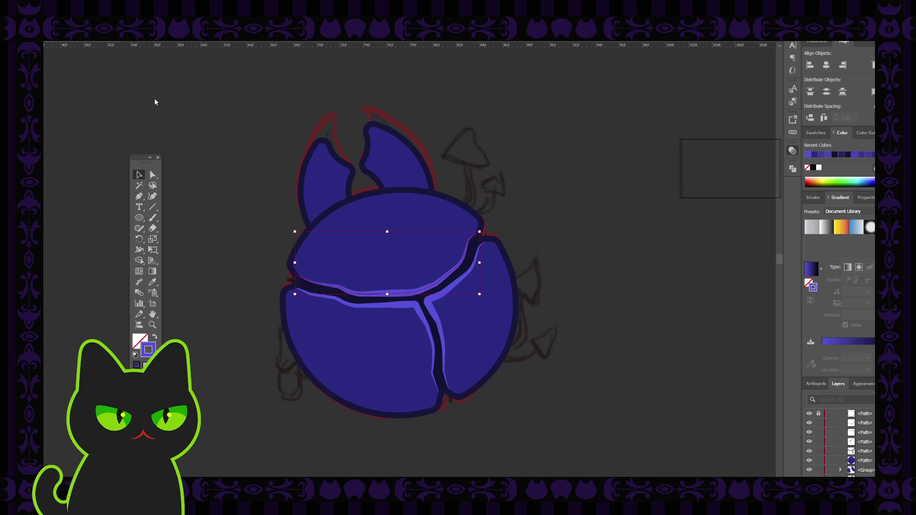
pyautogui.click(180, 105)
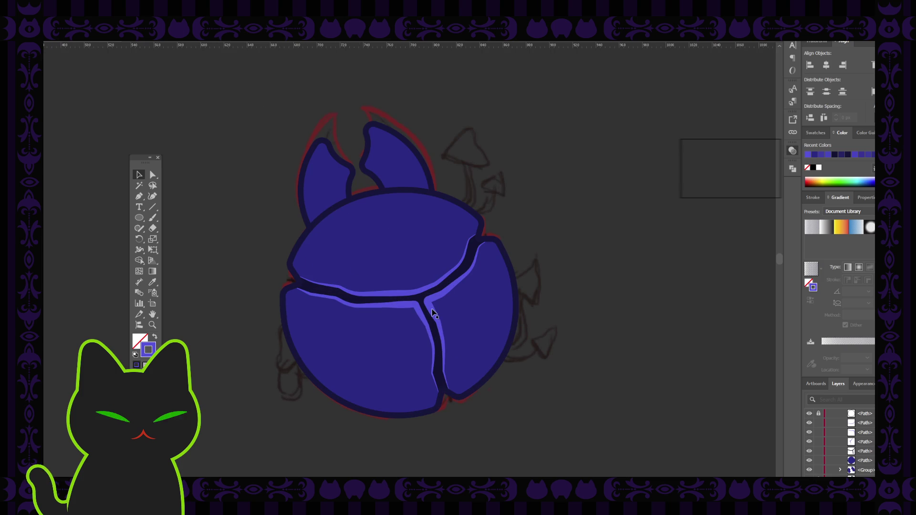
pyautogui.click(415, 307)
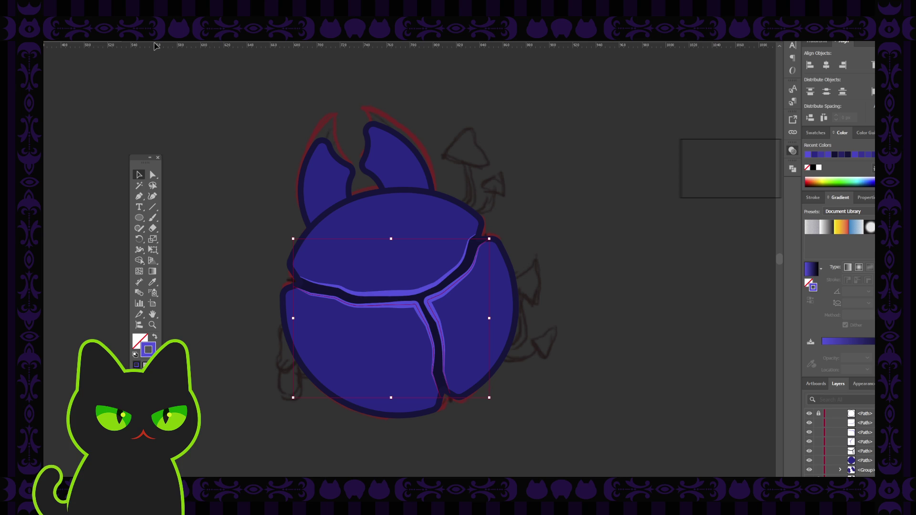
pyautogui.click(213, 112)
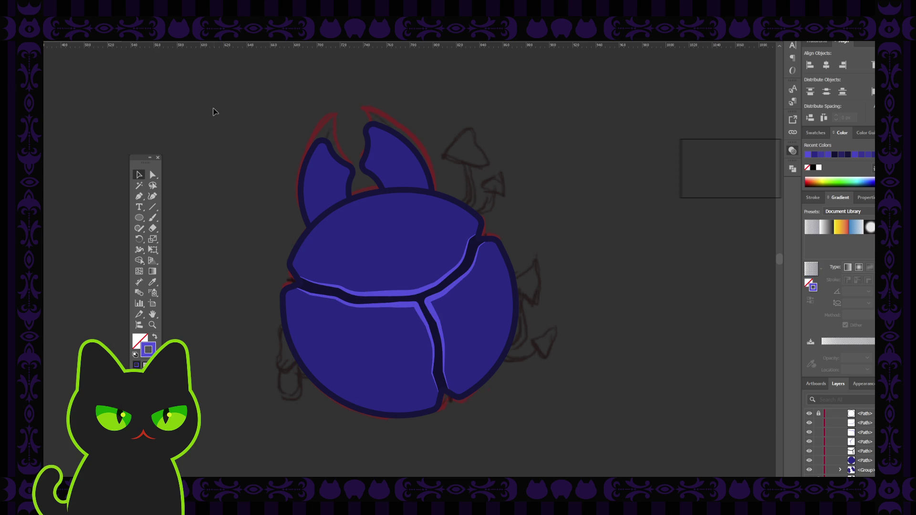
pyautogui.hotkey('ctrl', '-')
pyautogui.hotkey('ctrl', '-')
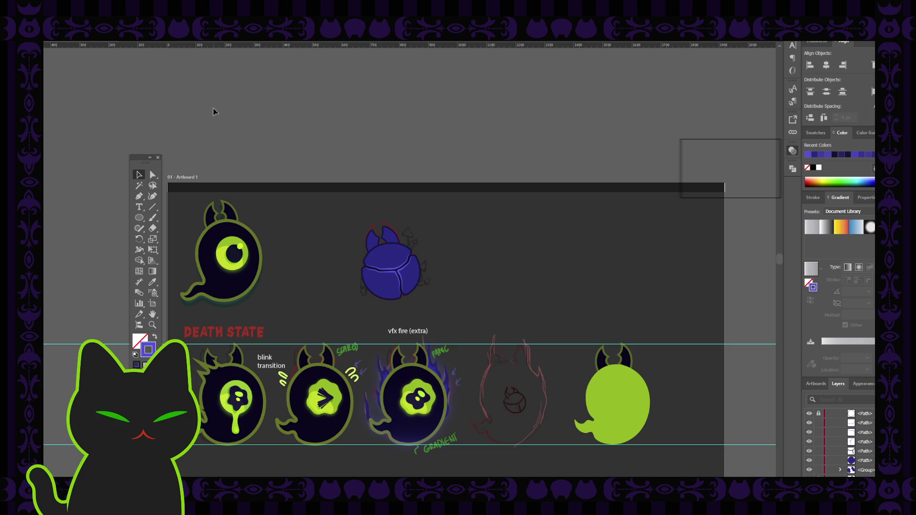
pyautogui.hotkey('ctrl', '+')
pyautogui.hotkey('ctrl', '+')
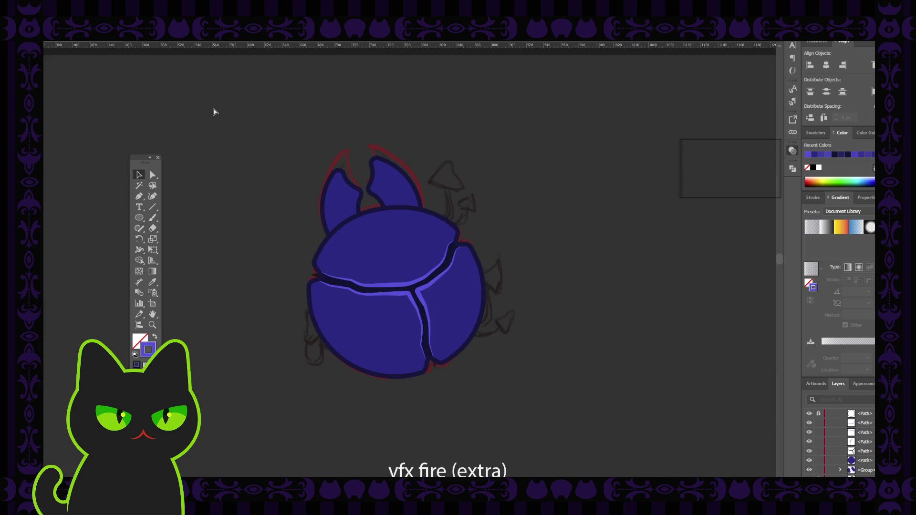
pyautogui.hotkey('ctrl', '+')
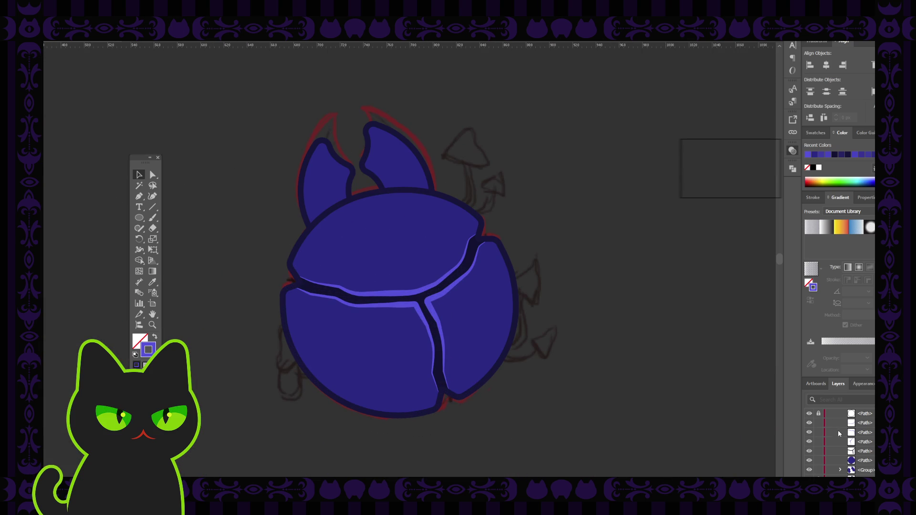
pyautogui.scroll(-2, 849, 444)
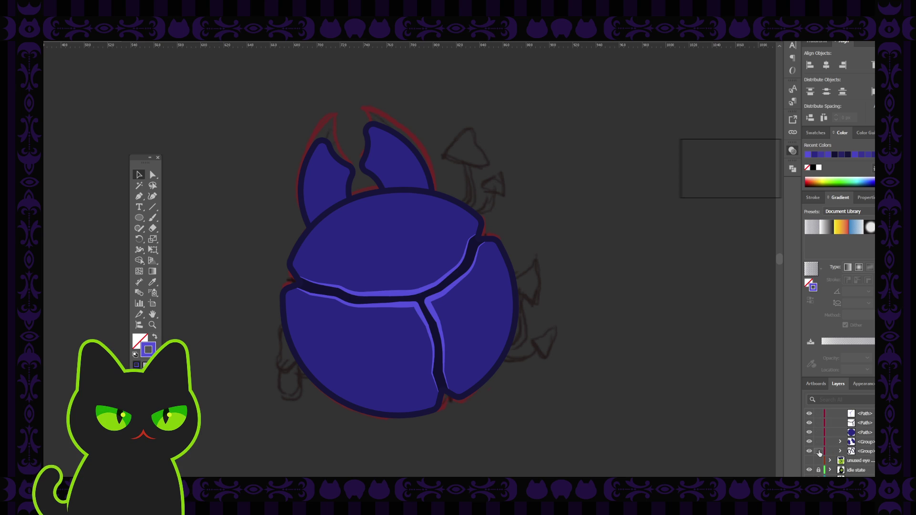
pyautogui.scroll(3, 822, 458)
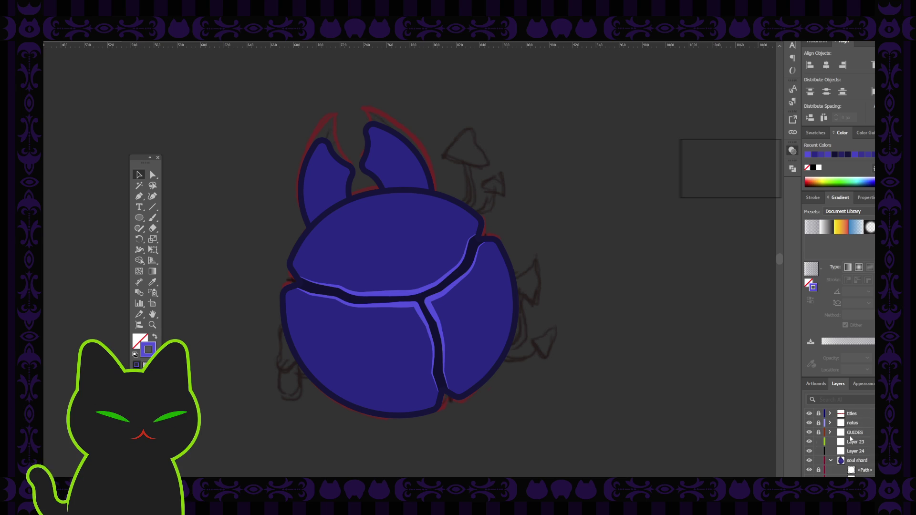
# Collapse the soul shard layer, toggle its visibility to compare against the sketch, and reselect the shard artwork.
pyautogui.click(830, 461)
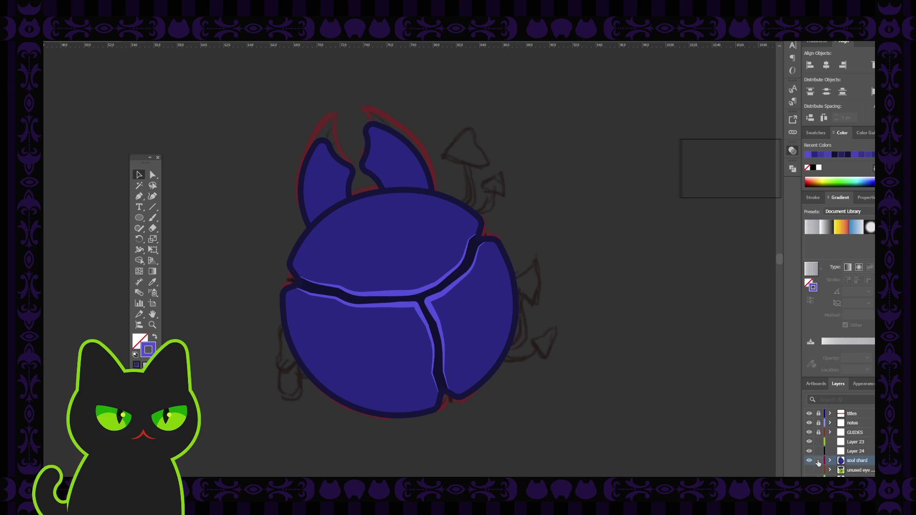
pyautogui.click(856, 451)
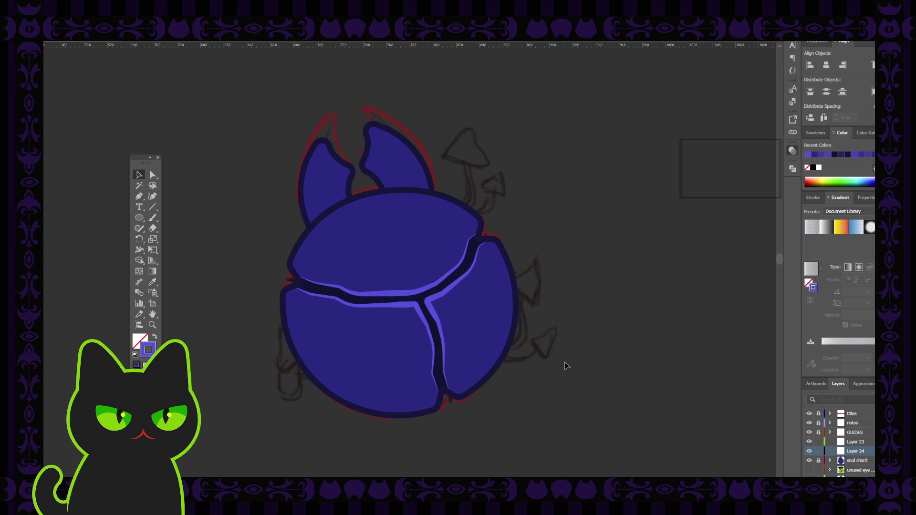
pyautogui.hotkey('ctrl', '-')
pyautogui.hotkey('ctrl', '-')
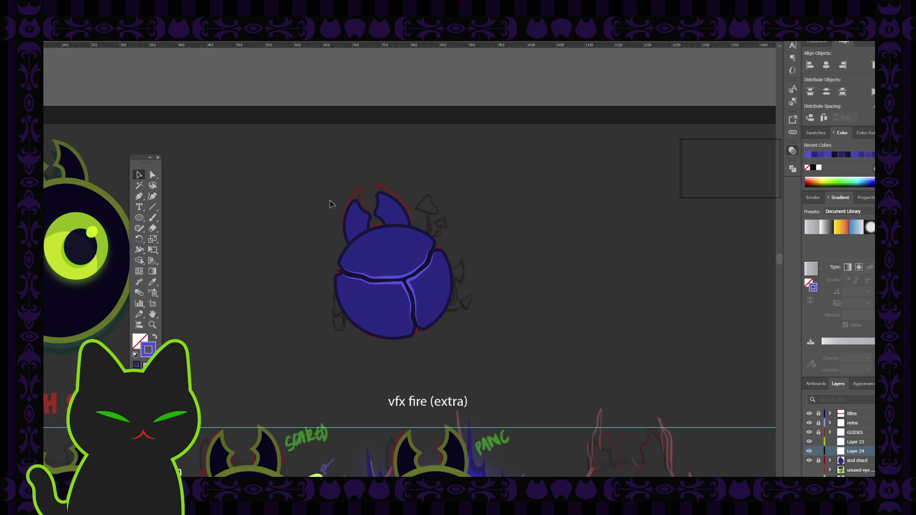
pyautogui.click(809, 461)
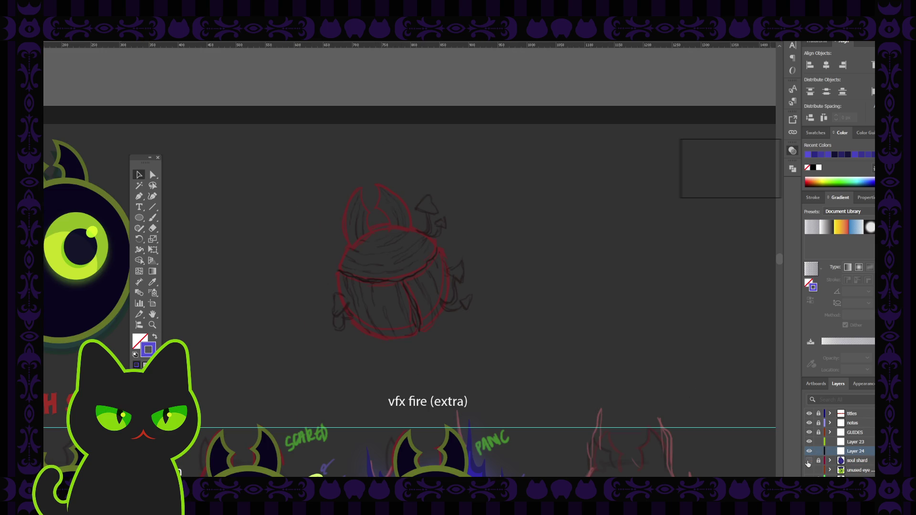
pyautogui.click(810, 462)
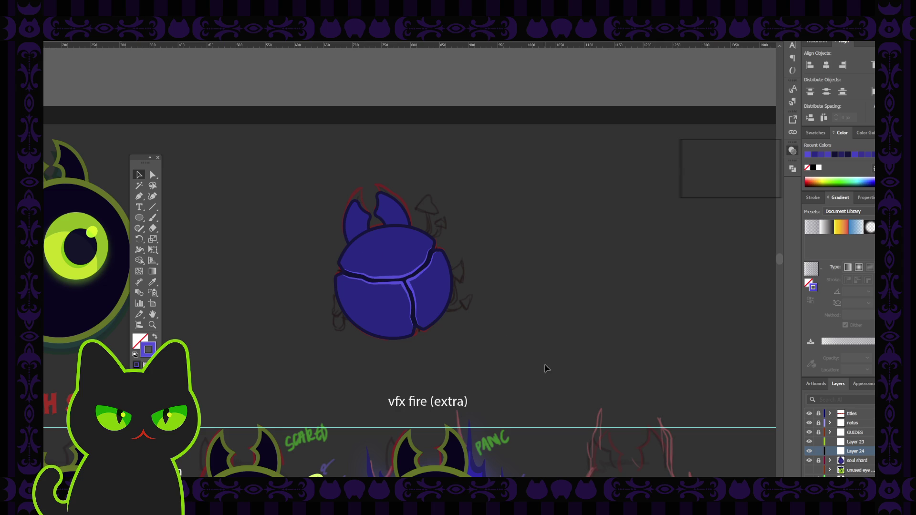
pyautogui.click(842, 461)
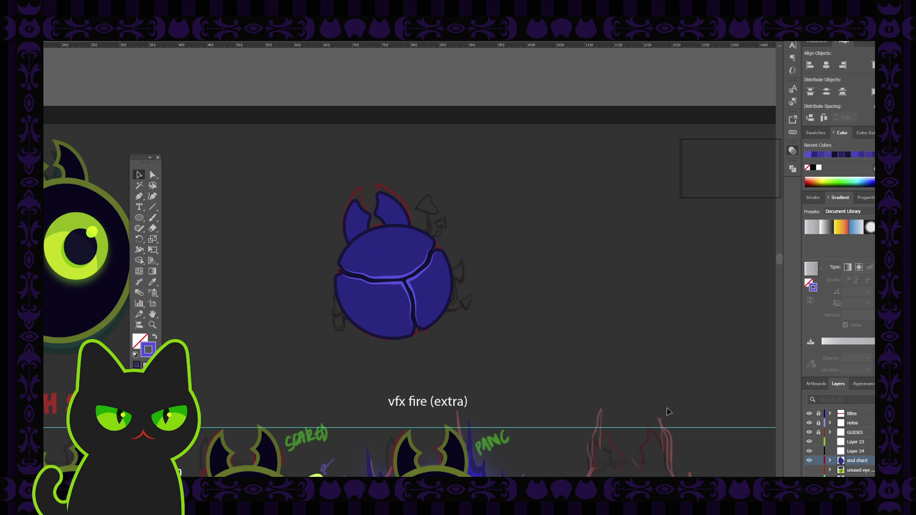
pyautogui.click(394, 259)
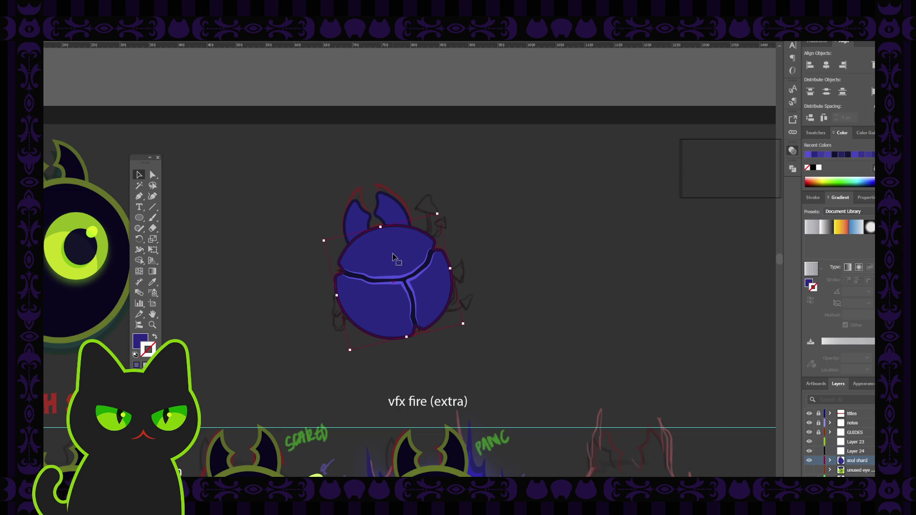
# Give the Layer 24 circle a lighter blue fill and nudge it up so a dark band shows below.
pyautogui.press('a')
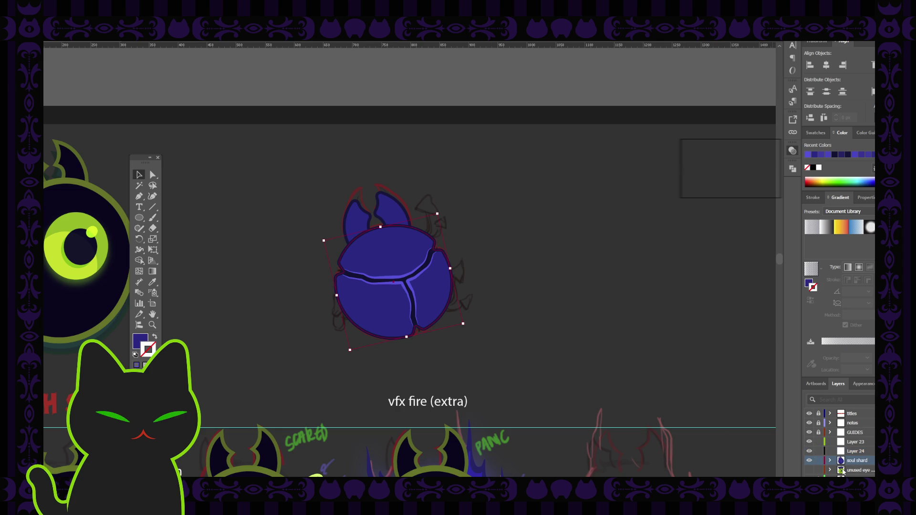
pyautogui.click(855, 451)
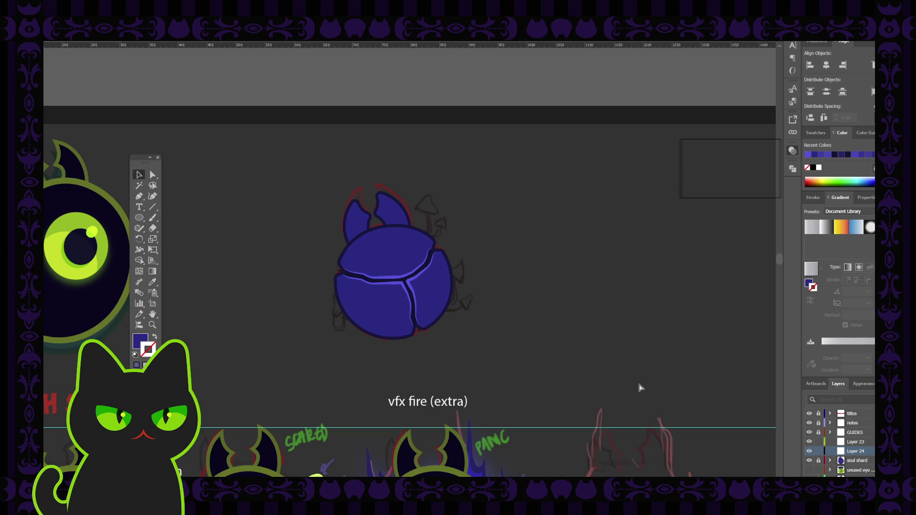
pyautogui.click(452, 266)
pyautogui.press('v')
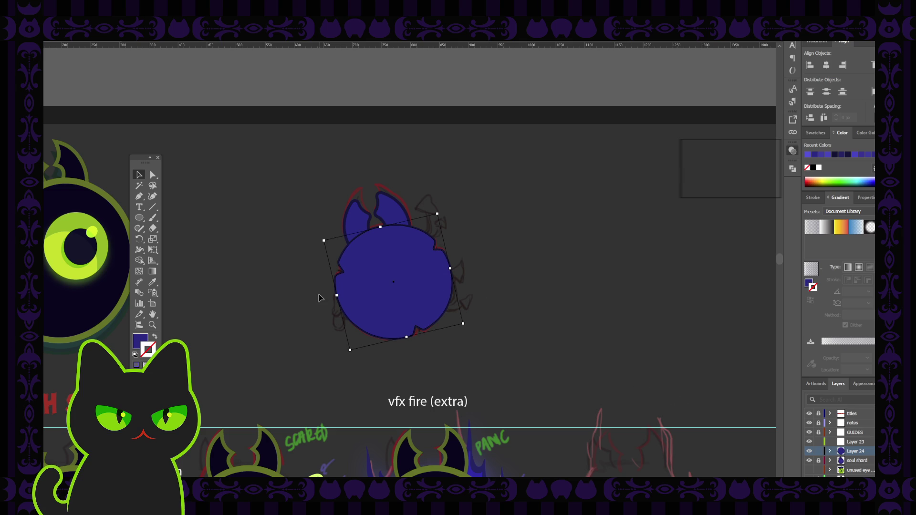
pyautogui.click(142, 344)
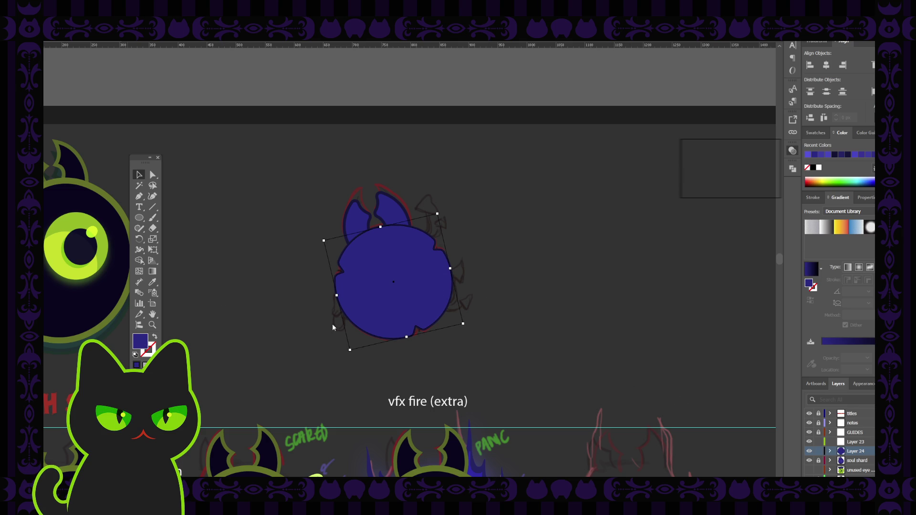
pyautogui.click(767, 143)
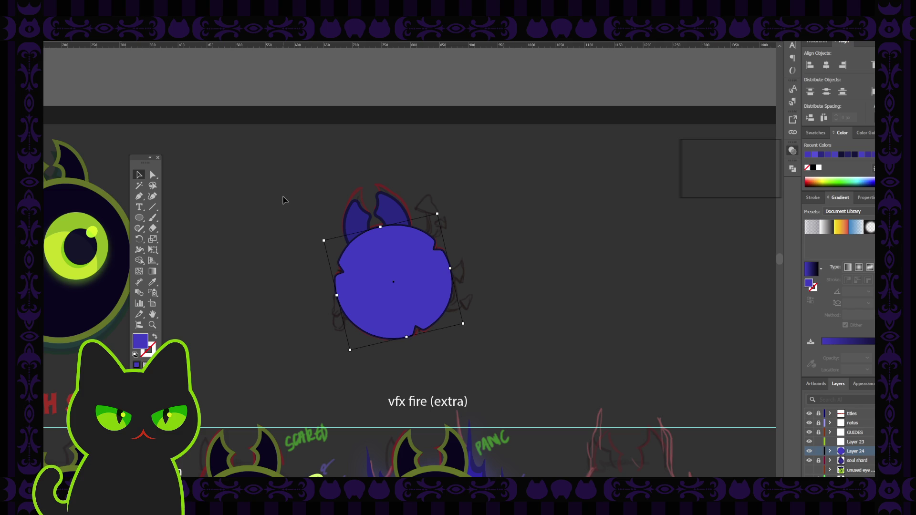
pyautogui.moveTo(403, 287); pyautogui.dragTo(392, 274)
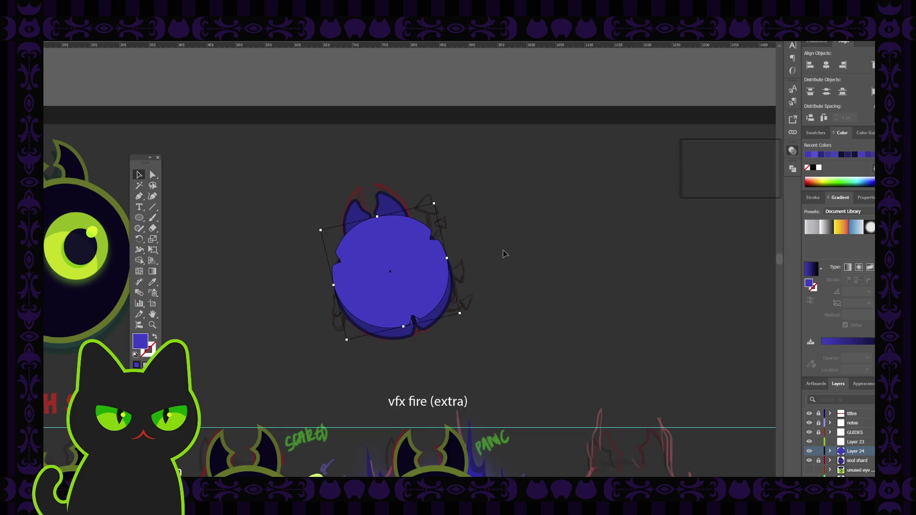
pyautogui.click(619, 225)
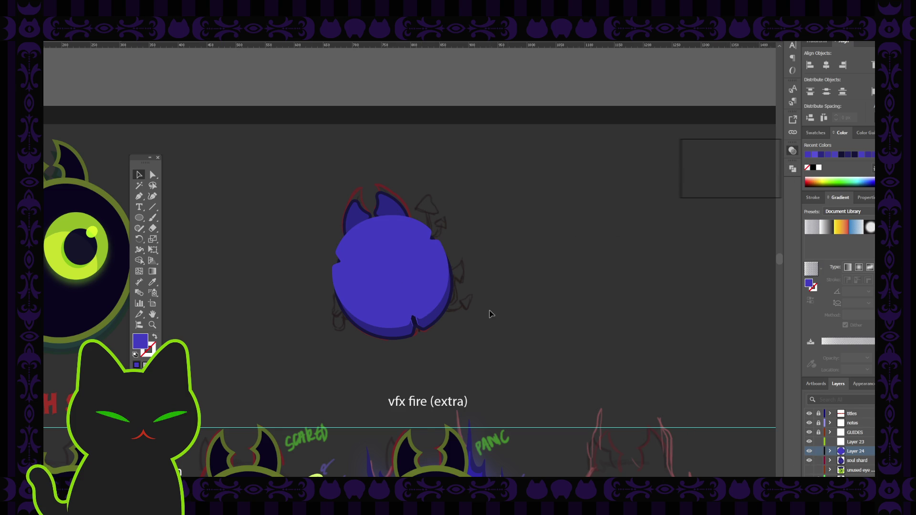
pyautogui.click(407, 285)
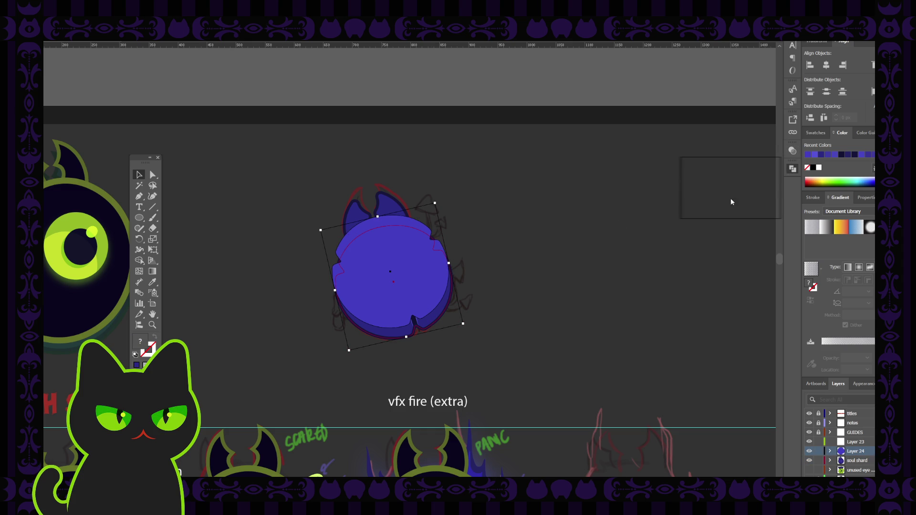
# Back out of the group and drag the blue circle up and right, off the beetle.
pyautogui.hotkey('ctrl', '7')
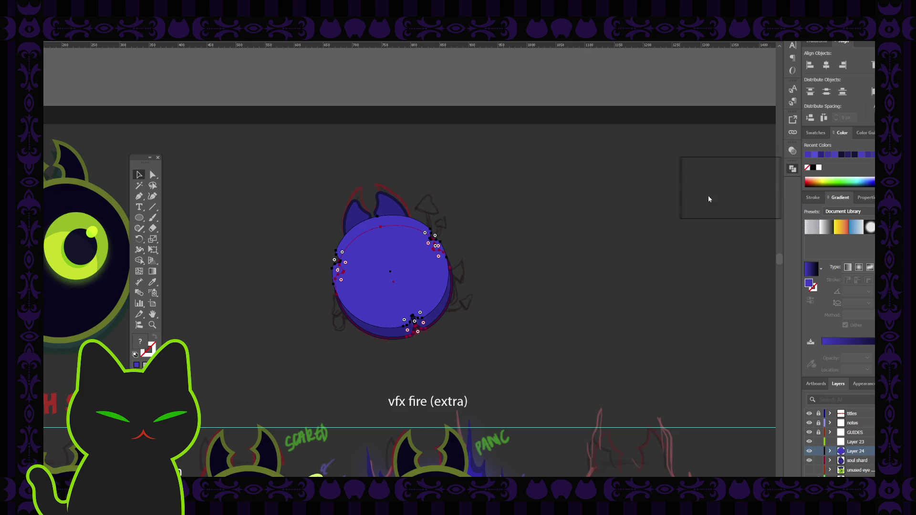
pyautogui.hotkey('ctrl', 'z')
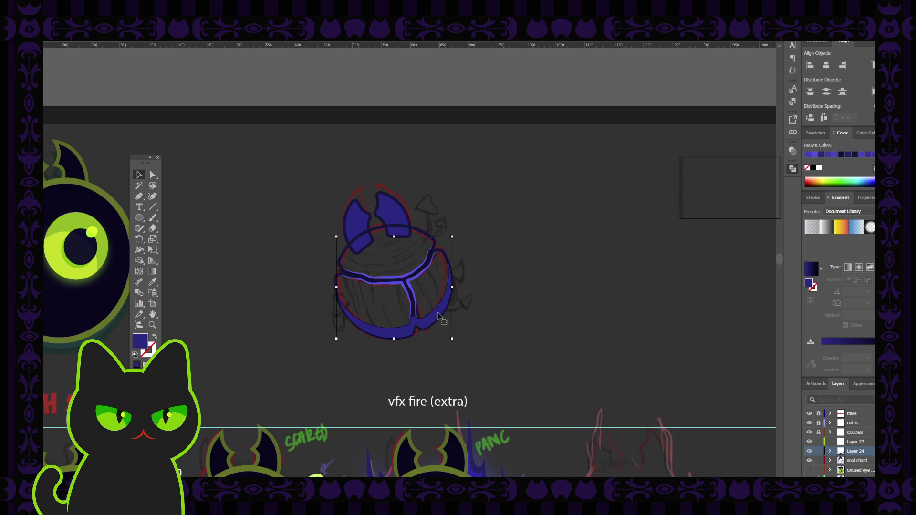
pyautogui.doubleClick(431, 320)
pyautogui.click(432, 320)
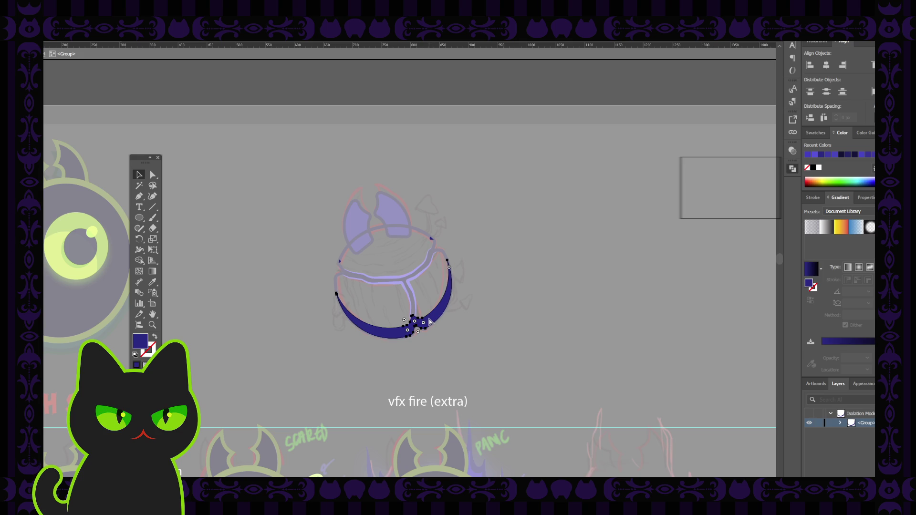
pyautogui.press('Escape')
pyautogui.hotkey('ctrl', 'shift', 'z')
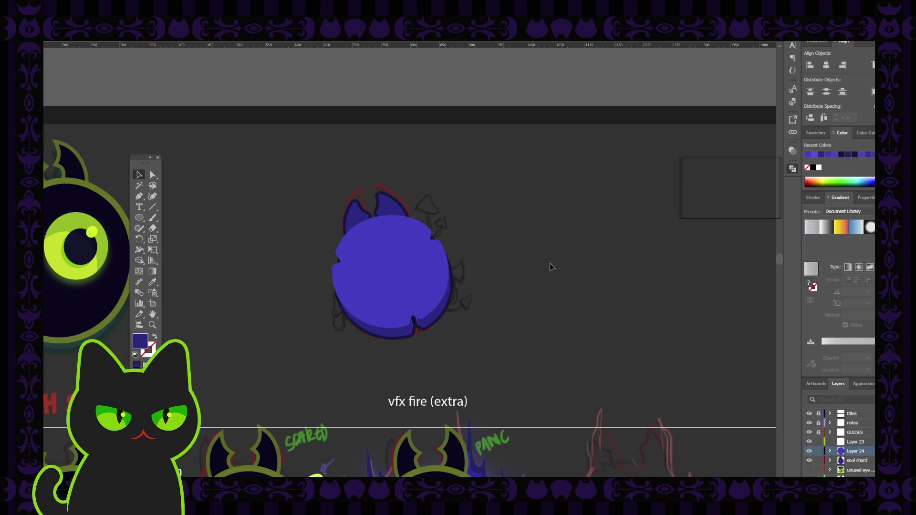
pyautogui.moveTo(441, 270); pyautogui.dragTo(559, 174)
# Eyedropper the circle's lighter blue onto the beetle's lower shell band.
pyautogui.hotkey('ctrl', 'shift', 'z')
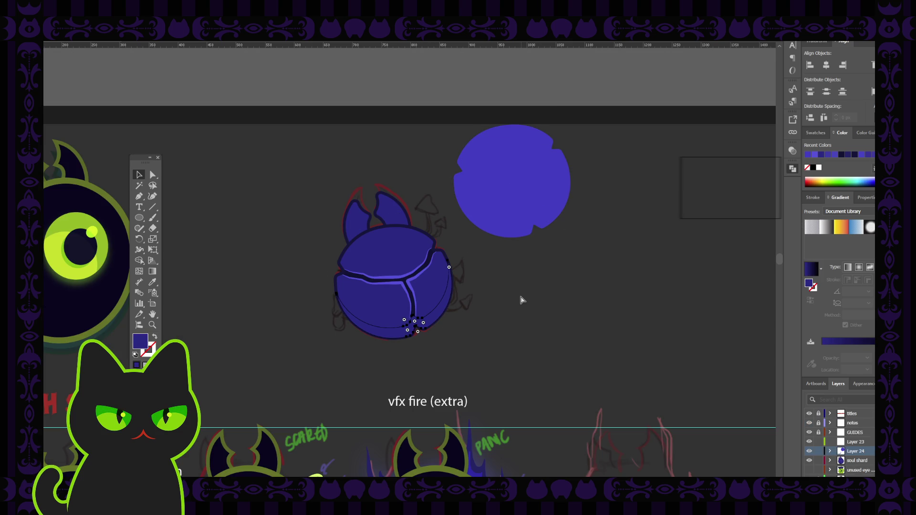
pyautogui.press('i')
pyautogui.click(530, 216)
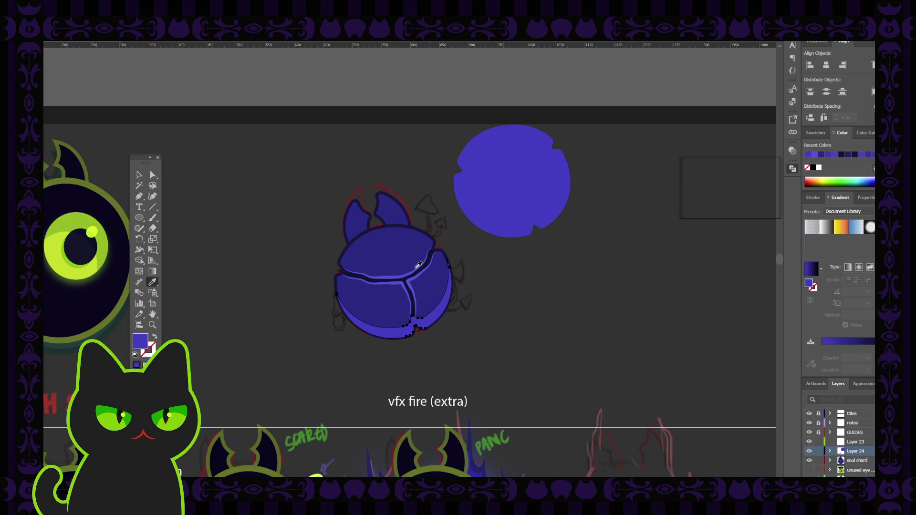
pyautogui.click(139, 175)
pyautogui.click(203, 234)
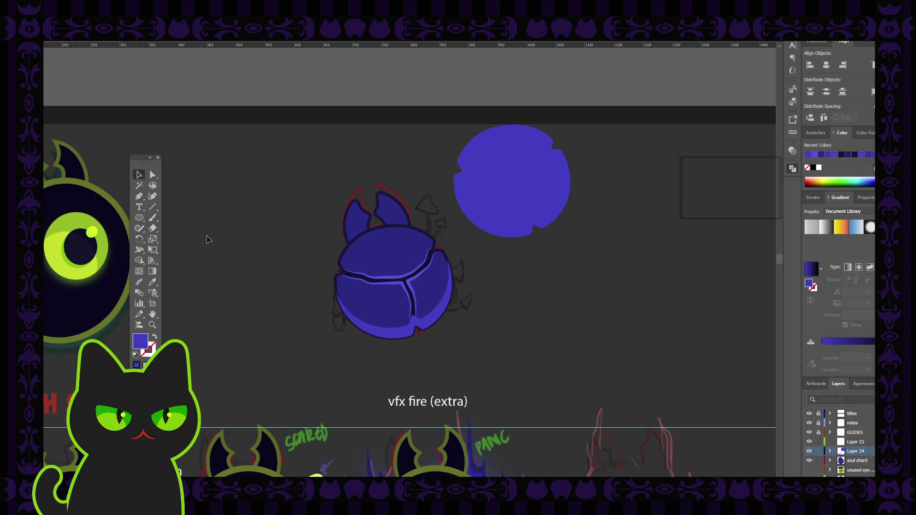
pyautogui.click(393, 337)
pyautogui.hotkey('ctrl', '=')
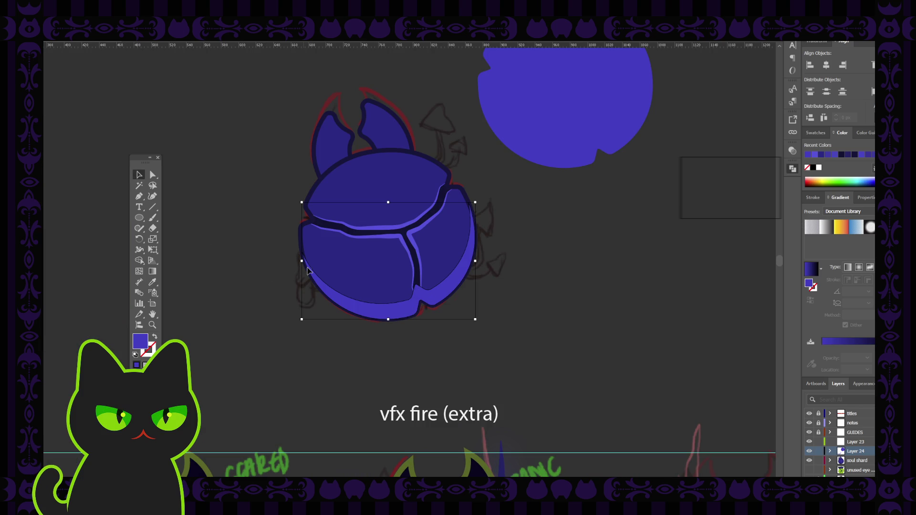
# Eyedropper the dark body blue onto the beetle's lower shell rim.
pyautogui.press('i')
pyautogui.click(384, 265)
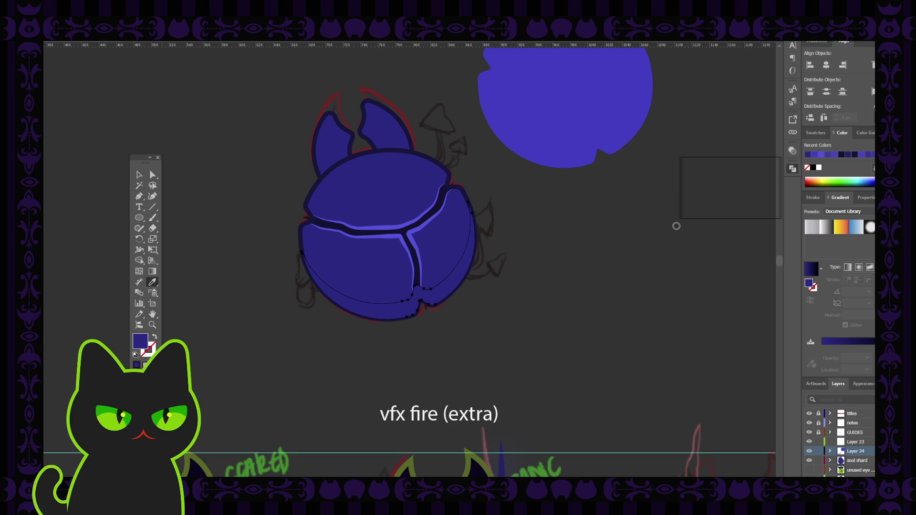
pyautogui.click(763, 172)
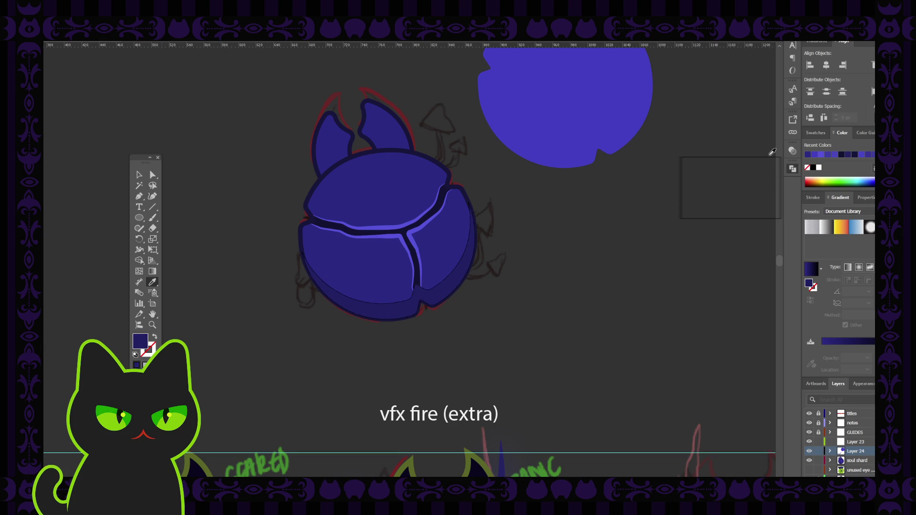
pyautogui.click(140, 175)
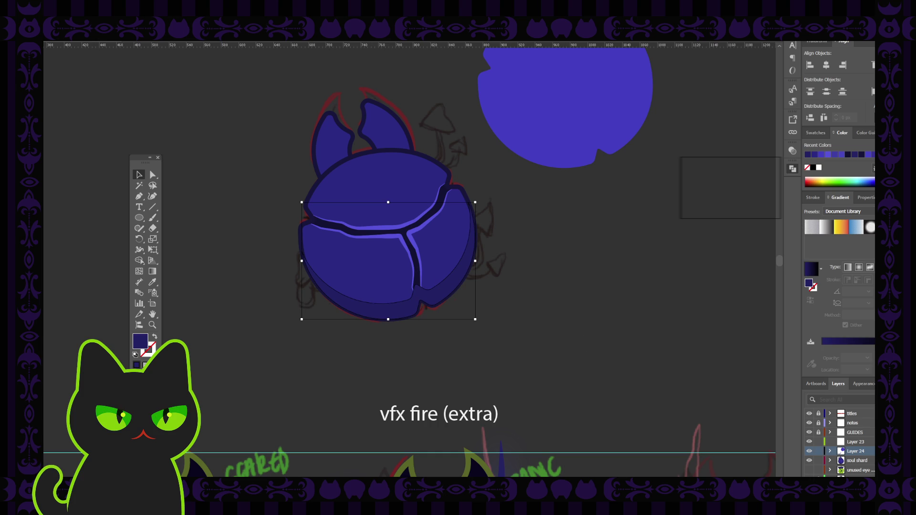
# Target the soul shard layer and check the beetle body's new navy band, then view the whole artboard.
pyautogui.click(852, 461)
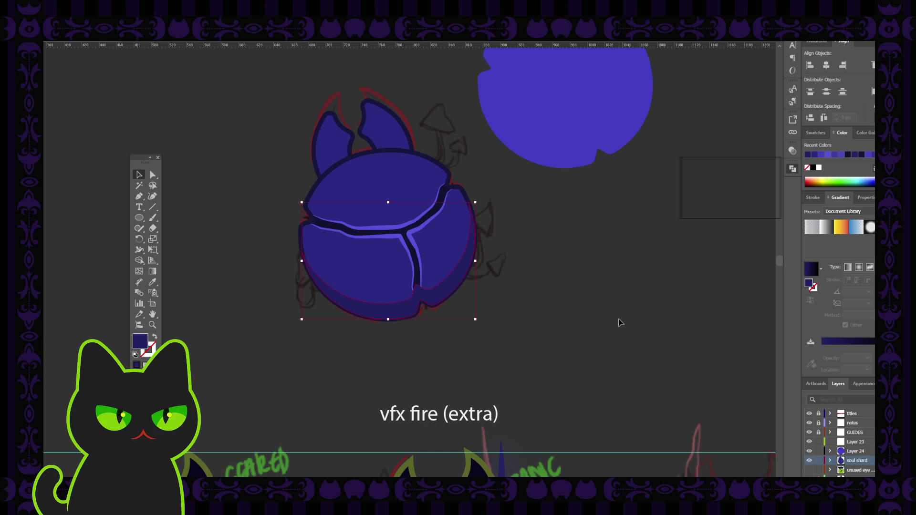
pyautogui.click(564, 346)
pyautogui.click(438, 292)
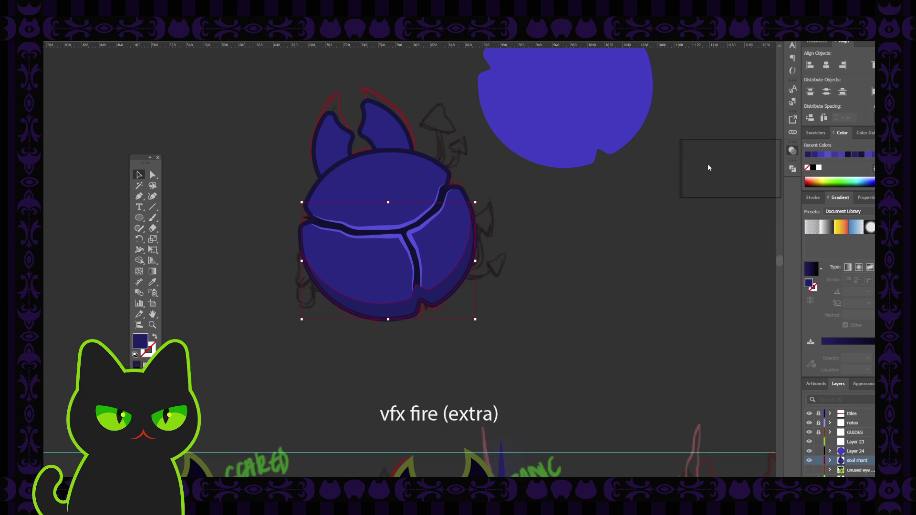
pyautogui.click(758, 171)
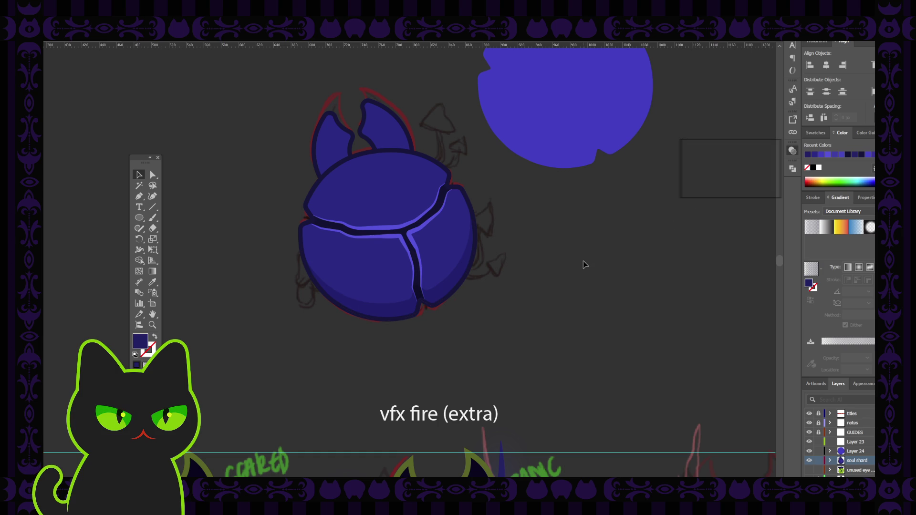
pyautogui.hotkey('ctrl', '-')
pyautogui.hotkey('ctrl', '-')
pyautogui.hotkey('ctrl', '-')
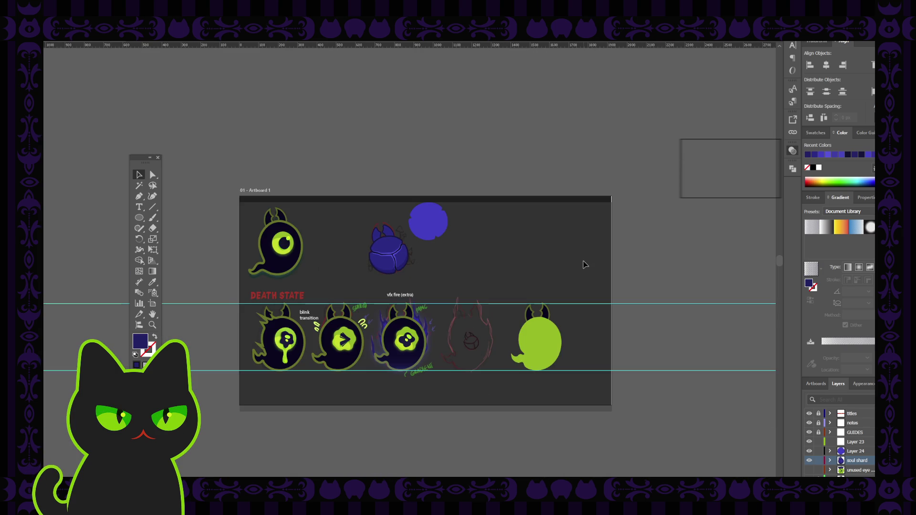
pyautogui.hotkey('ctrl', '+')
pyautogui.hotkey('ctrl', '+')
pyautogui.hotkey('ctrl', '+')
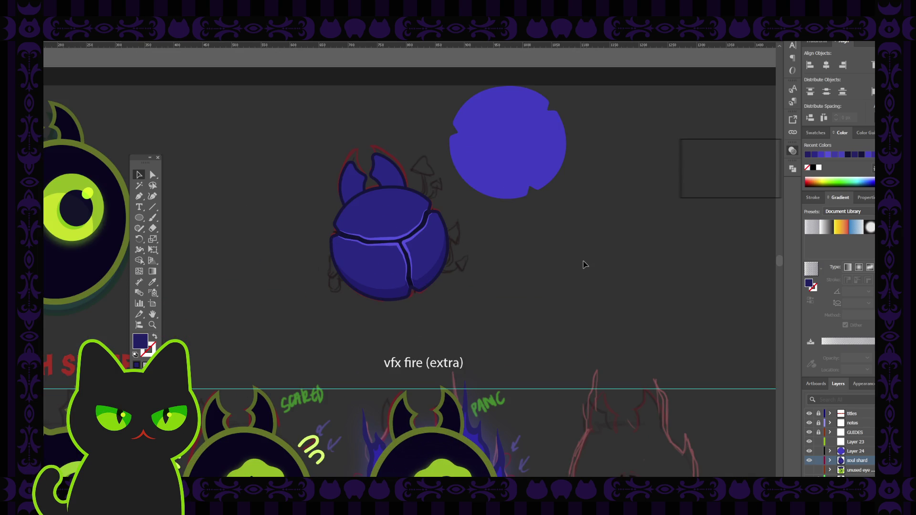
pyautogui.hotkey('ctrl', '+')
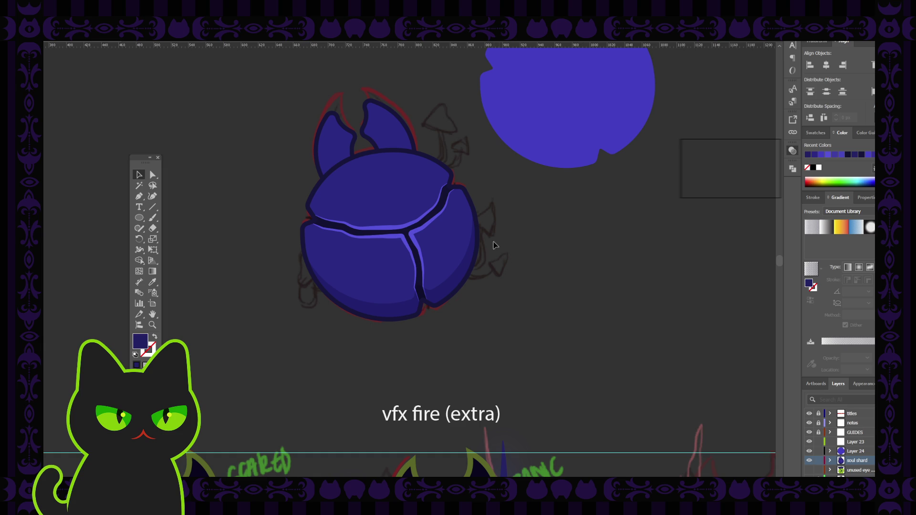
pyautogui.click(448, 291)
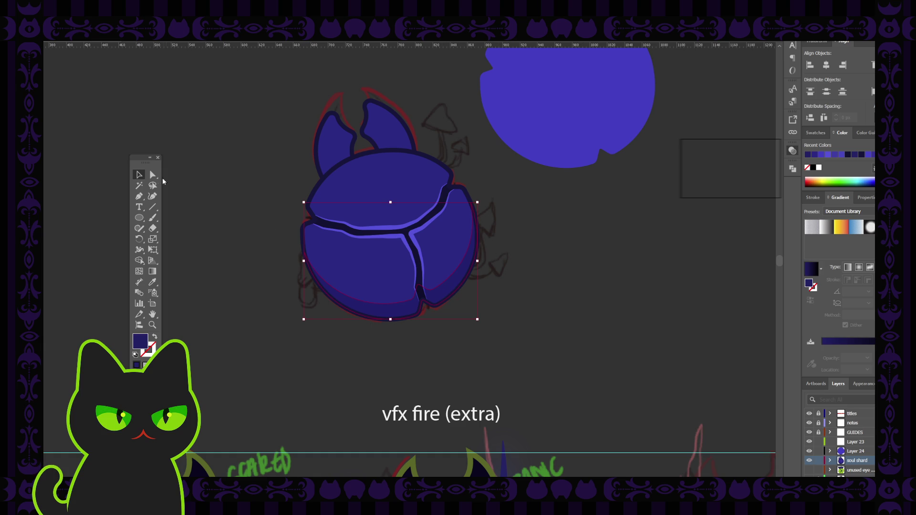
pyautogui.click(153, 174)
pyautogui.click(419, 287)
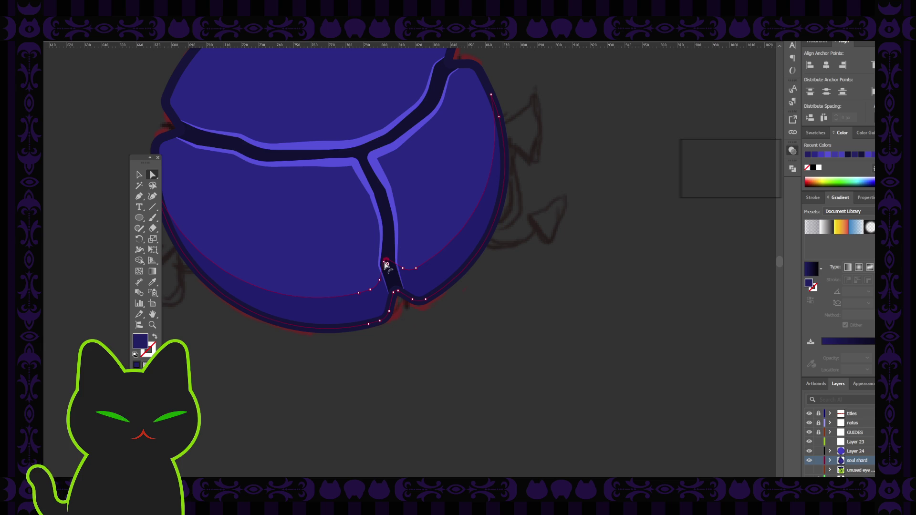
pyautogui.scroll(2, 387, 263)
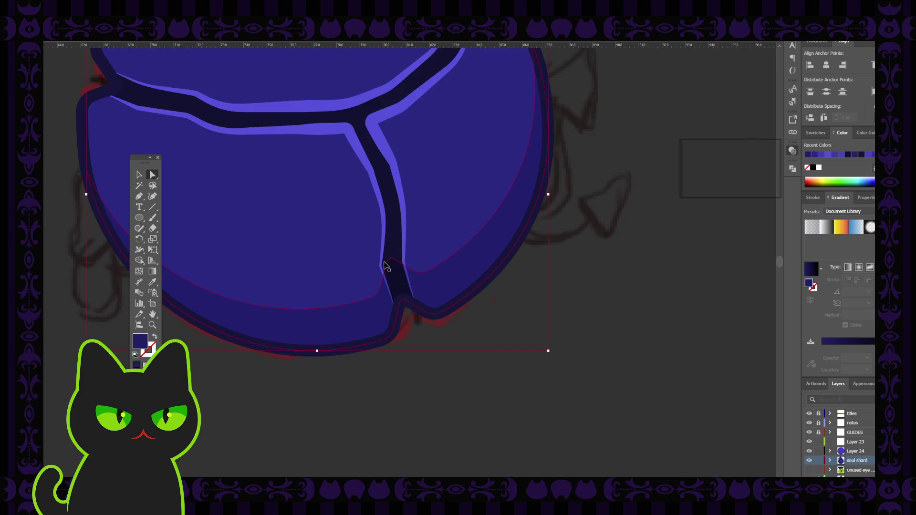
pyautogui.scroll(3, 384, 267)
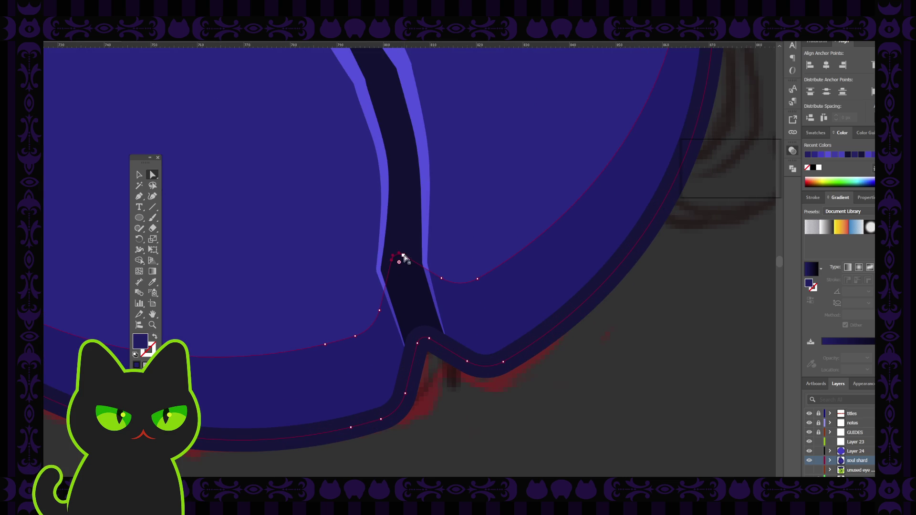
pyautogui.click(403, 257)
pyautogui.click(403, 254)
pyautogui.click(401, 229)
pyautogui.scroll(-5, 401, 229)
pyautogui.scroll(-3, 401, 229)
pyautogui.scroll(-2, 401, 229)
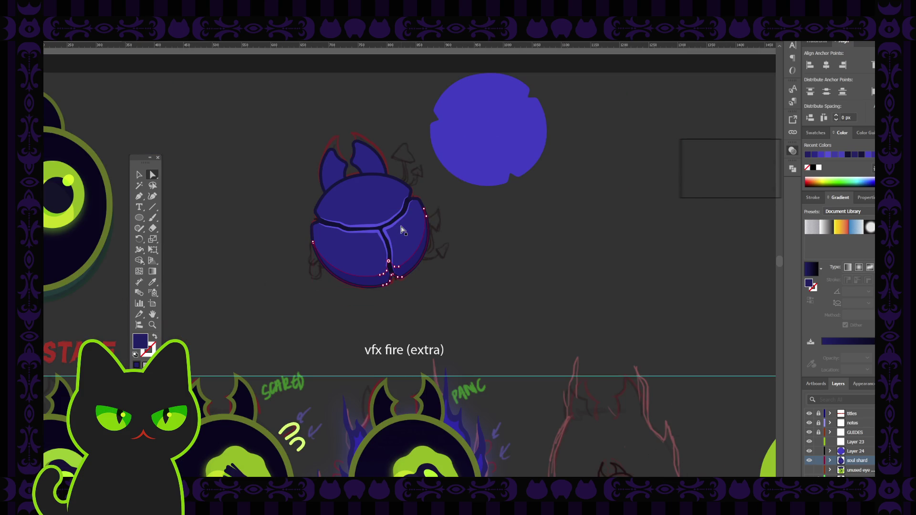
pyautogui.press('h')
pyautogui.moveTo(268, 160); pyautogui.dragTo(272, 174)
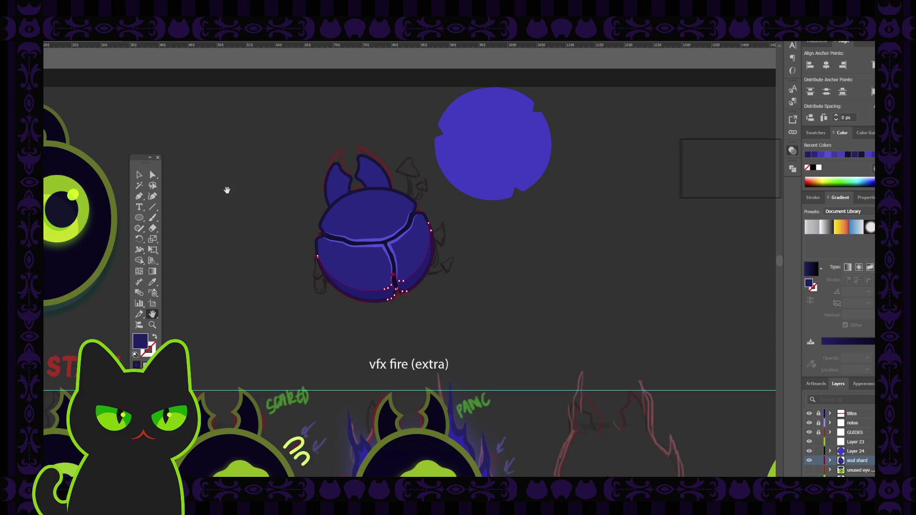
pyautogui.click(140, 175)
pyautogui.click(207, 152)
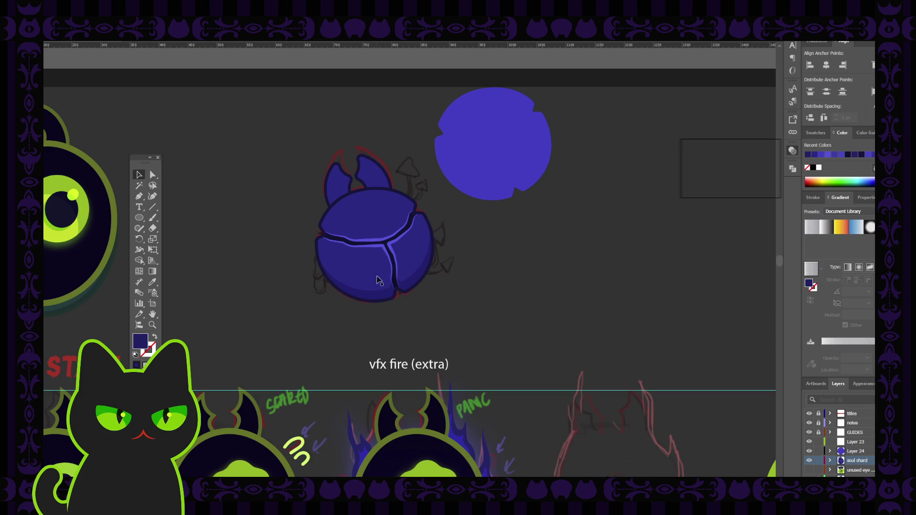
pyautogui.click(378, 296)
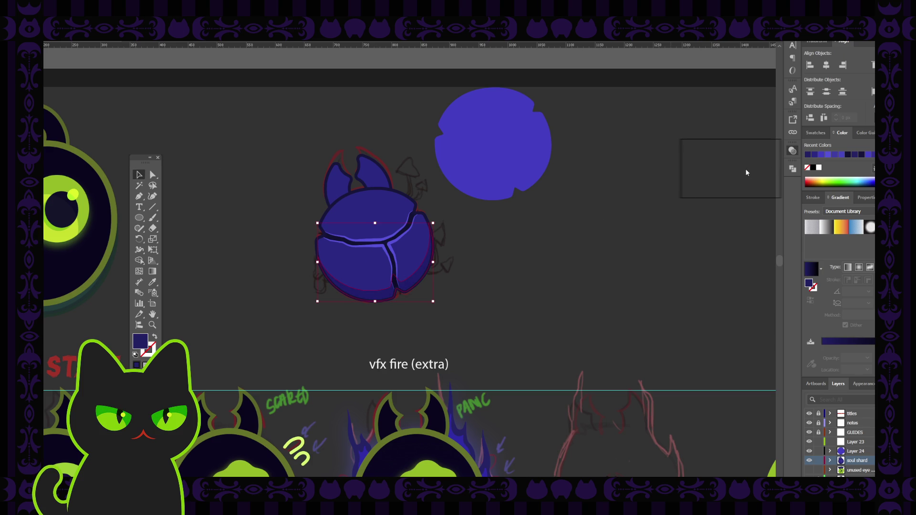
pyautogui.click(654, 198)
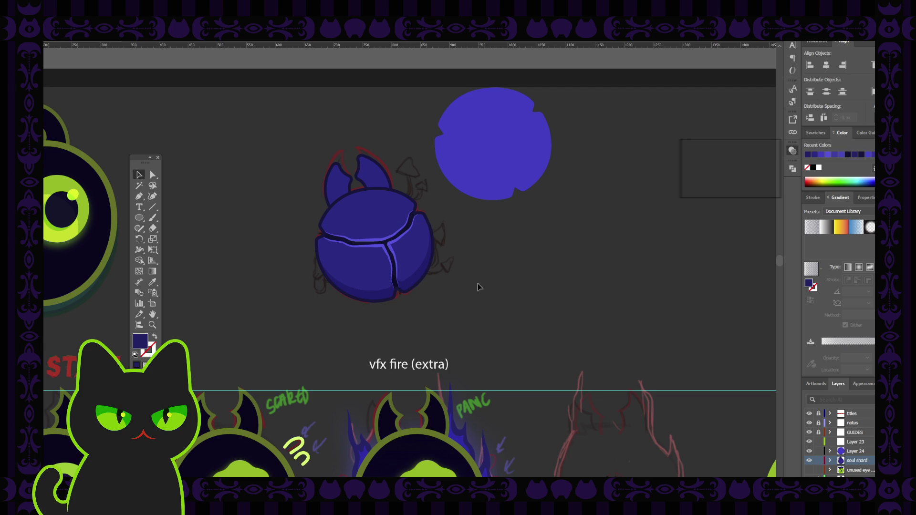
pyautogui.hotkey('ctrl', '-')
pyautogui.hotkey('ctrl', '-')
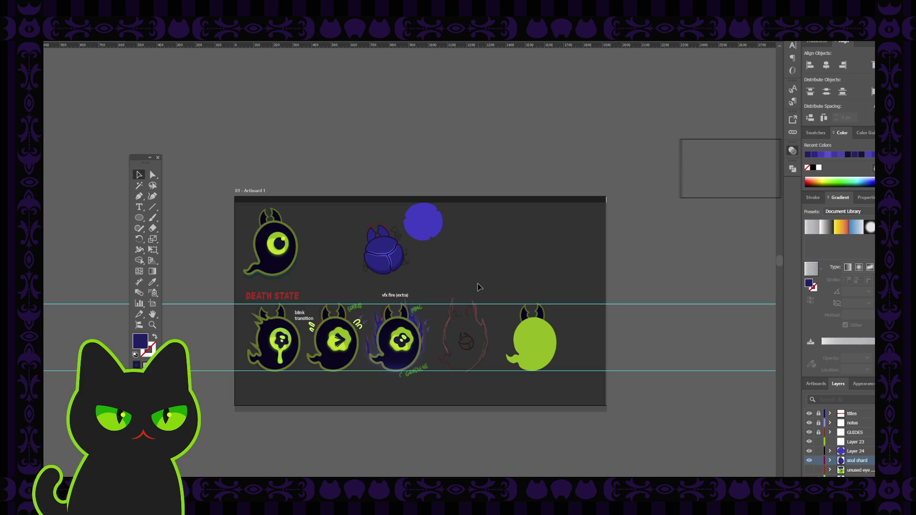
# Drag the dark crescent shadow out from under the beetle to the right.
pyautogui.hotkey('ctrl', '+')
pyautogui.hotkey('ctrl', '+')
pyautogui.hotkey('ctrl', '+')
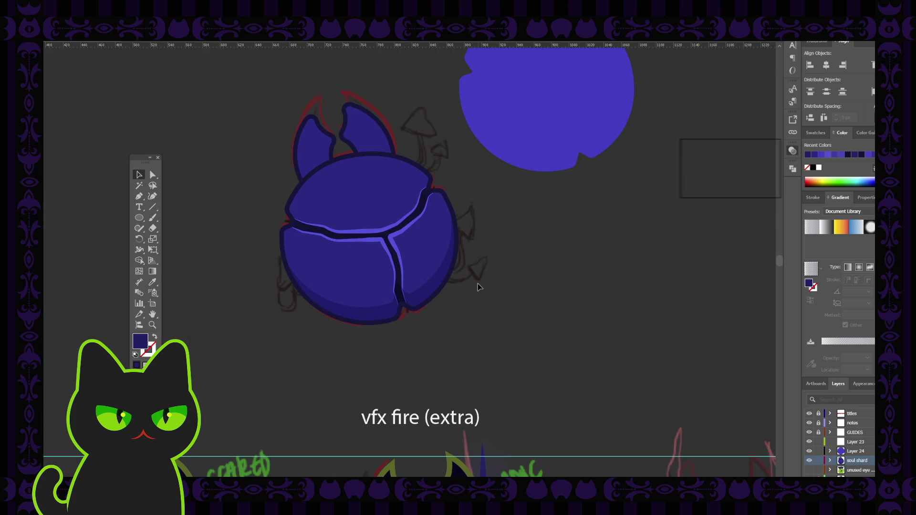
pyautogui.click(428, 294)
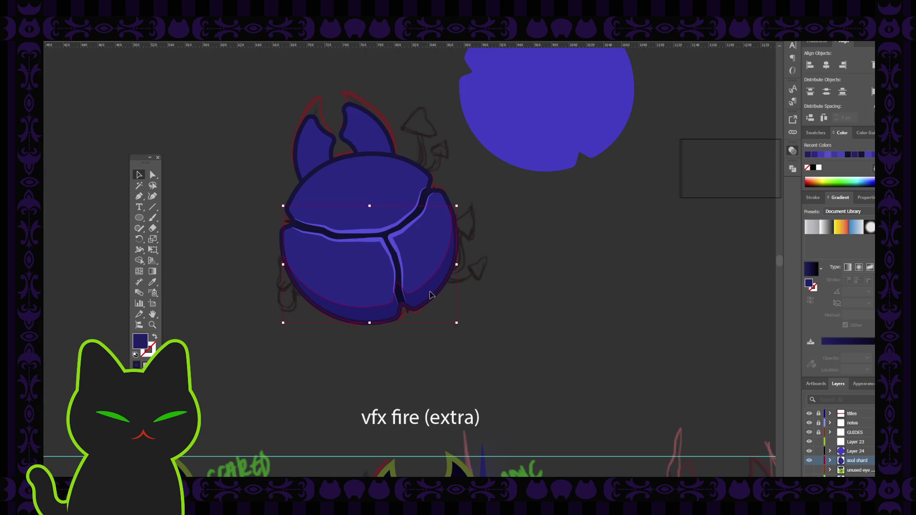
pyautogui.moveTo(428, 296); pyautogui.dragTo(594, 290)
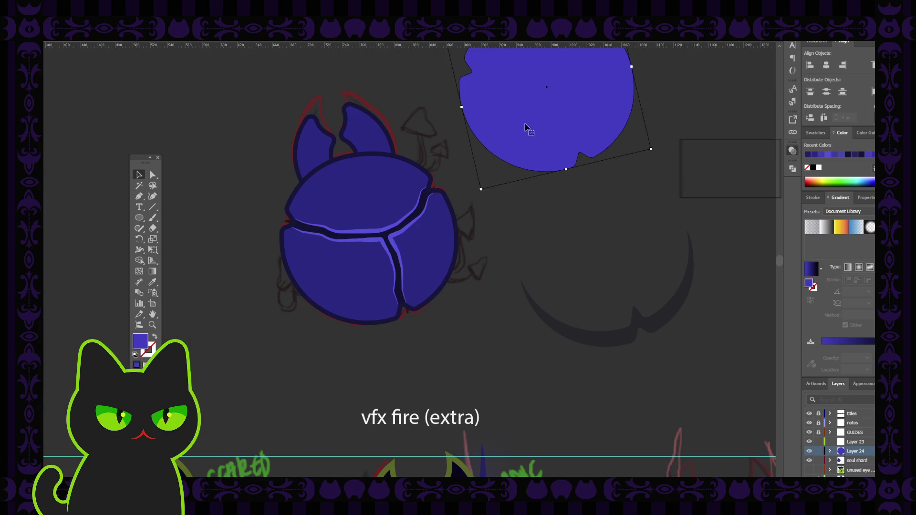
# Try the blue circle over the beetle, delete it, then undo to restore it.
pyautogui.moveTo(546, 160); pyautogui.dragTo(355, 250)
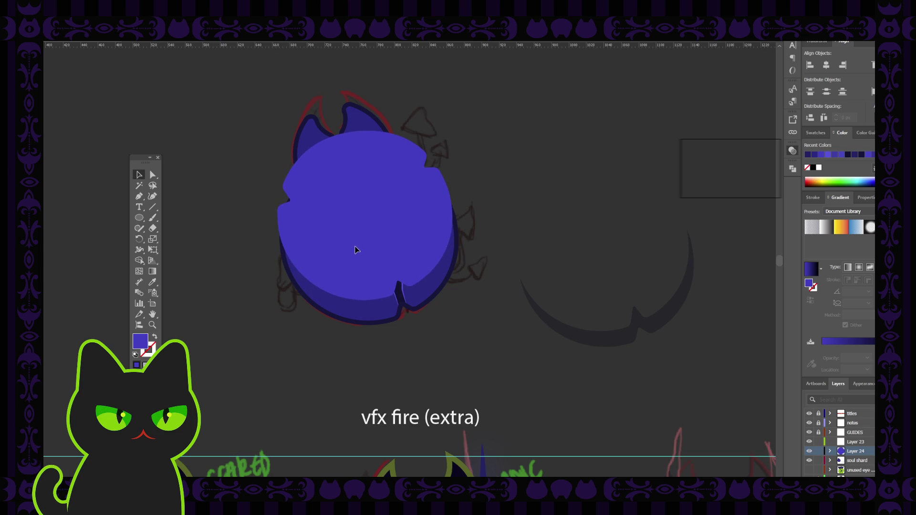
pyautogui.click(501, 184)
pyautogui.click(443, 275)
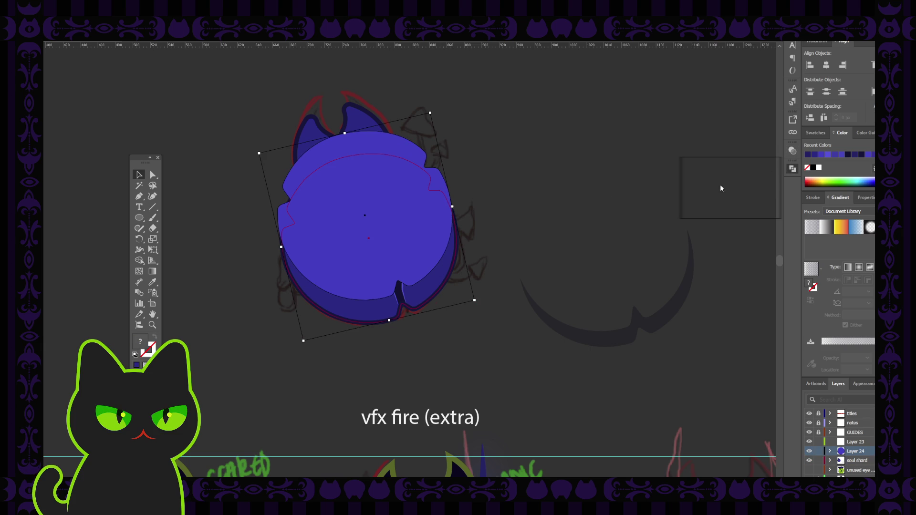
pyautogui.press('Delete')
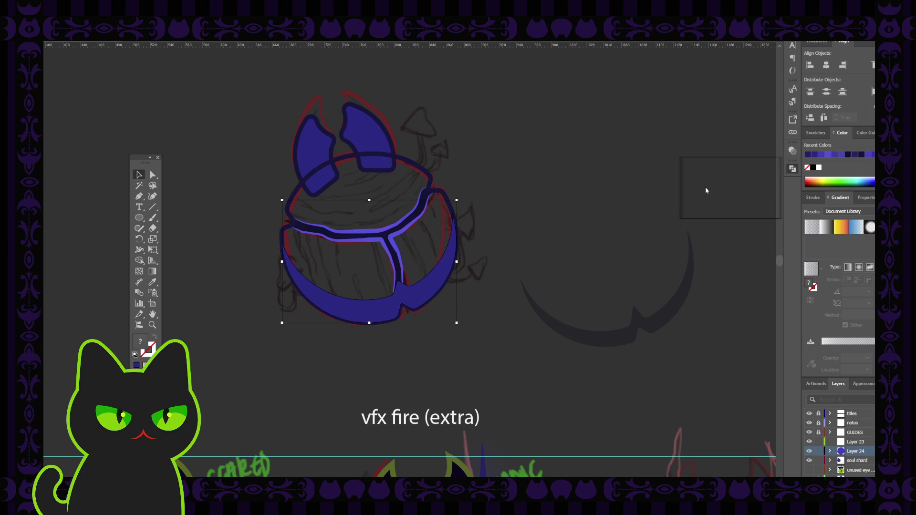
pyautogui.doubleClick(432, 285)
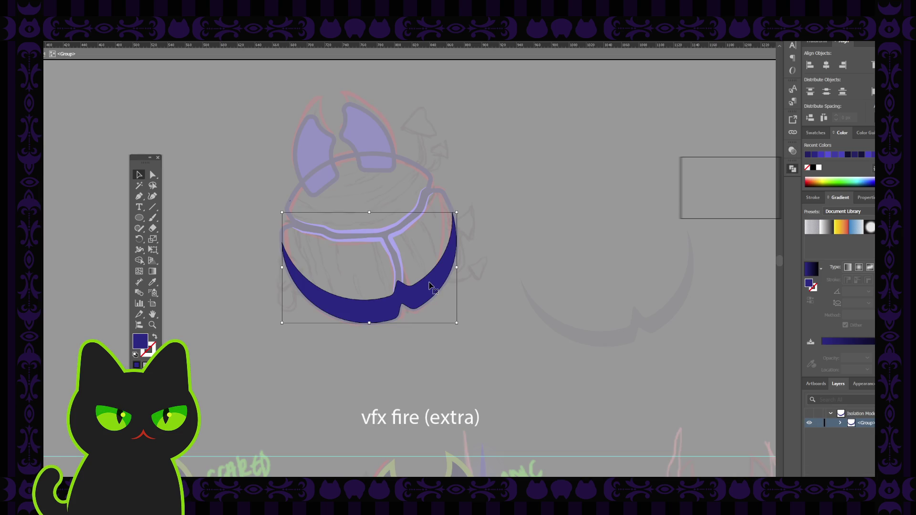
pyautogui.hotkey('ctrl', 'z')
pyautogui.press('c')
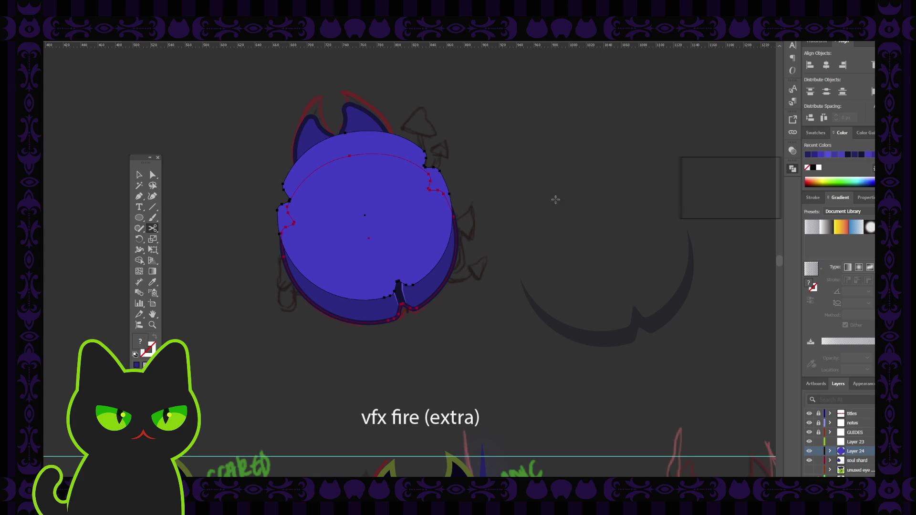
pyautogui.press('v')
# Move the blue circle aside and eyedropper the dark gradient onto the beetle's body shape.
pyautogui.click(487, 176)
pyautogui.click(394, 217)
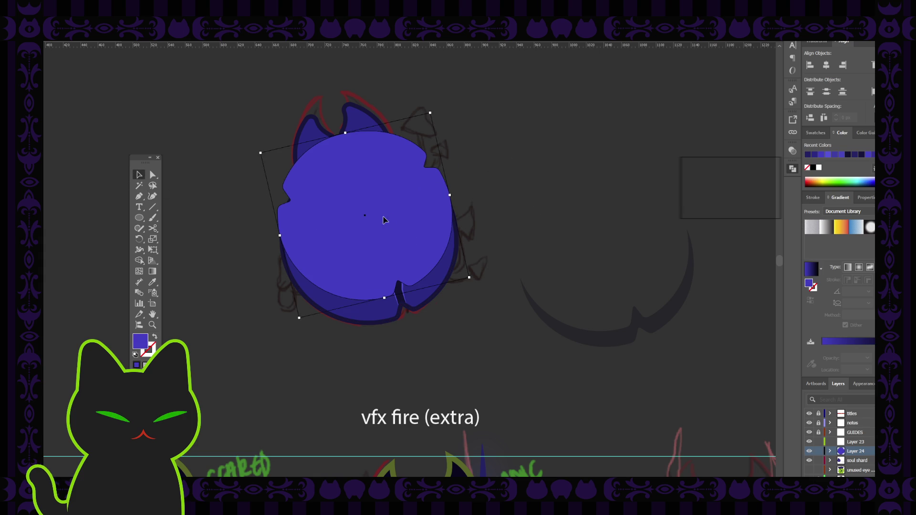
pyautogui.moveTo(394, 217); pyautogui.dragTo(586, 146)
pyautogui.press('a')
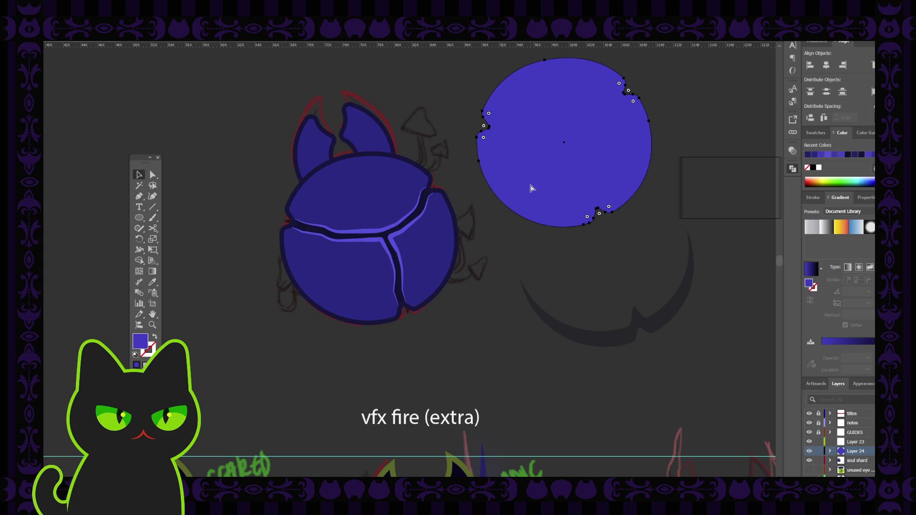
pyautogui.hotkey('ctrl', 'alt', '[')
pyautogui.press('v')
pyautogui.press('i')
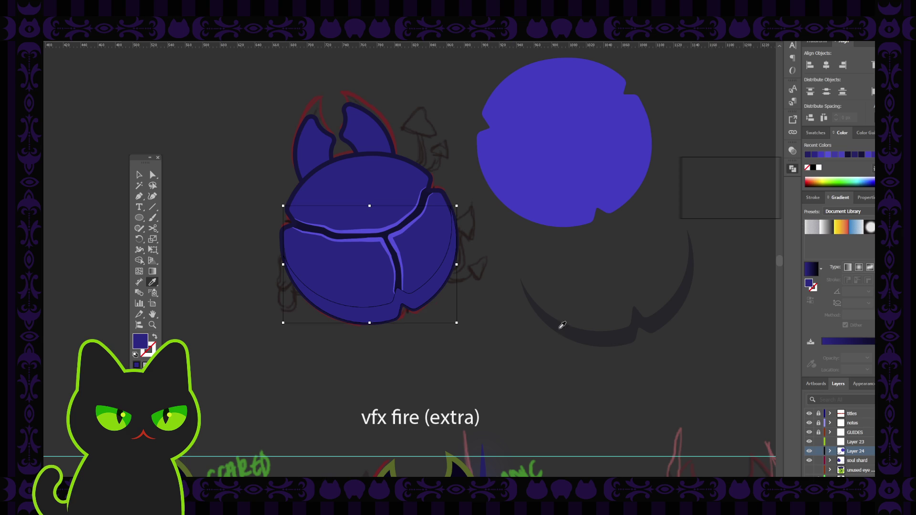
pyautogui.click(562, 326)
pyautogui.press('v')
pyautogui.click(278, 239)
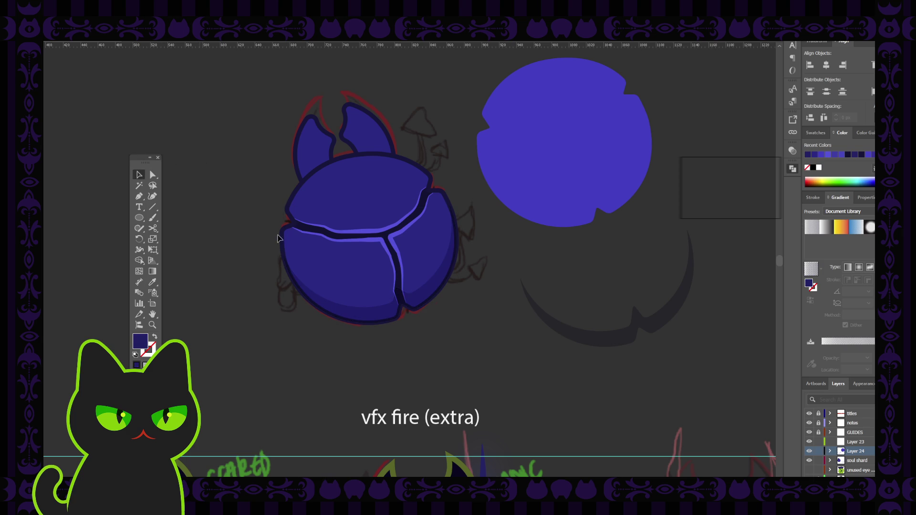
# Delete the spare dark crescent shape on the soul shard layer and check the beetle body.
pyautogui.click(429, 301)
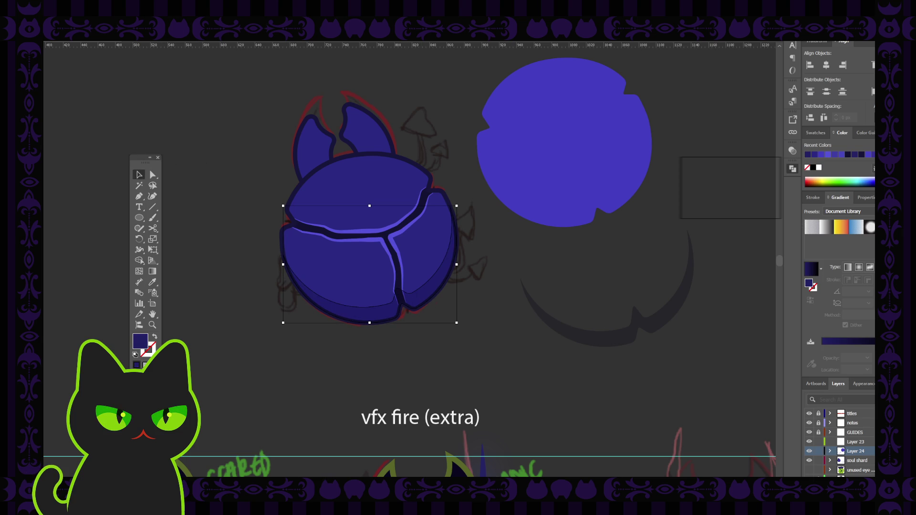
pyautogui.click(855, 460)
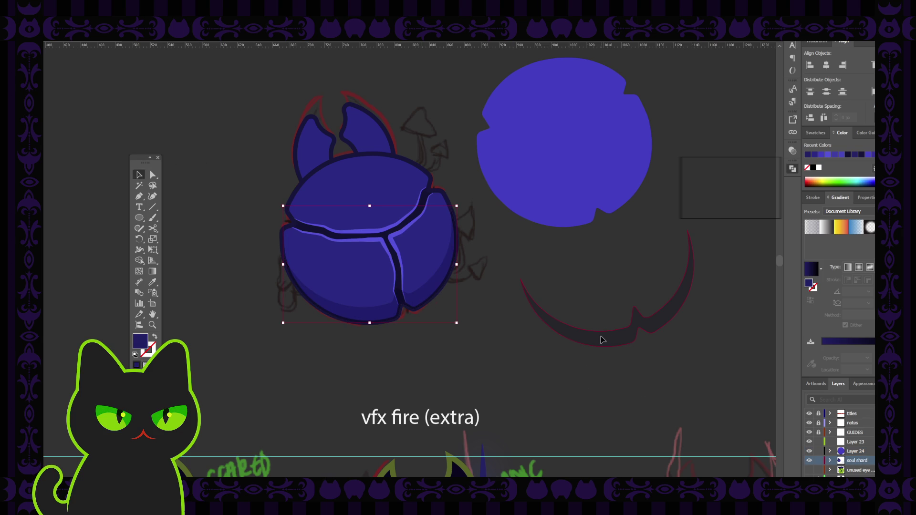
pyautogui.press('Delete')
pyautogui.click(431, 303)
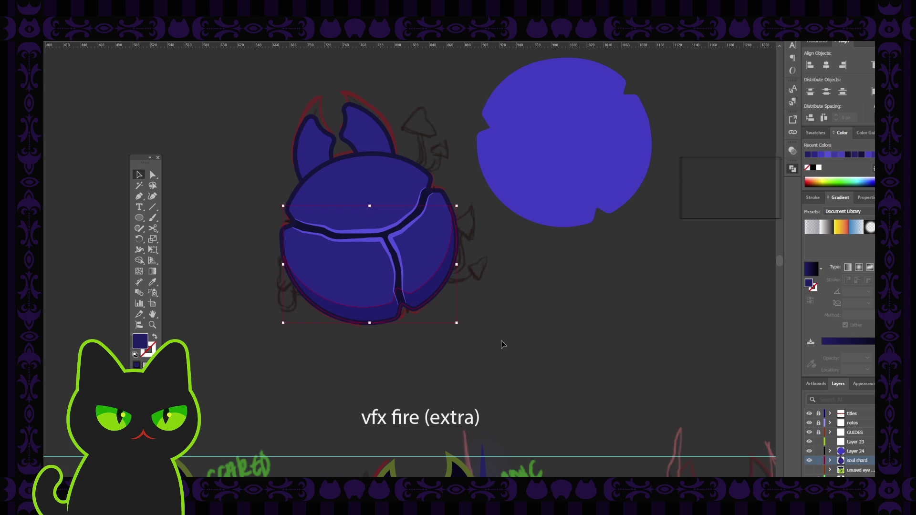
pyautogui.click(501, 344)
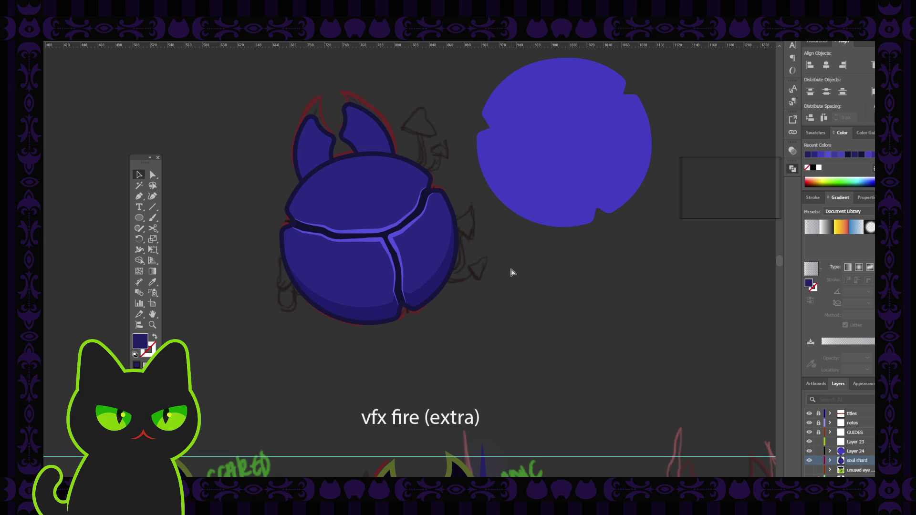
pyautogui.hotkey('ctrl', '0')
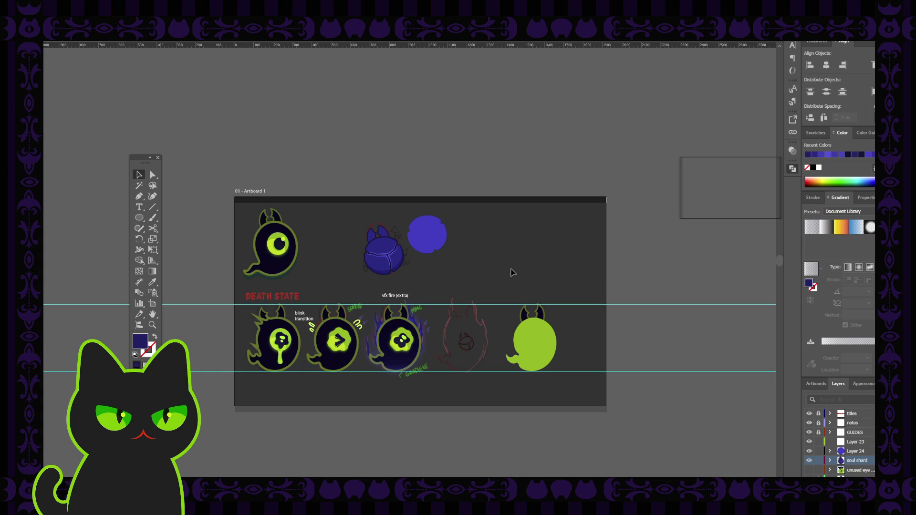
# Drag the notched blue circle back over the beetle body.
pyautogui.hotkey('ctrl', '+')
pyautogui.hotkey('ctrl', '+')
pyautogui.hotkey('ctrl', '+')
pyautogui.hotkey('ctrl', '+')
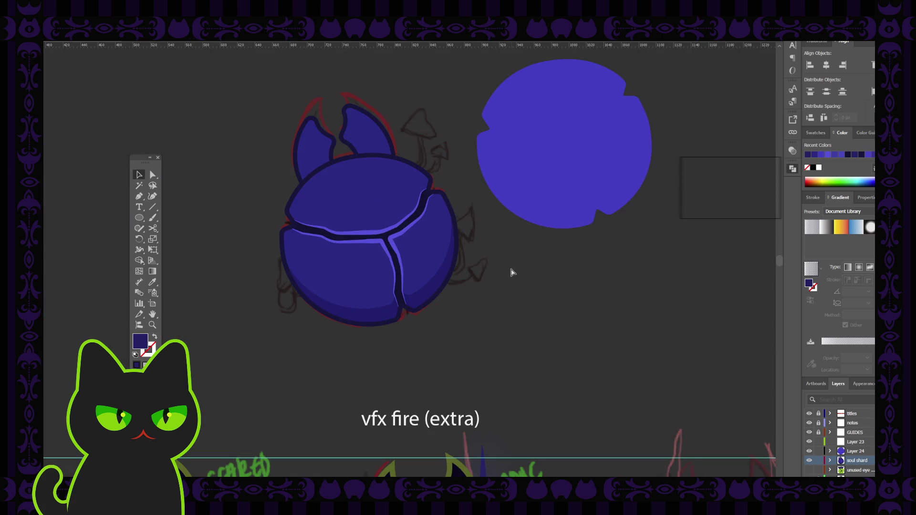
pyautogui.click(423, 293)
pyautogui.click(465, 271)
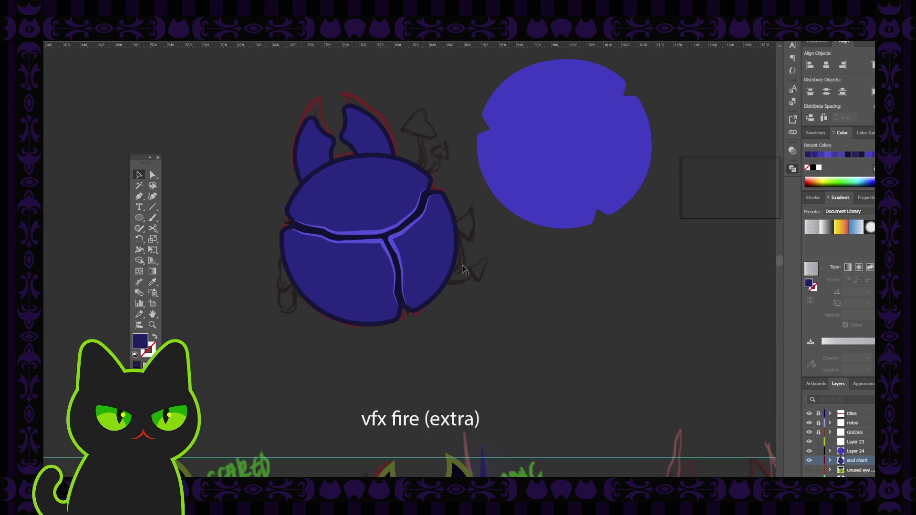
pyautogui.moveTo(573, 161); pyautogui.dragTo(382, 223)
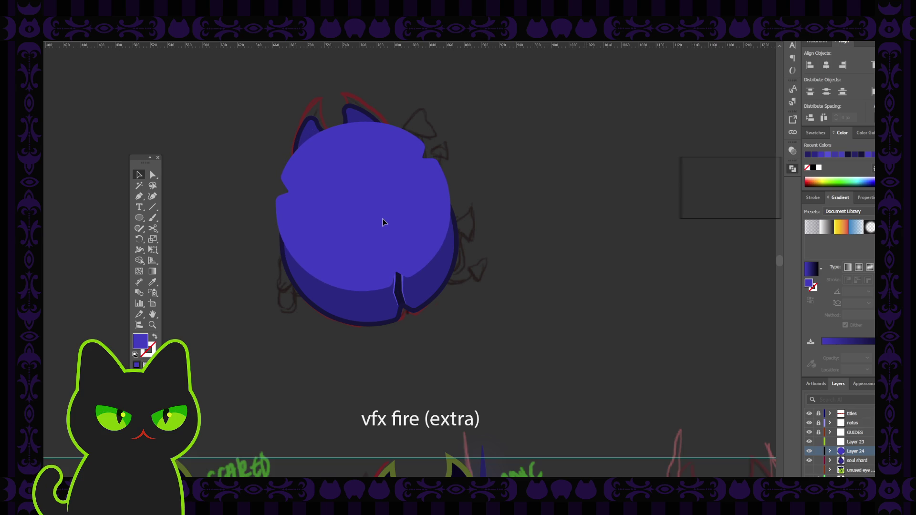
# Try Pathfinder Minus Front on the circle and beetle, undo it, and move the circle up-right off the beetle.
pyautogui.click(435, 268)
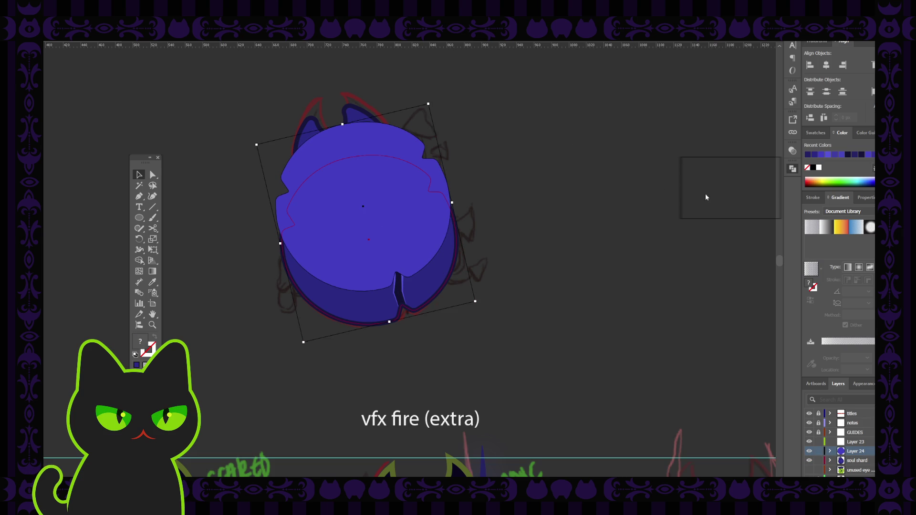
pyautogui.hotkey('ctrl', 'shift', 'F9')
pyautogui.hotkey('ctrl', 'z')
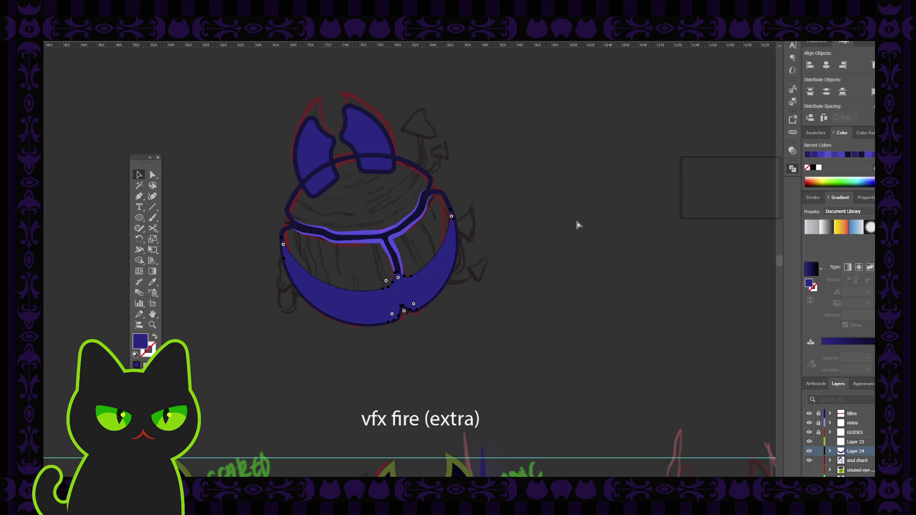
pyautogui.hotkey('ctrl', 'z')
pyautogui.moveTo(412, 246); pyautogui.dragTo(598, 167)
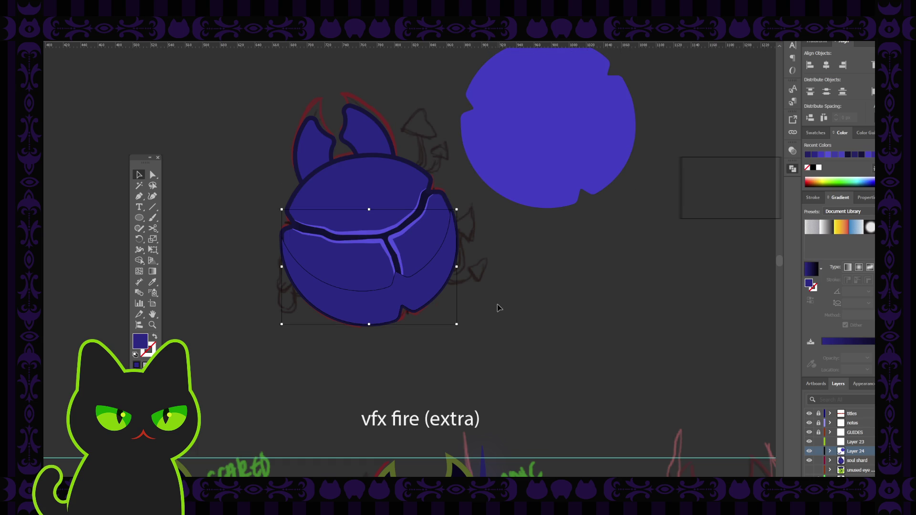
# Eyedropper a dark navy fill onto the beetle's lower shell band.
pyautogui.press('i')
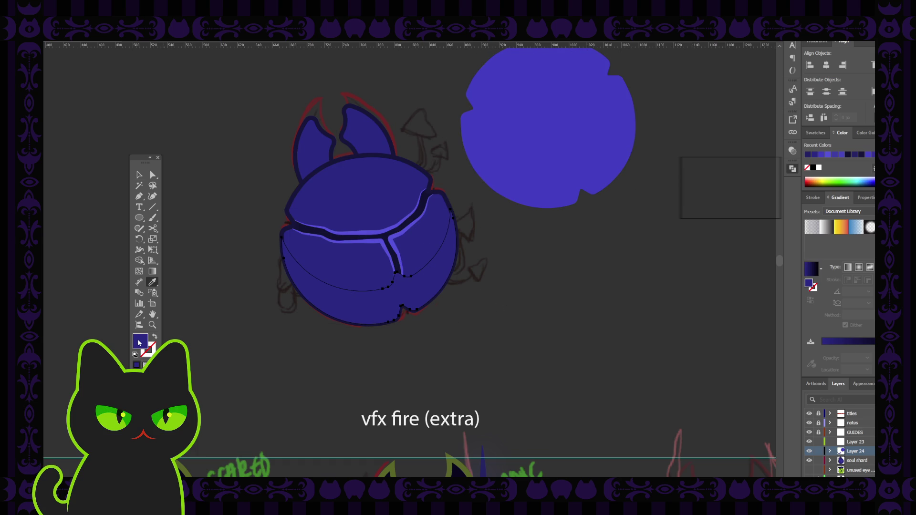
pyautogui.click(764, 189)
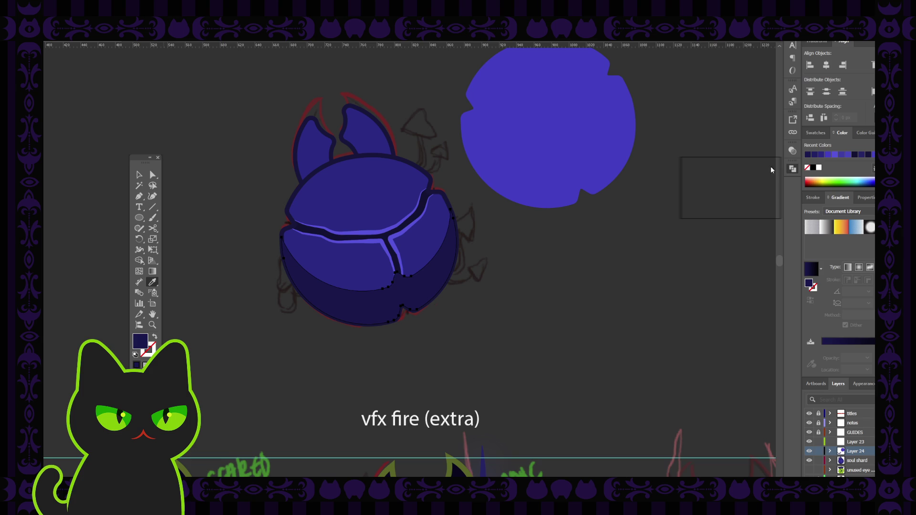
pyautogui.click(792, 151)
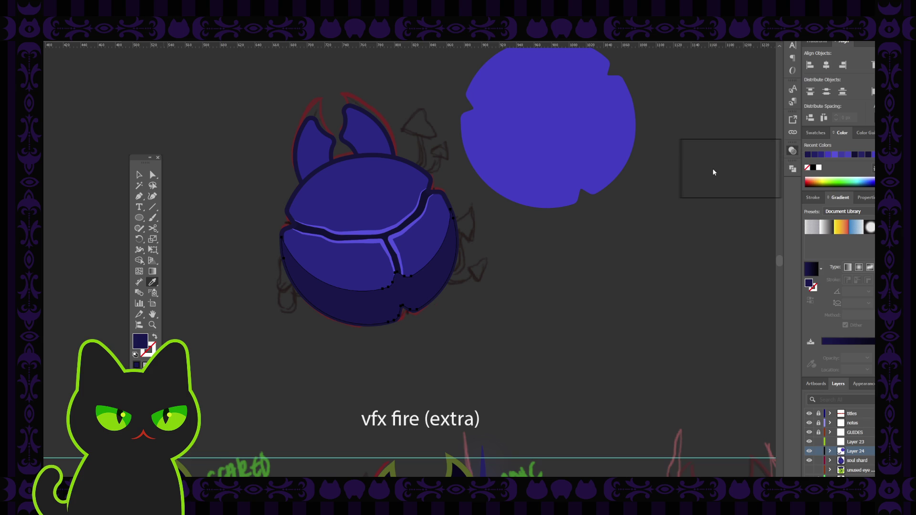
pyautogui.click(703, 192)
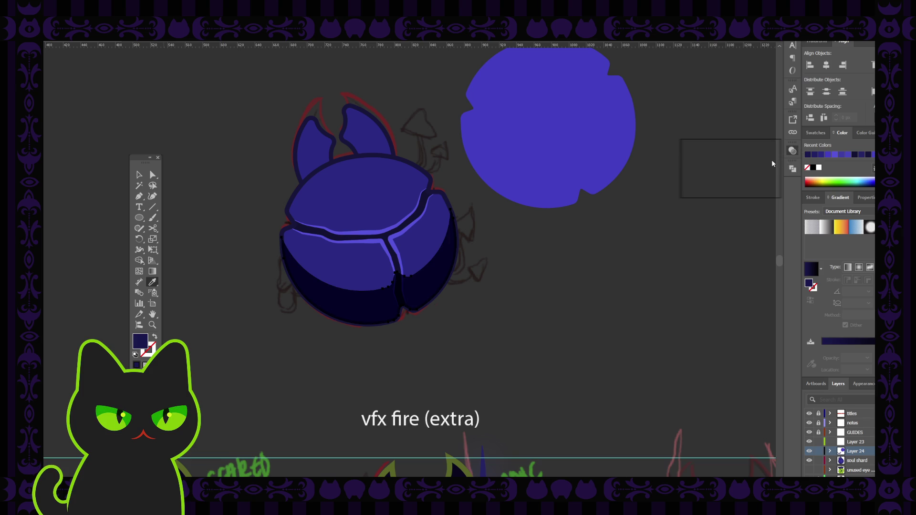
pyautogui.click(751, 170)
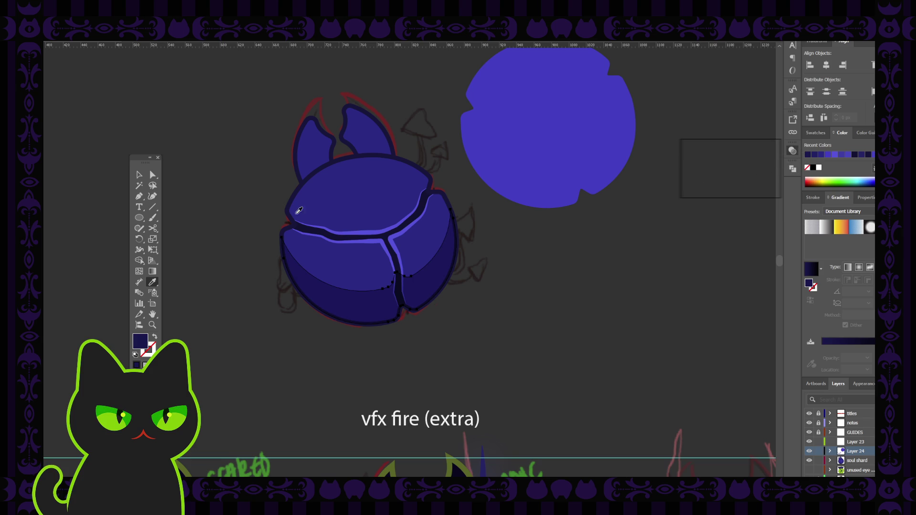
pyautogui.click(139, 175)
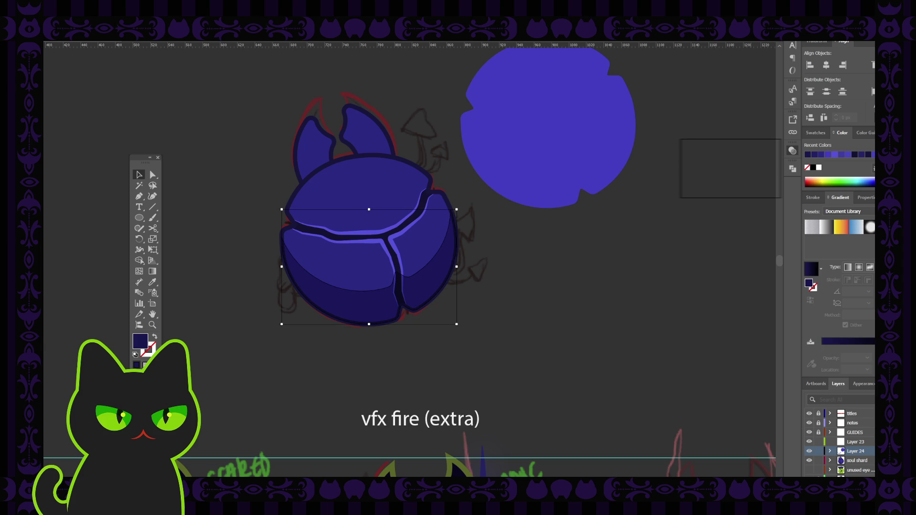
# Move the beetle into the soul shard layer, deselect and fit the artboard in view.
pyautogui.moveTo(871, 451); pyautogui.dragTo(871, 460)
pyautogui.click(396, 316)
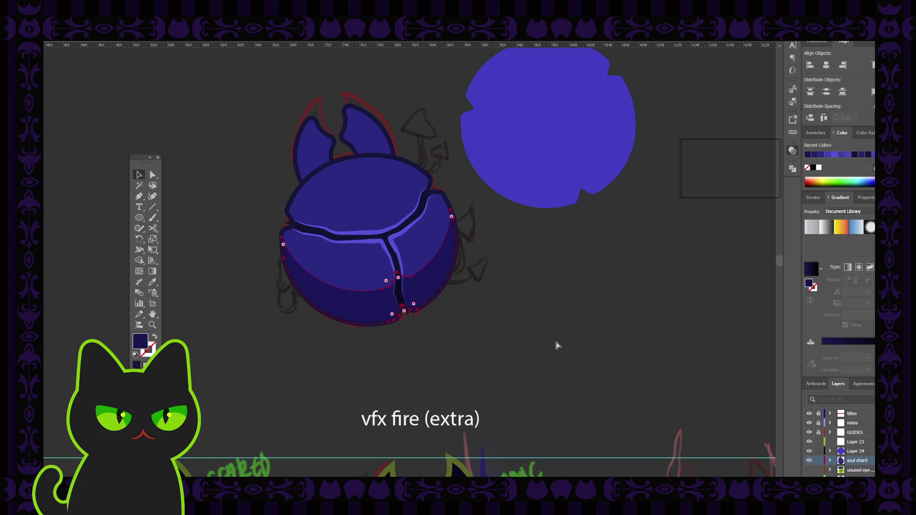
pyautogui.press('v')
pyautogui.click(558, 346)
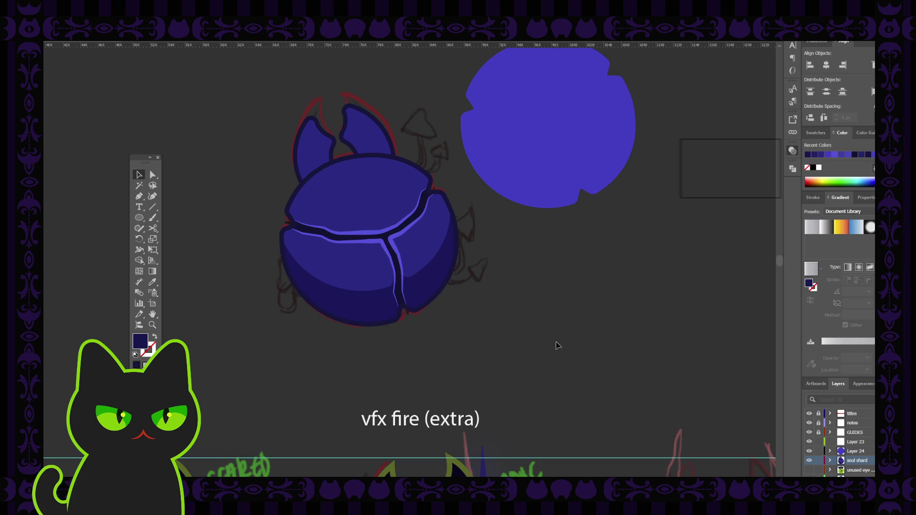
pyautogui.hotkey('ctrl', '0')
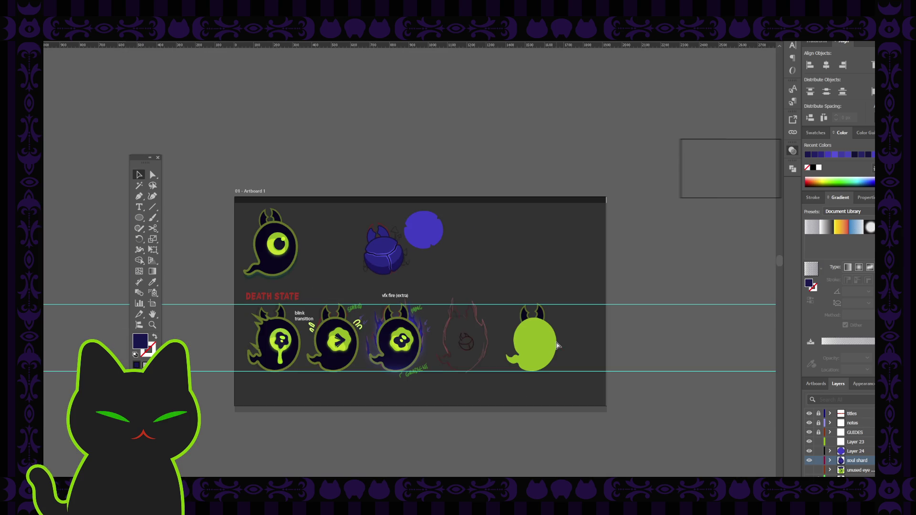
# Drag the circle onto the beetle and clip it with a clipping mask (Ctrl+7).
pyautogui.hotkey('ctrl', '1')
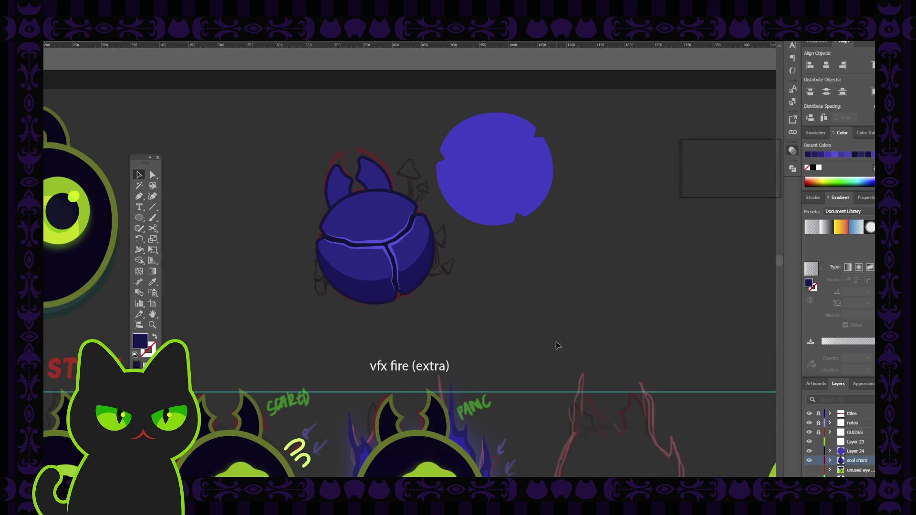
pyautogui.moveTo(513, 192); pyautogui.dragTo(371, 287)
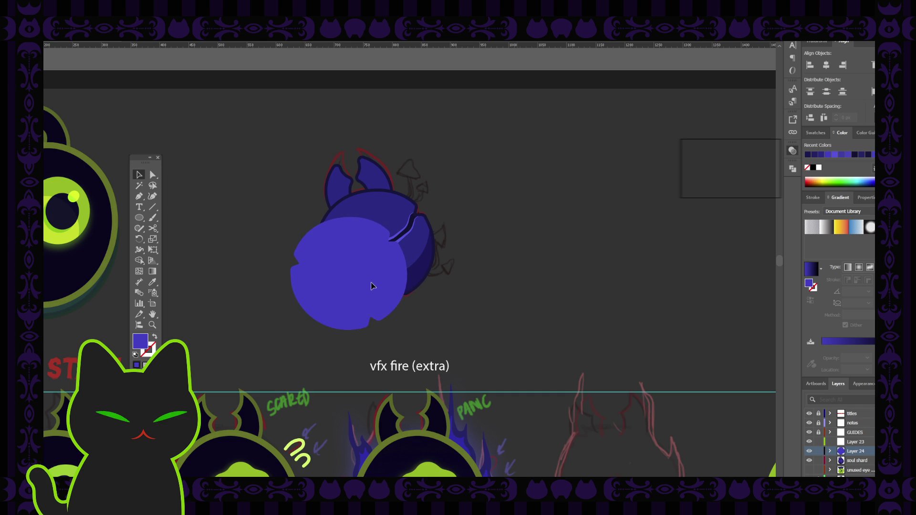
pyautogui.click(383, 272)
pyautogui.keyDown('shift'); pyautogui.click(383, 272); pyautogui.keyUp('shift')
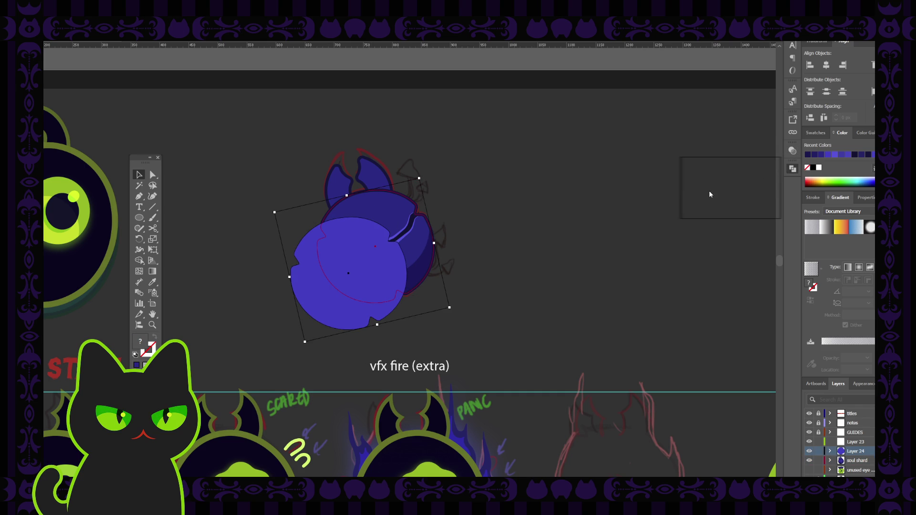
pyautogui.hotkey('ctrl', '7')
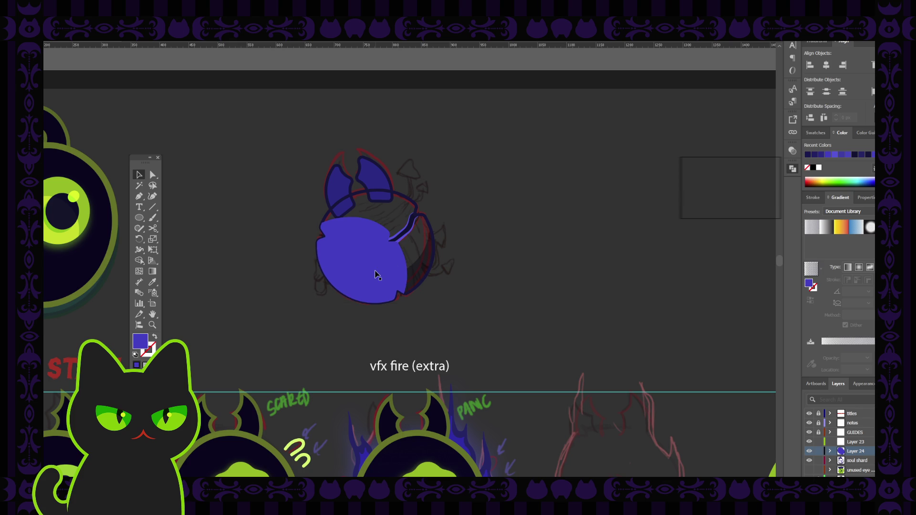
pyautogui.press('z')
pyautogui.click(458, 247)
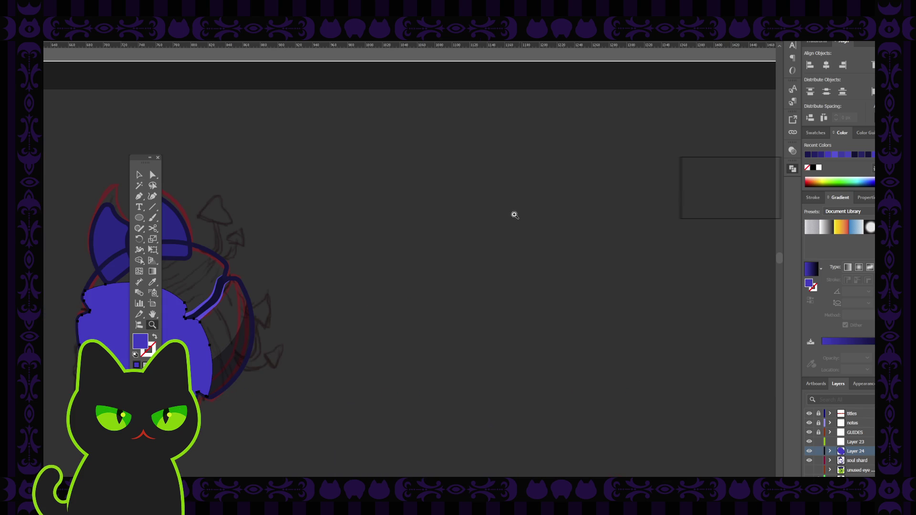
pyautogui.hotkey('ctrl', '-')
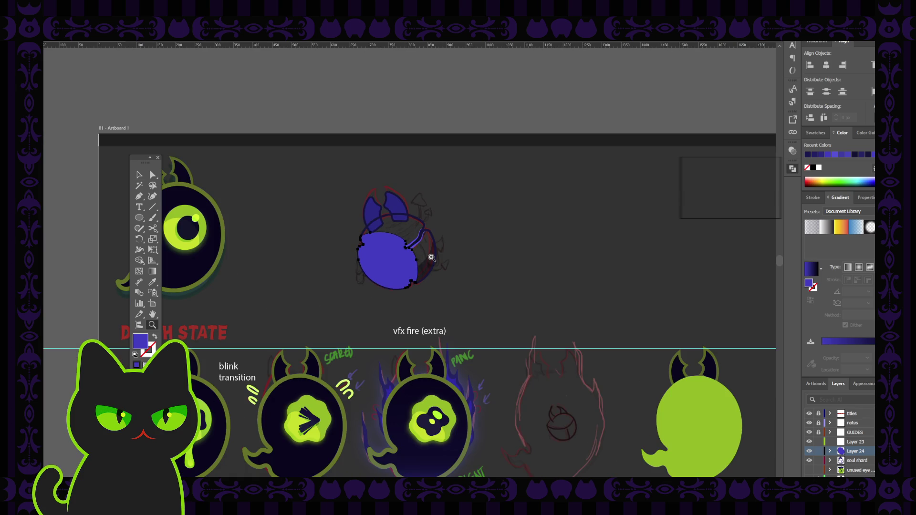
# Undo the clipping mask and drag the circle back to the right of the beetle.
pyautogui.hotkey('ctrl', 'z')
pyautogui.click(139, 175)
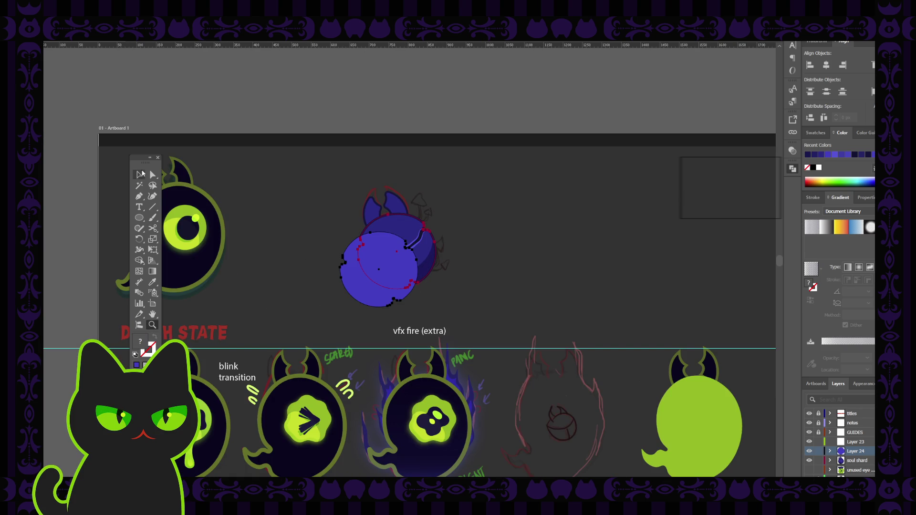
pyautogui.click(379, 287)
pyautogui.moveTo(379, 286); pyautogui.dragTo(527, 227)
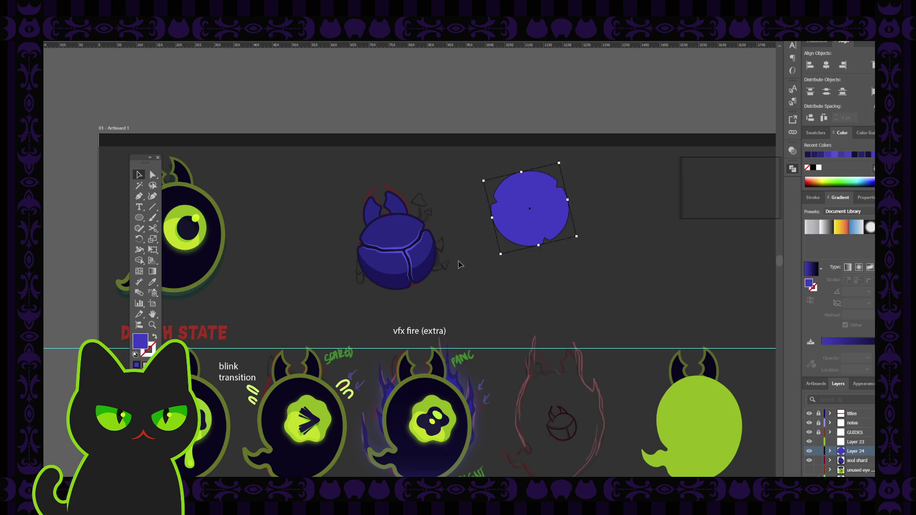
pyautogui.keyDown('shift'); pyautogui.click(438, 268); pyautogui.keyUp('shift')
pyautogui.hotkey('ctrl', 'z')
pyautogui.hotkey('ctrl', '=')
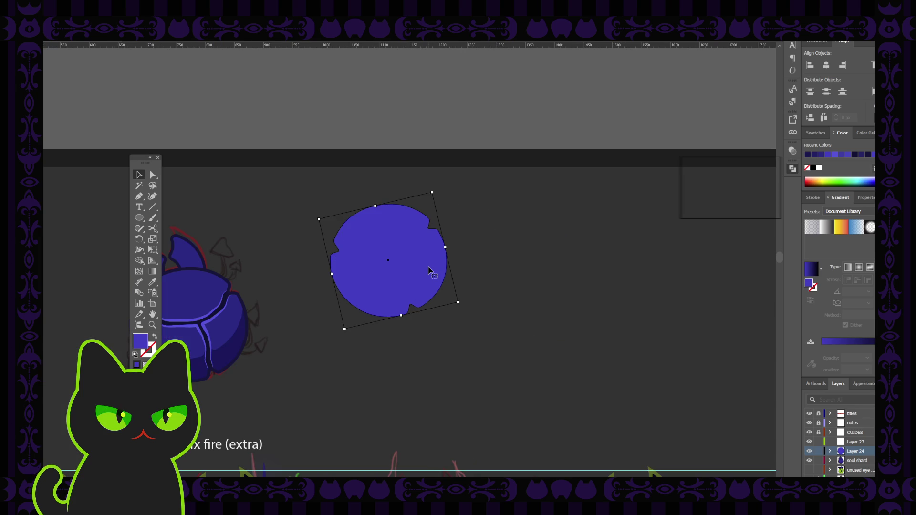
pyautogui.hscroll(-3, 429, 271)
pyautogui.scroll(-1, 415, 270)
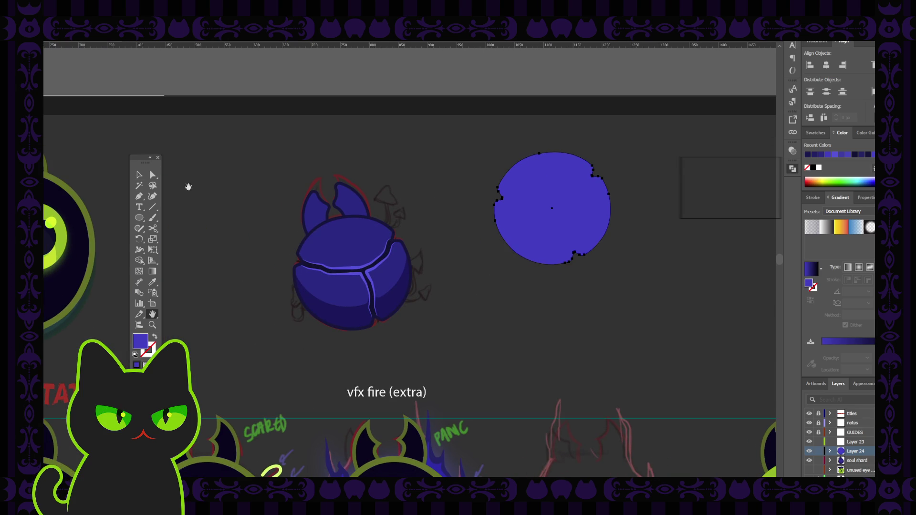
# Drag the circle over the shell, try intersecting it with the shell shape, and undo.
pyautogui.click(137, 175)
pyautogui.moveTo(560, 207)
pyautogui.mouseDown()
pyautogui.moveTo(329, 291)
pyautogui.moveTo(334, 302)
pyautogui.mouseUp()
pyautogui.click(505, 217)
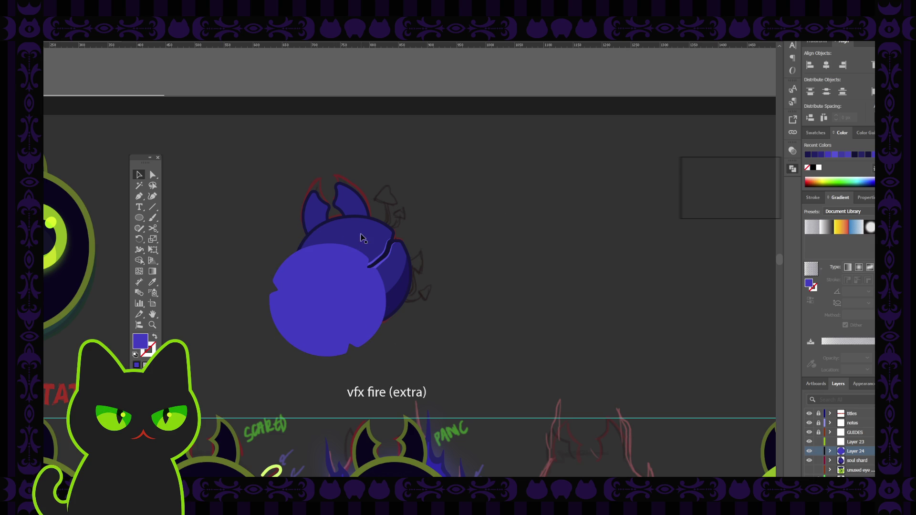
pyautogui.click(361, 239)
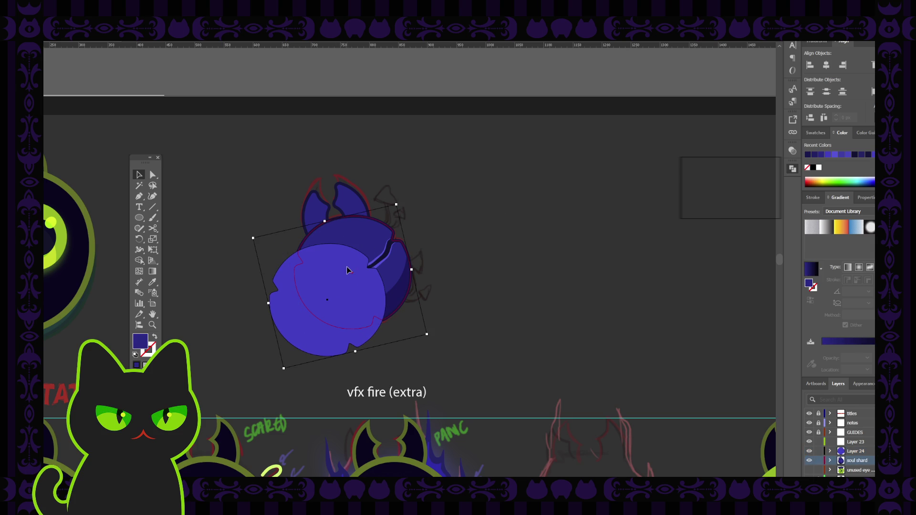
pyautogui.keyDown('shift'); pyautogui.click(348, 270); pyautogui.keyUp('shift')
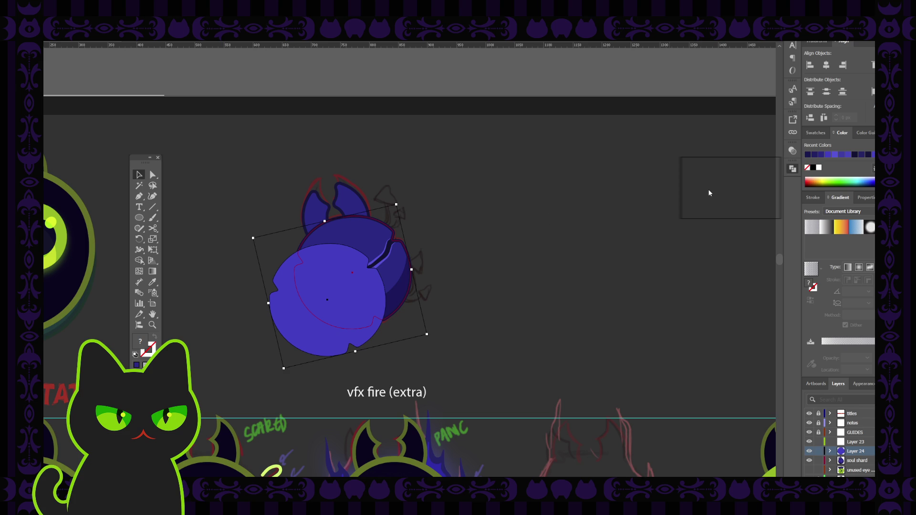
pyautogui.hotkey('shift', 'x')
pyautogui.hotkey('shift', 'x')
pyautogui.hotkey('ctrl', '7')
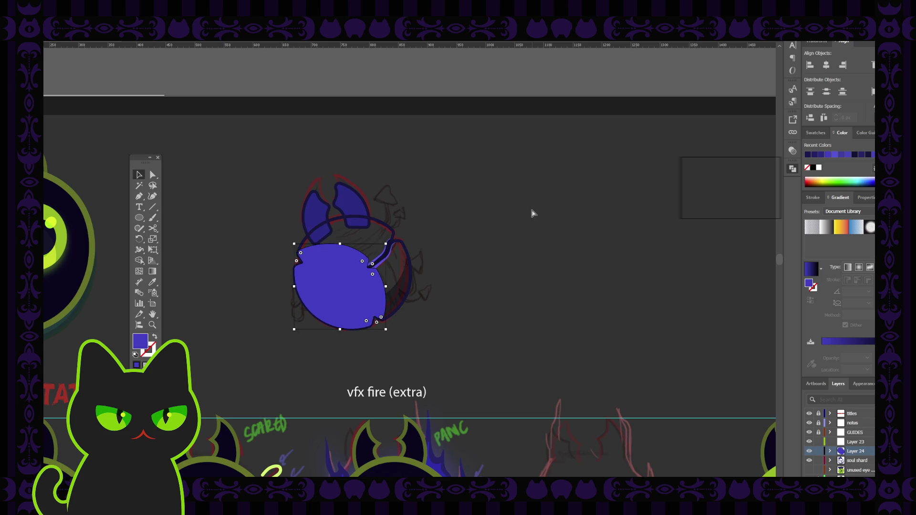
pyautogui.hotkey('ctrl', 'z')
# Move the circle aside and paste a copy of the shape in front over the shell.
pyautogui.moveTo(351, 301); pyautogui.dragTo(543, 194)
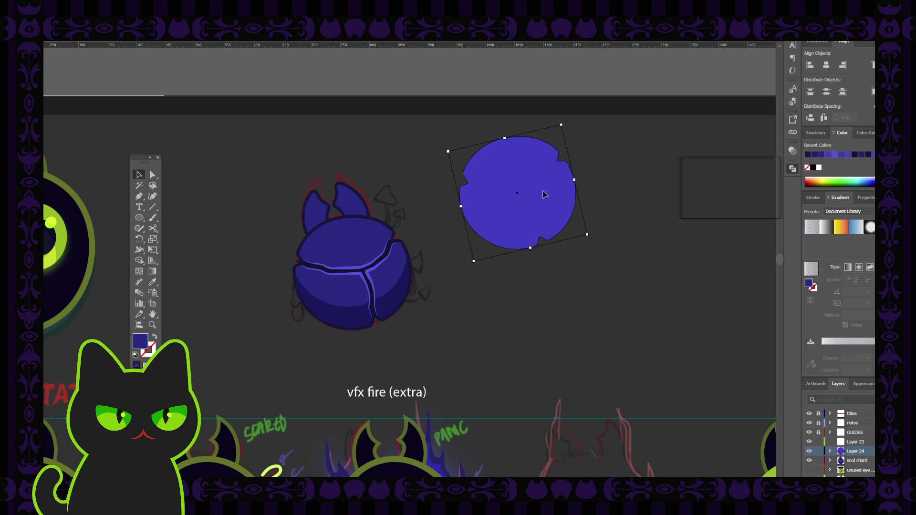
pyautogui.hotkey('ctrl', 'f')
pyautogui.click(441, 301)
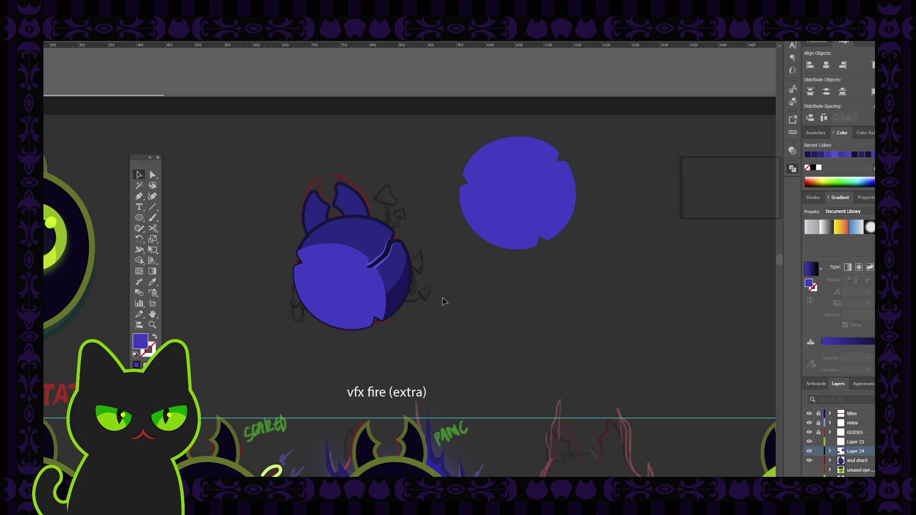
# Set the lighter overlay shape on the shell to Multiply blending so it darkens as a shadow band.
pyautogui.click(371, 292)
pyautogui.click(705, 194)
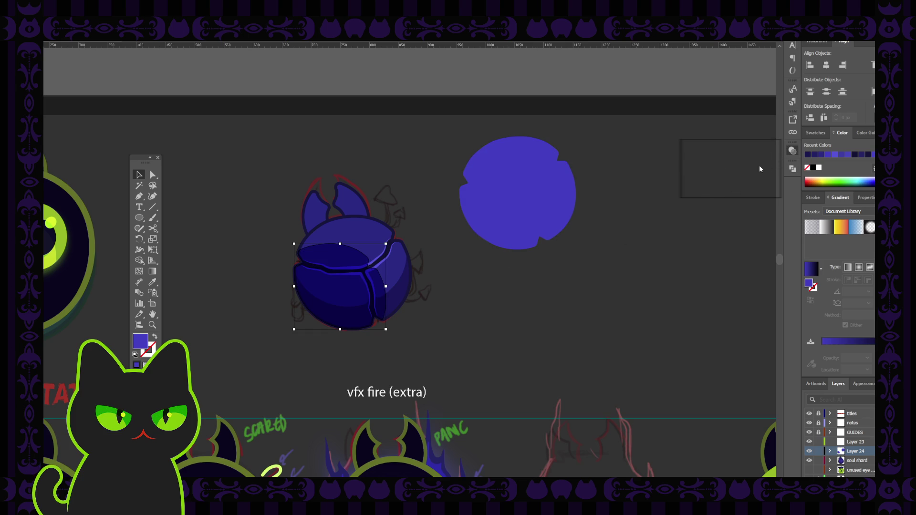
pyautogui.hotkey('ctrl', 'shift', 'a')
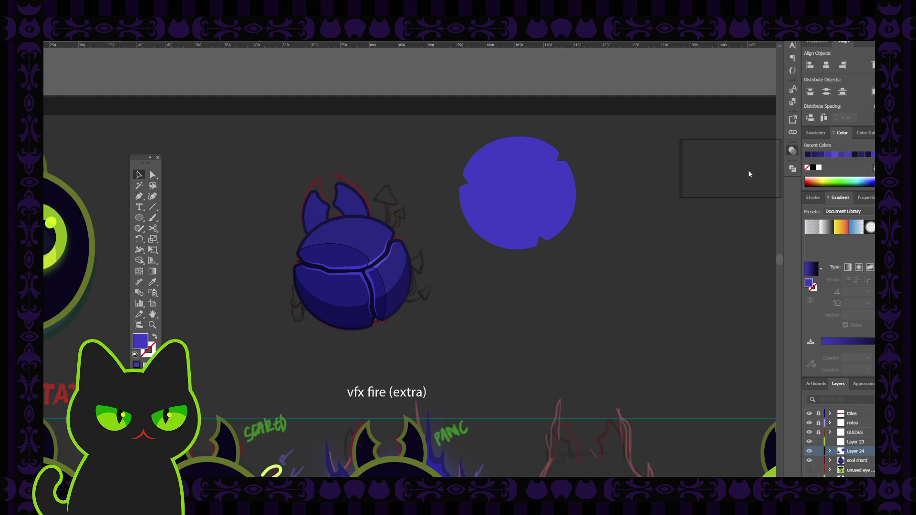
pyautogui.hotkey('ctrl', 'z')
pyautogui.hotkey('ctrl', 'shift', 'a')
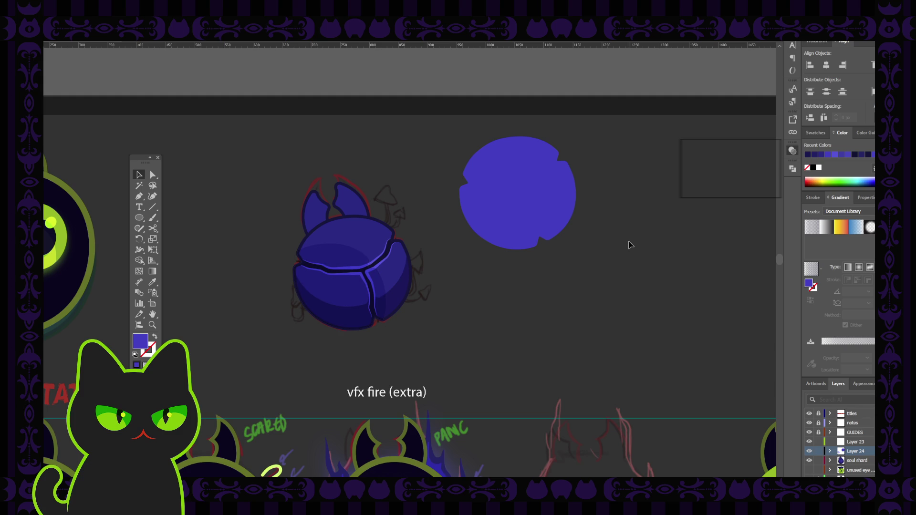
pyautogui.hotkey('ctrl', 'z')
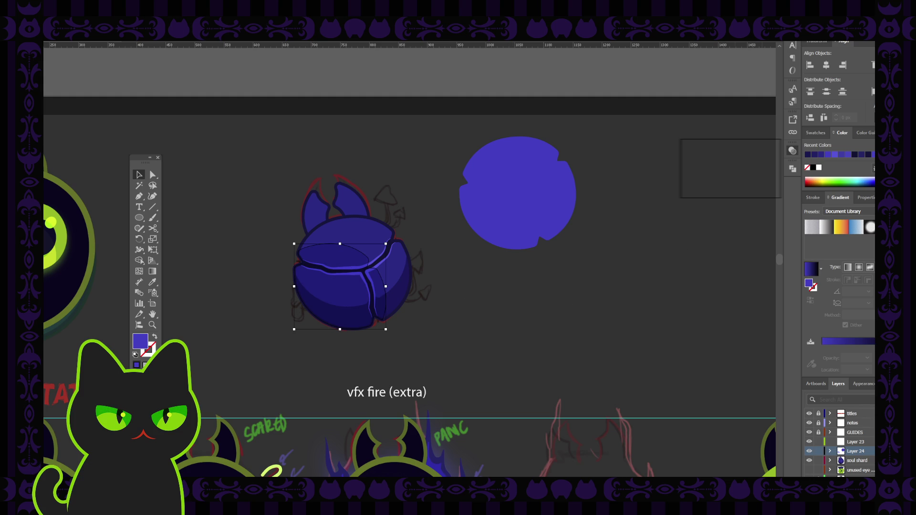
# Adjust the overlay in the Layers panel, deselect and zoom out to the whole artboard.
pyautogui.moveTo(870, 450); pyautogui.dragTo(870, 460)
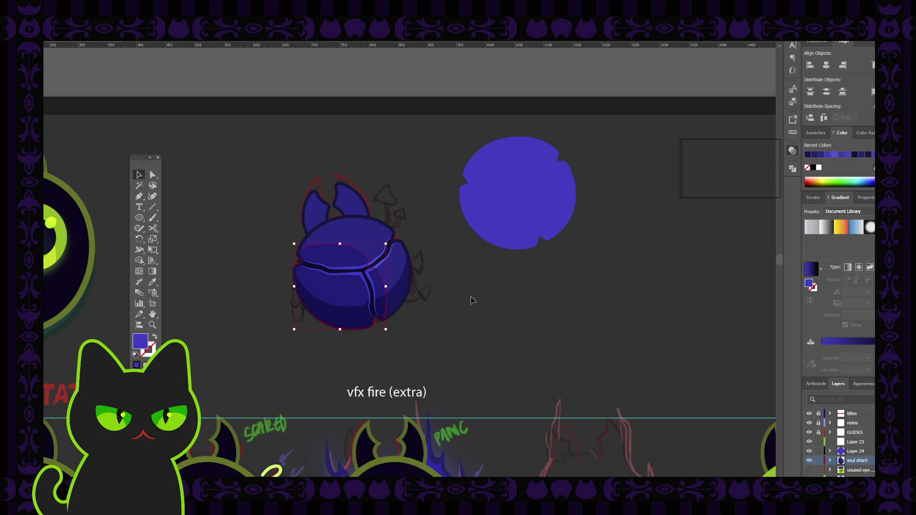
pyautogui.press('a')
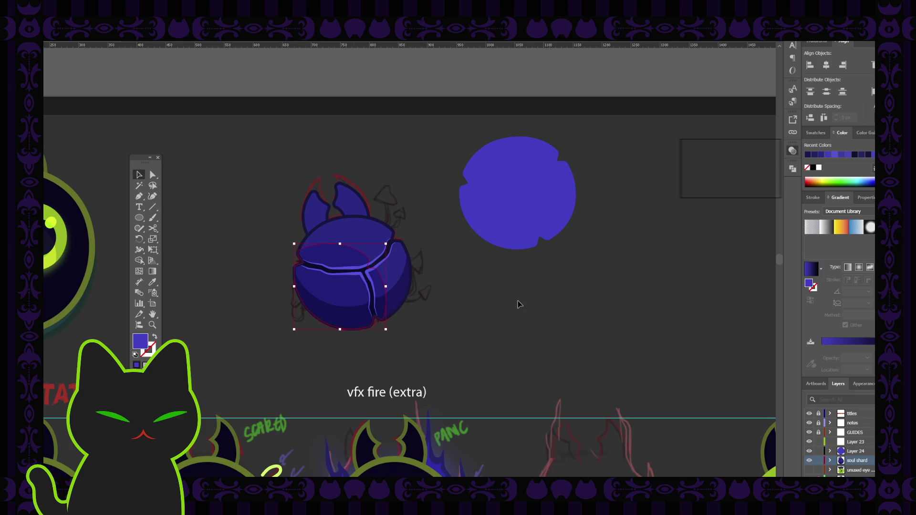
pyautogui.click(519, 304)
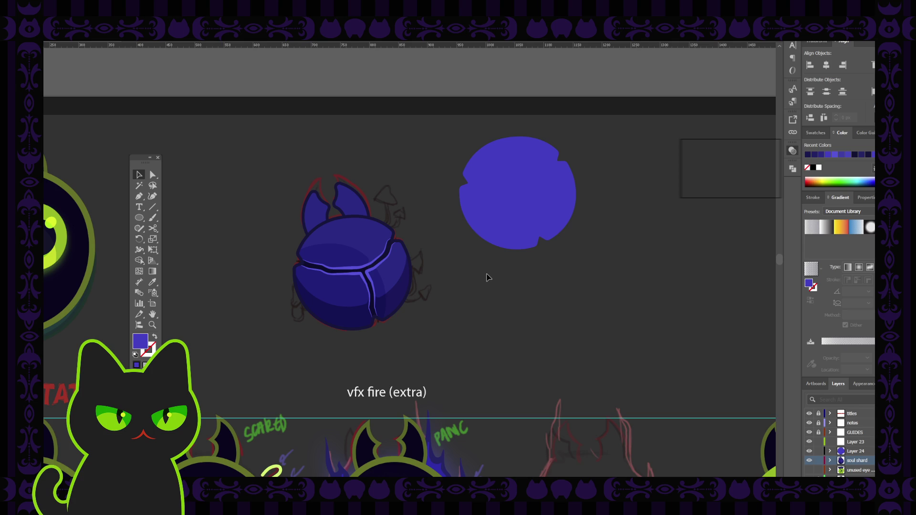
pyautogui.hotkey('ctrl', '-')
pyautogui.hotkey('ctrl', '-')
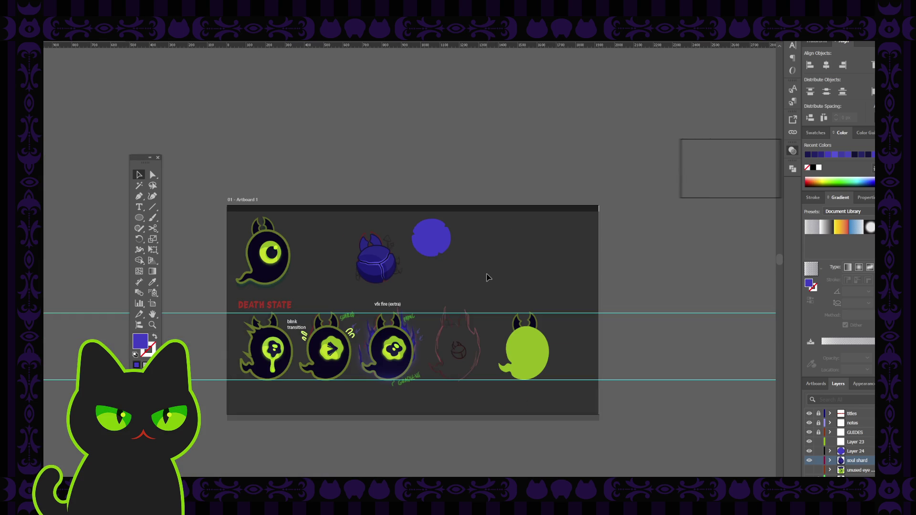
pyautogui.hotkey('ctrl', '+')
pyautogui.hotkey('ctrl', '+')
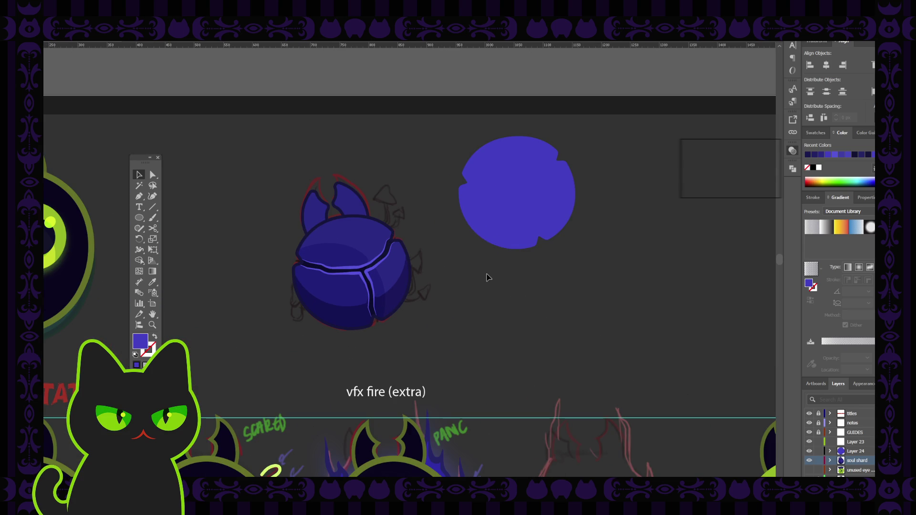
pyautogui.click(348, 287)
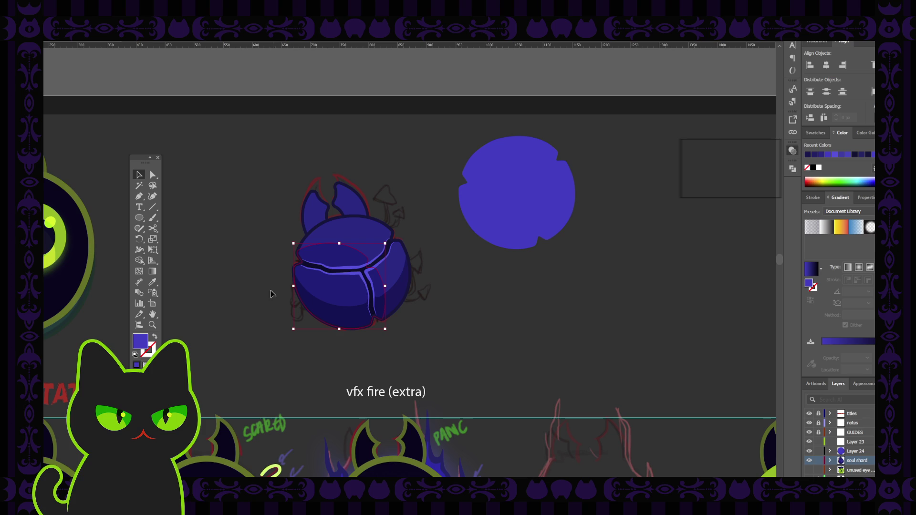
pyautogui.click(246, 254)
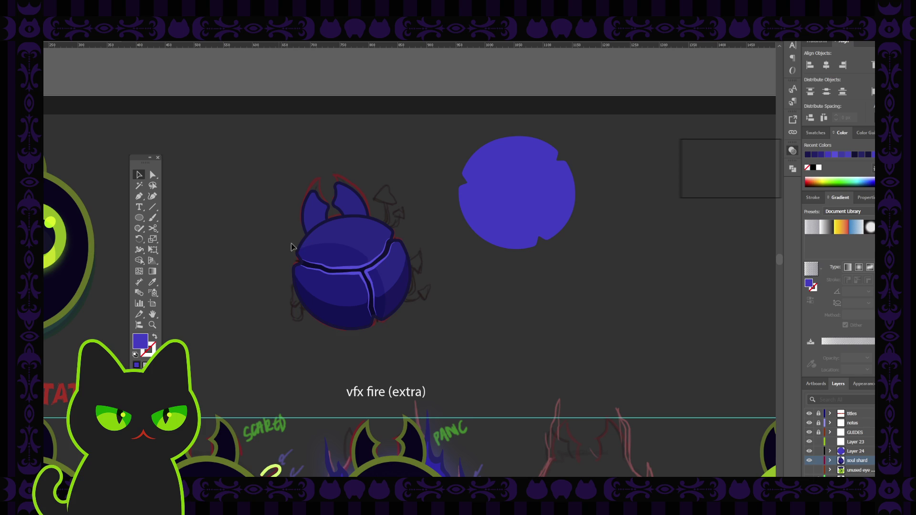
pyautogui.click(353, 232)
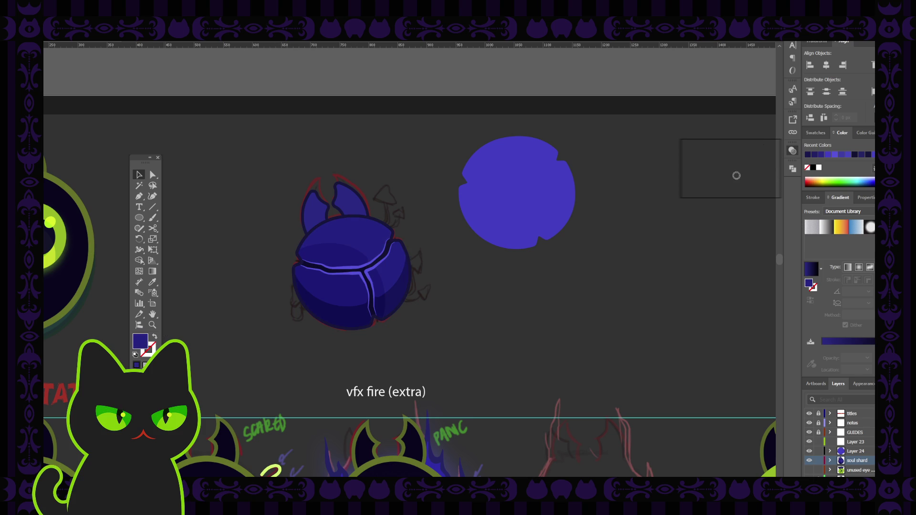
pyautogui.click(354, 212)
pyautogui.press('i')
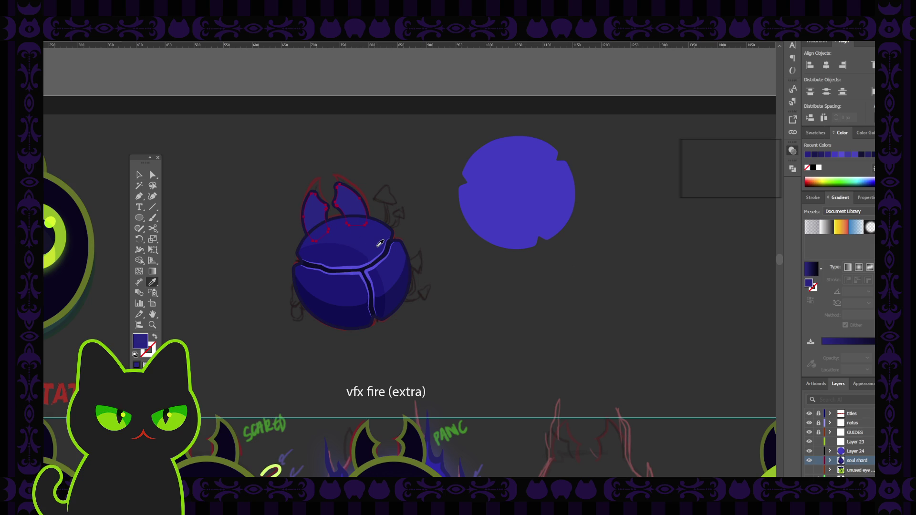
pyautogui.click(221, 192)
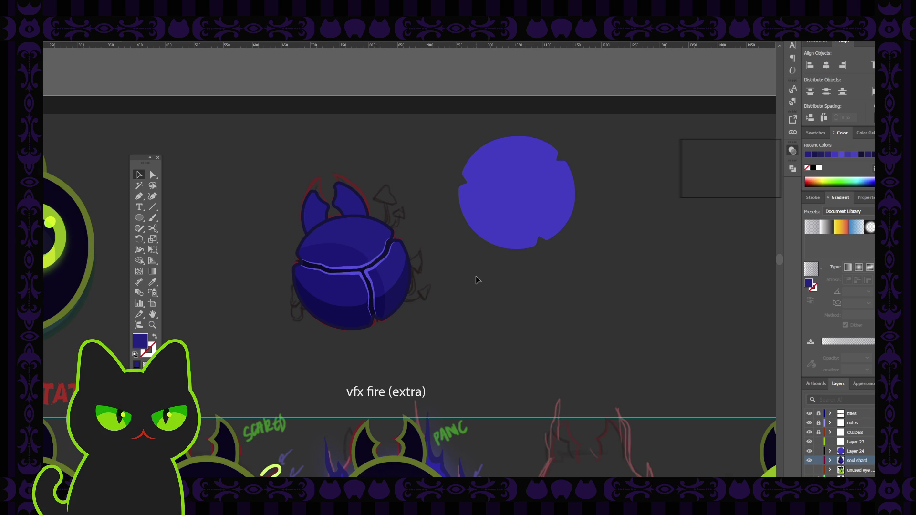
pyautogui.hotkey('ctrl', '-')
pyautogui.hotkey('ctrl', '-')
pyautogui.hotkey('ctrl', '-')
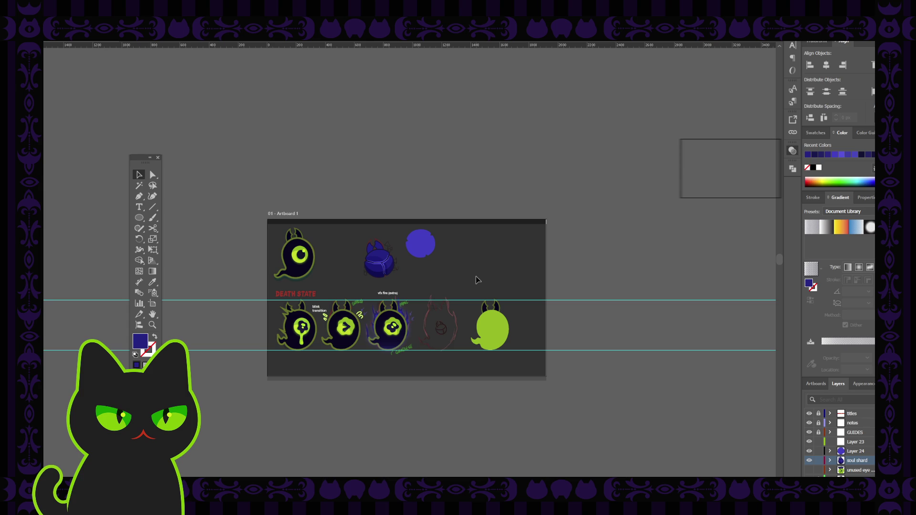
# Expand the soul shard layer and hide one of its shell paths.
pyautogui.hotkey('ctrl', '+')
pyautogui.hotkey('ctrl', '+')
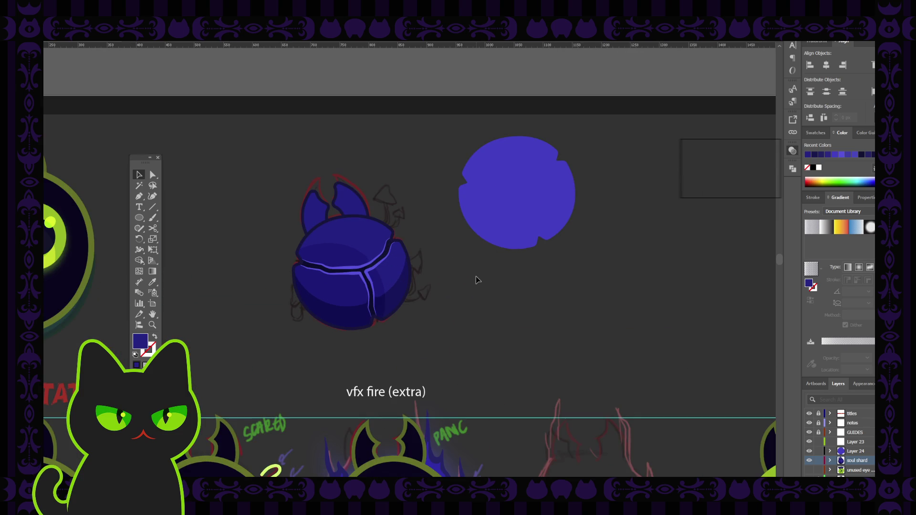
pyautogui.click(341, 292)
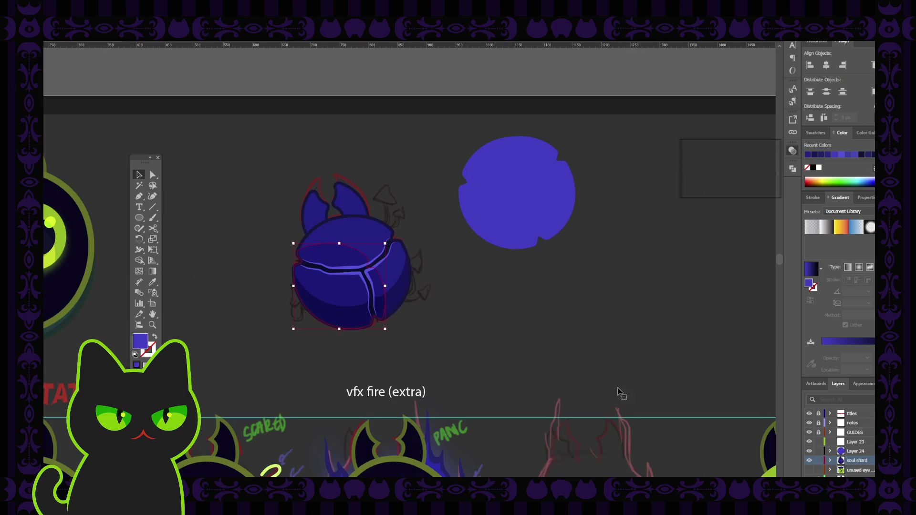
pyautogui.click(830, 461)
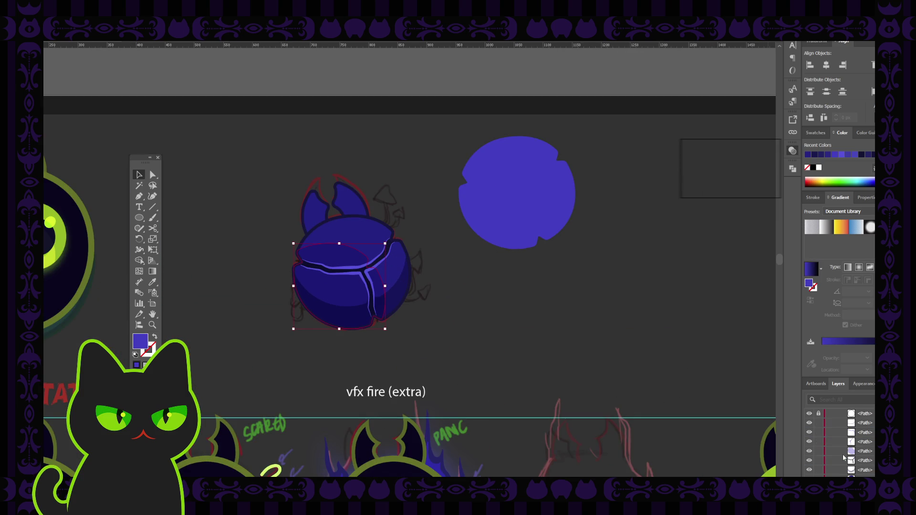
pyautogui.click(809, 451)
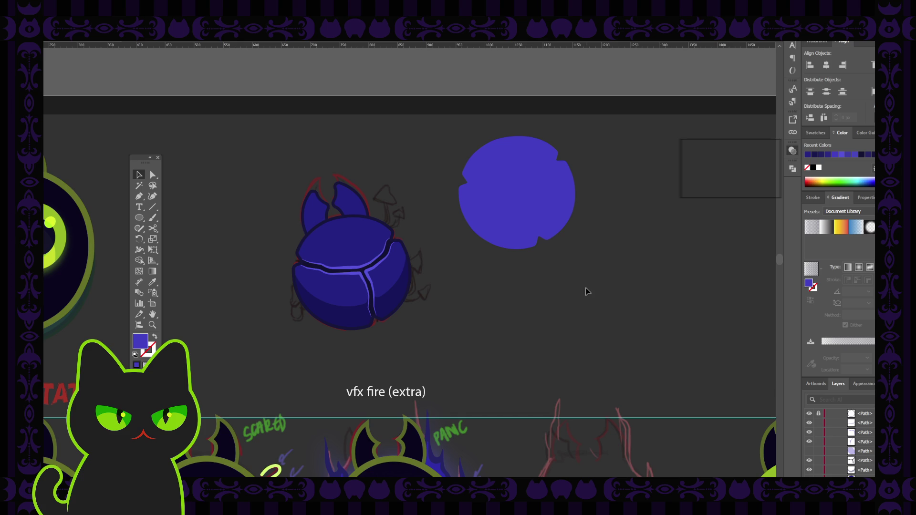
# Marquee-select the whole beetle and zoom out to see more of the artboard.
pyautogui.click(370, 267)
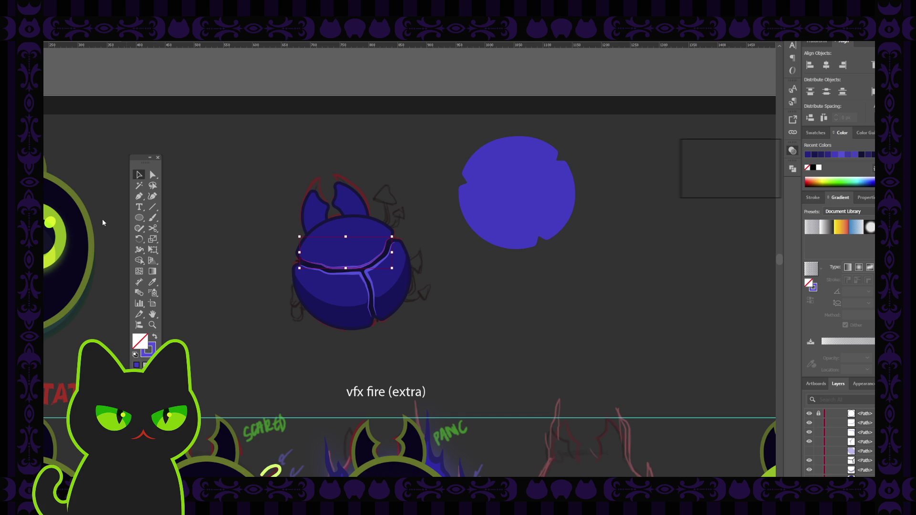
pyautogui.click(258, 177)
pyautogui.click(318, 255)
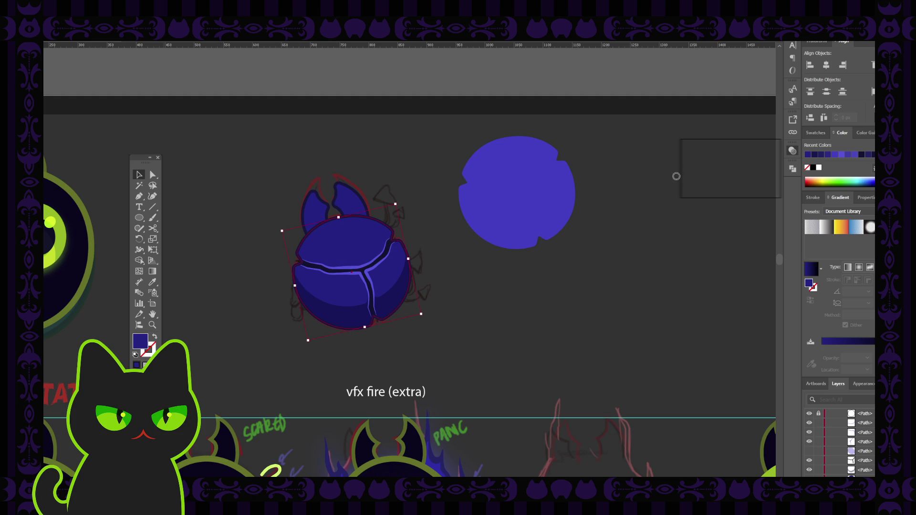
pyautogui.click(608, 207)
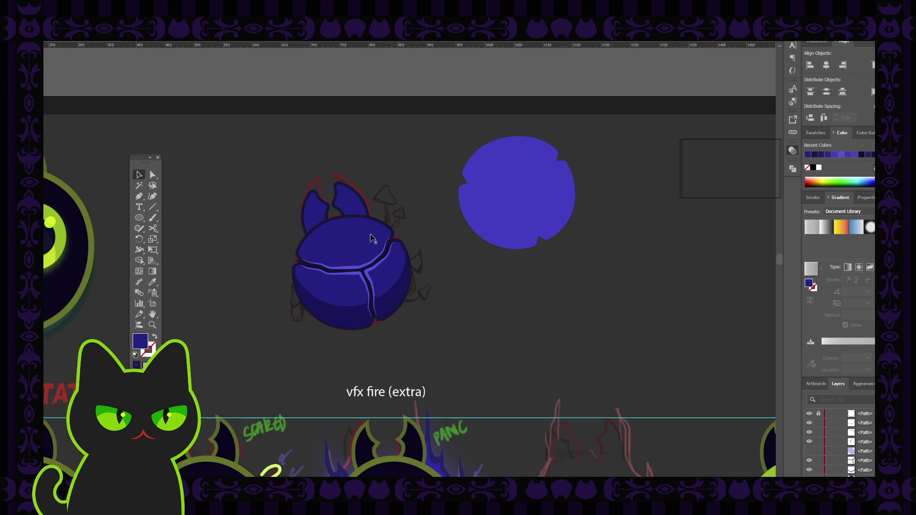
pyautogui.moveTo(277, 170)
pyautogui.mouseDown()
pyautogui.moveTo(333, 258)
pyautogui.moveTo(418, 323)
pyautogui.mouseUp()
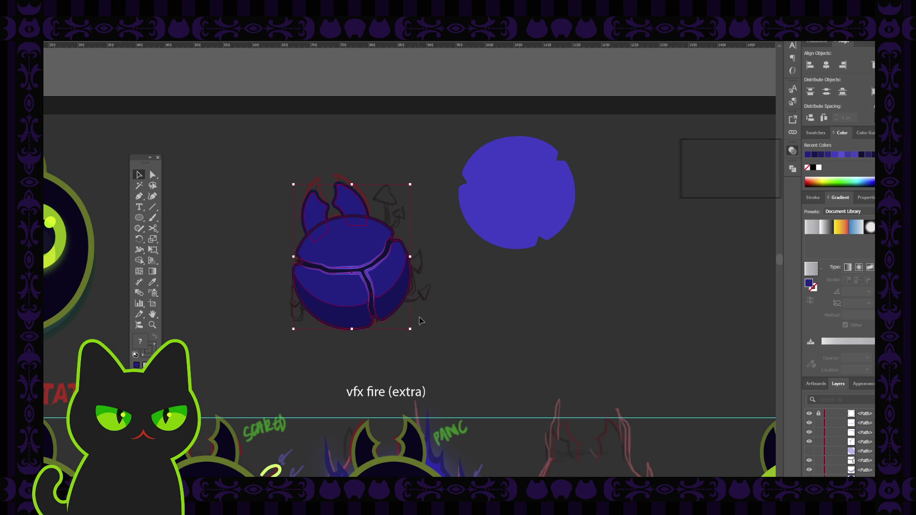
pyautogui.press('a')
pyautogui.hotkey('ctrl', '-')
pyautogui.press('v')
pyautogui.scroll(-1, 388, 280)
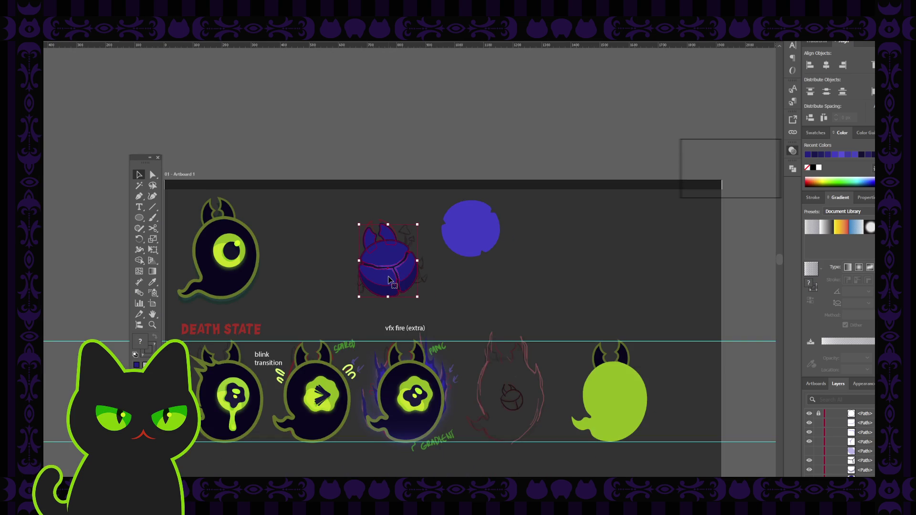
pyautogui.moveTo(388, 279); pyautogui.dragTo(231, 285)
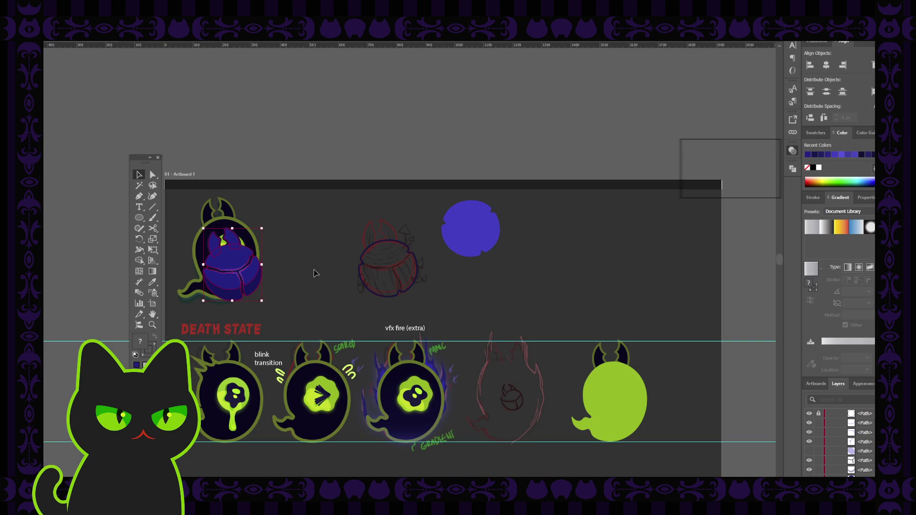
pyautogui.hotkey('ctrl', 'z')
pyautogui.click(338, 224)
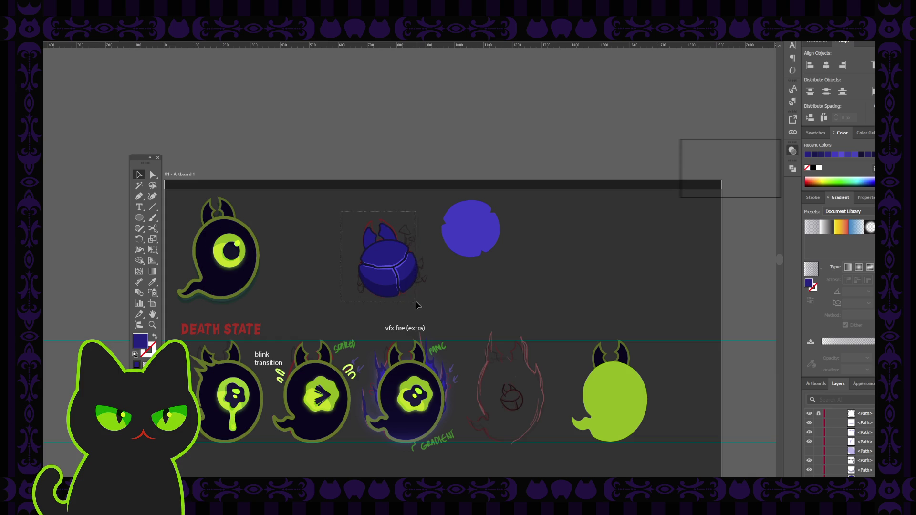
pyautogui.click(377, 269)
pyautogui.hotkey('ctrl', '+')
pyautogui.hotkey('ctrl', '+')
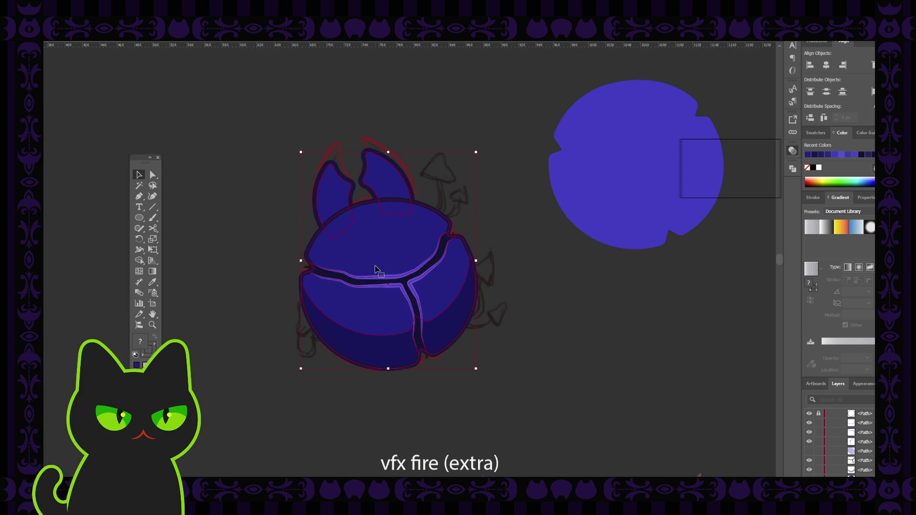
# Select the beetle's horns and eyedropper the shell's brighter blue onto them.
pyautogui.click(303, 217)
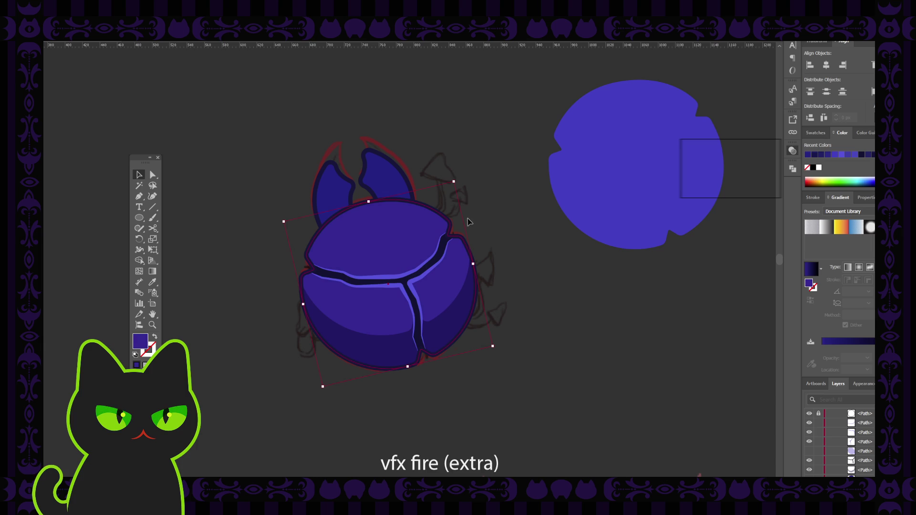
pyautogui.click(474, 153)
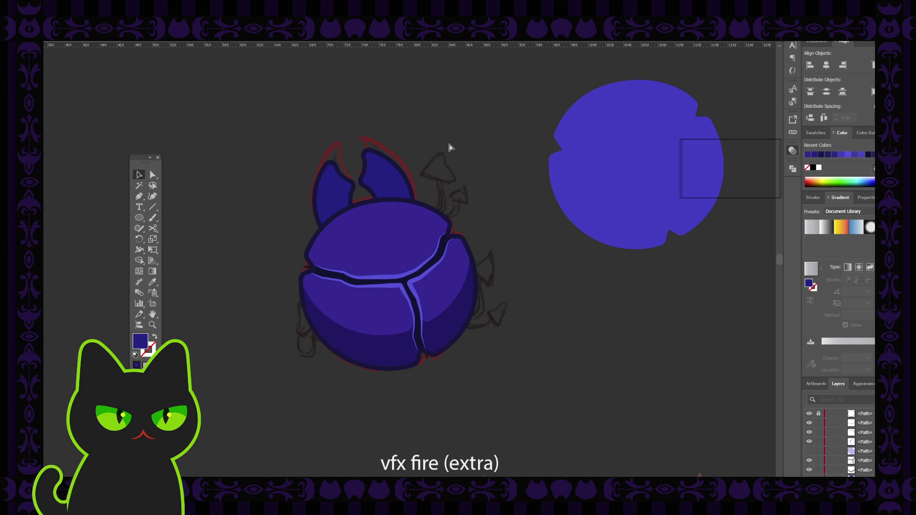
pyautogui.hotkey('ctrl', '-')
pyautogui.hotkey('ctrl', '-')
pyautogui.hotkey('ctrl', '+')
pyautogui.hotkey('ctrl', '+')
pyautogui.click(399, 188)
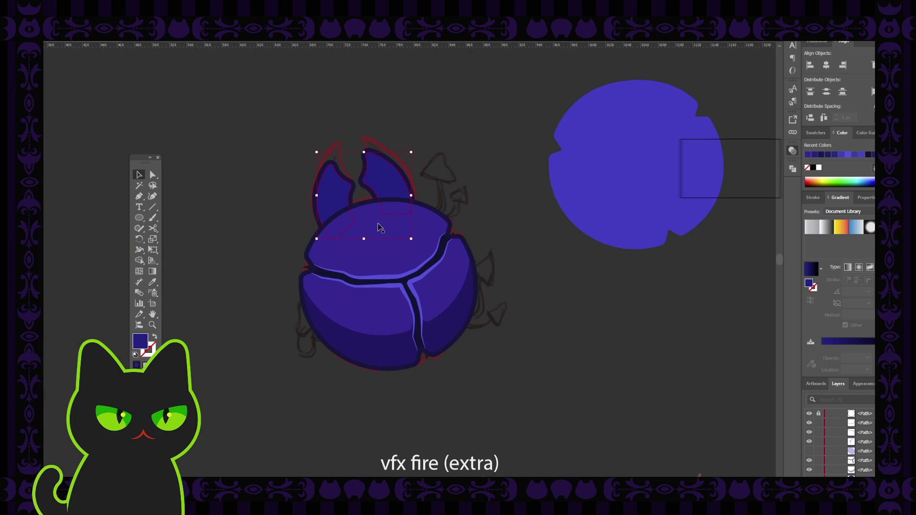
pyautogui.press('i')
pyautogui.click(391, 246)
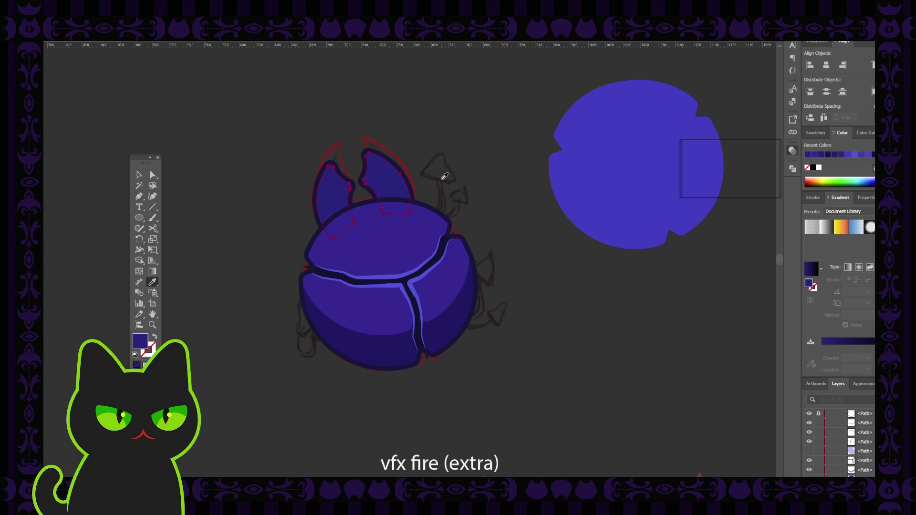
# Return to the Selection tool and pick the beetle's body paths.
pyautogui.click(139, 176)
pyautogui.click(351, 290)
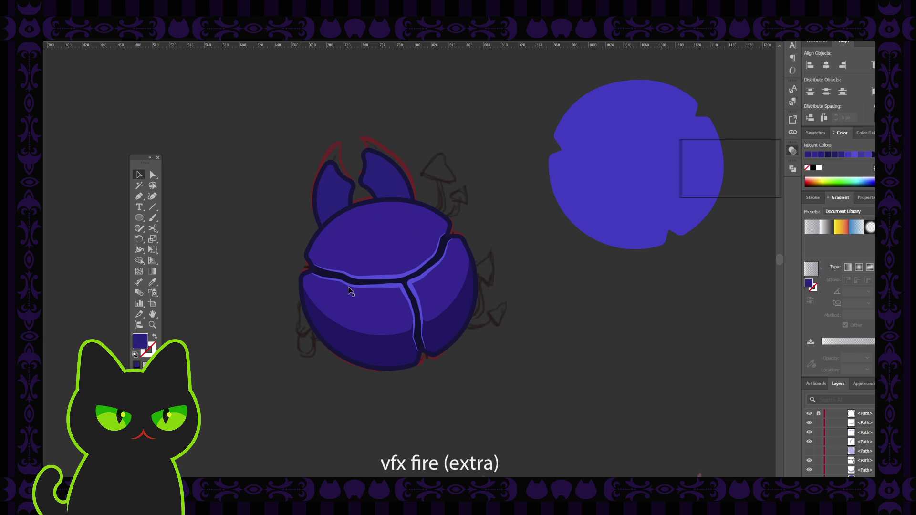
pyautogui.click(374, 335)
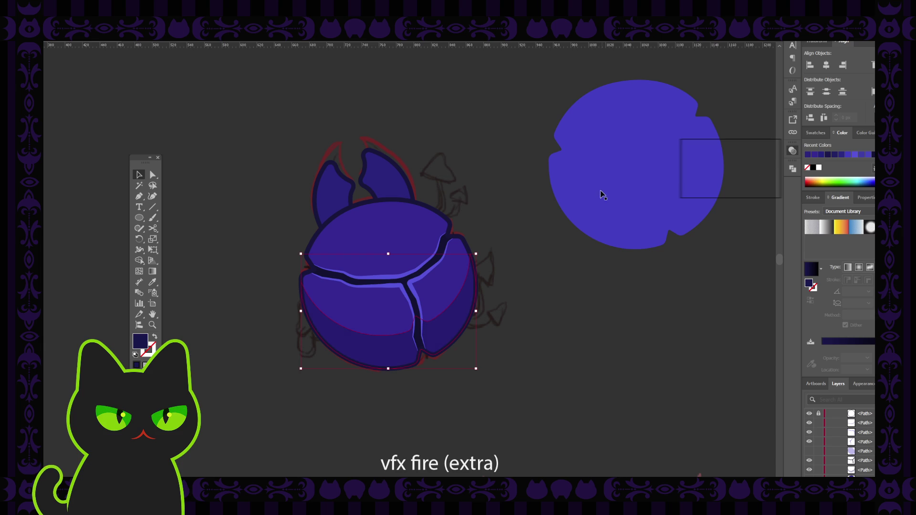
# Select the lower body shape and bend its shadow curve up-left and up-right with the Pen/Curvature tool.
pyautogui.hotkey('ctrl', '-')
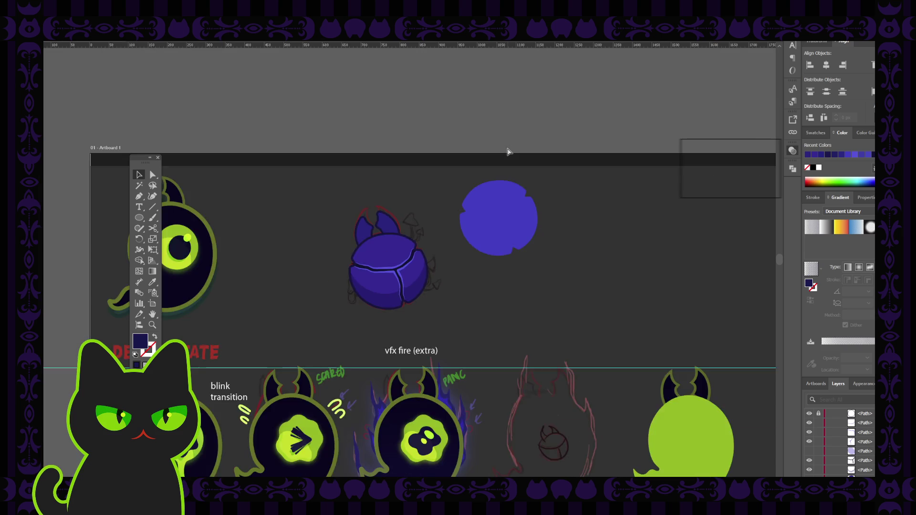
pyautogui.hotkey('ctrl', '-')
pyautogui.hotkey('ctrl', '+')
pyautogui.hotkey('ctrl', '+')
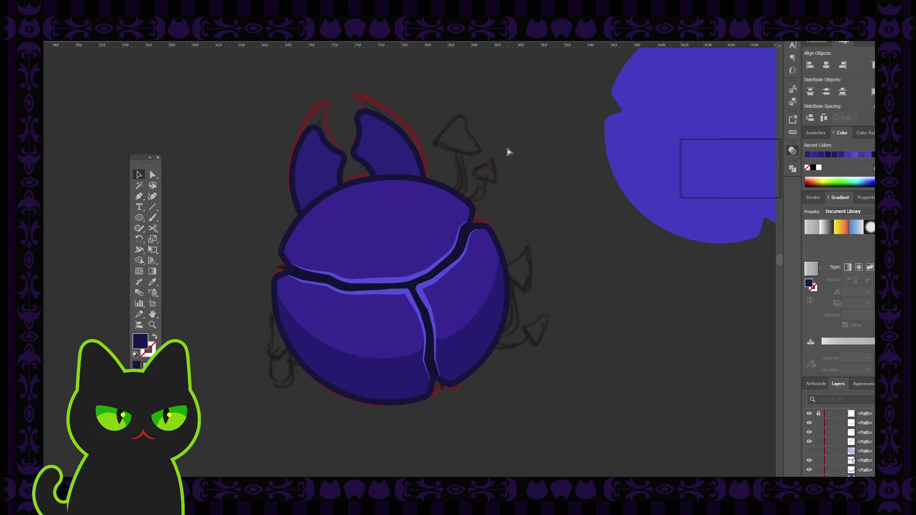
pyautogui.click(391, 362)
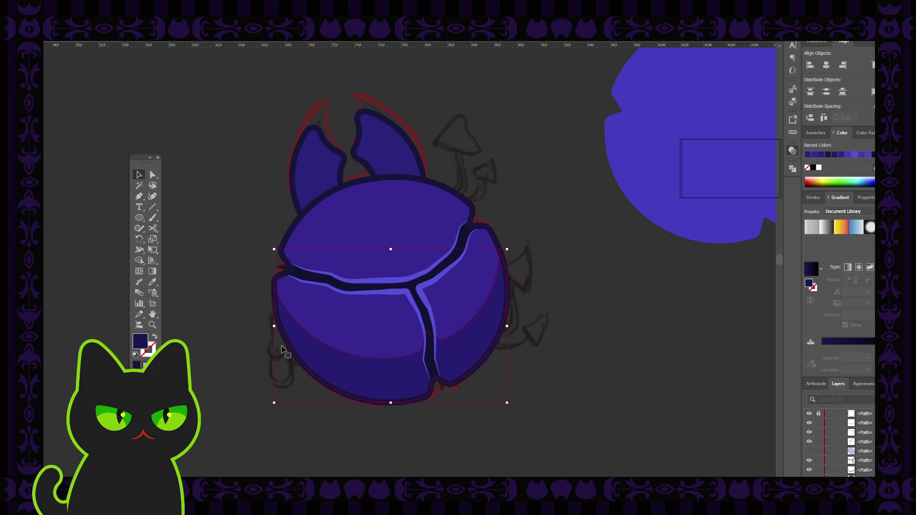
pyautogui.click(139, 196)
pyautogui.keyDown('ctrl'); pyautogui.click(371, 360); pyautogui.keyUp('ctrl')
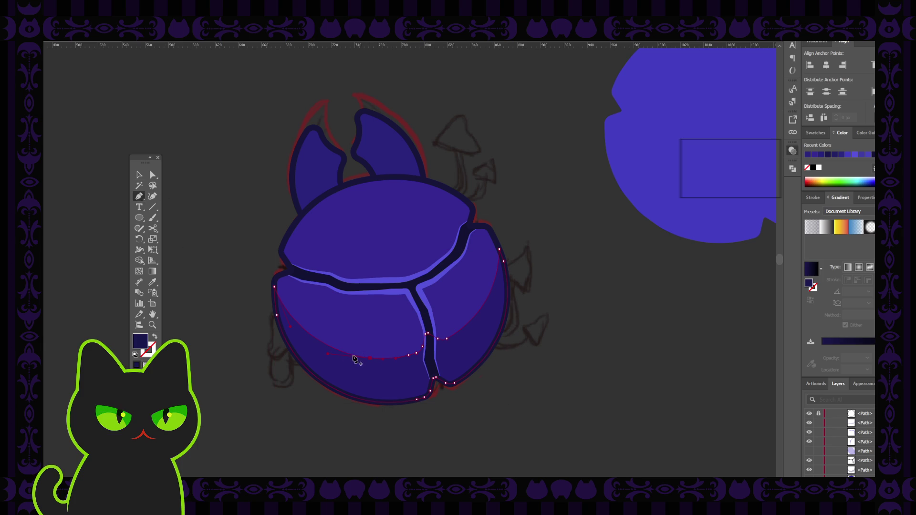
pyautogui.moveTo(331, 352); pyautogui.dragTo(299, 327)
pyautogui.moveTo(470, 326); pyautogui.dragTo(499, 276)
# Refine the lower shading path's selection with Direct Selection and zoom in on the shell.
pyautogui.click(153, 174)
pyautogui.click(329, 350)
pyautogui.click(349, 357)
pyautogui.click(239, 259)
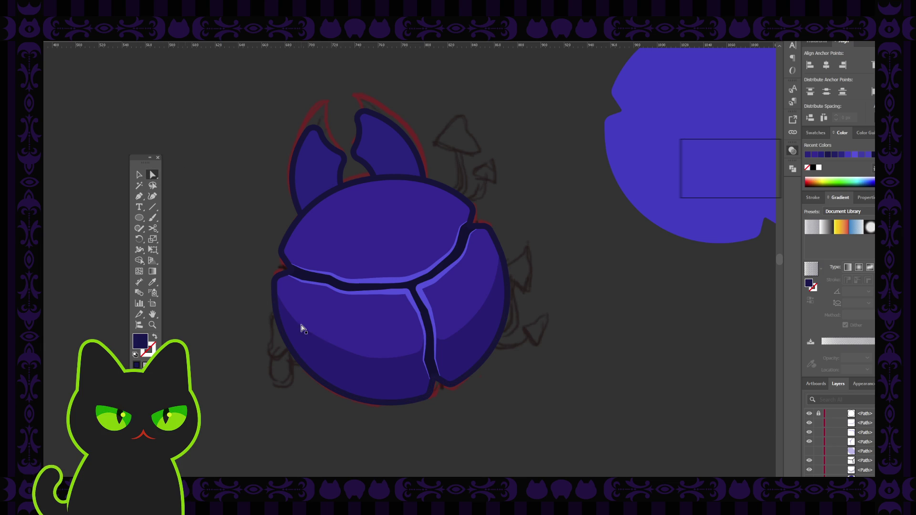
pyautogui.click(337, 349)
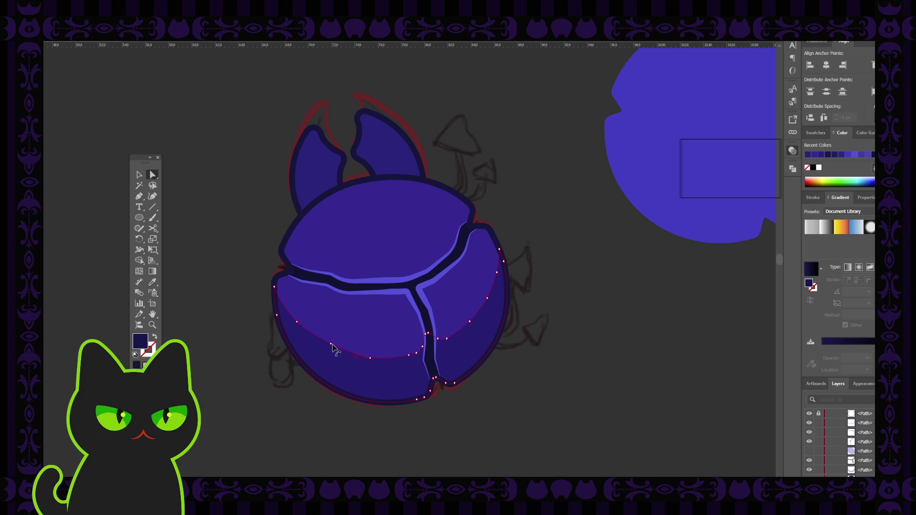
pyautogui.hotkey('ctrl', '+')
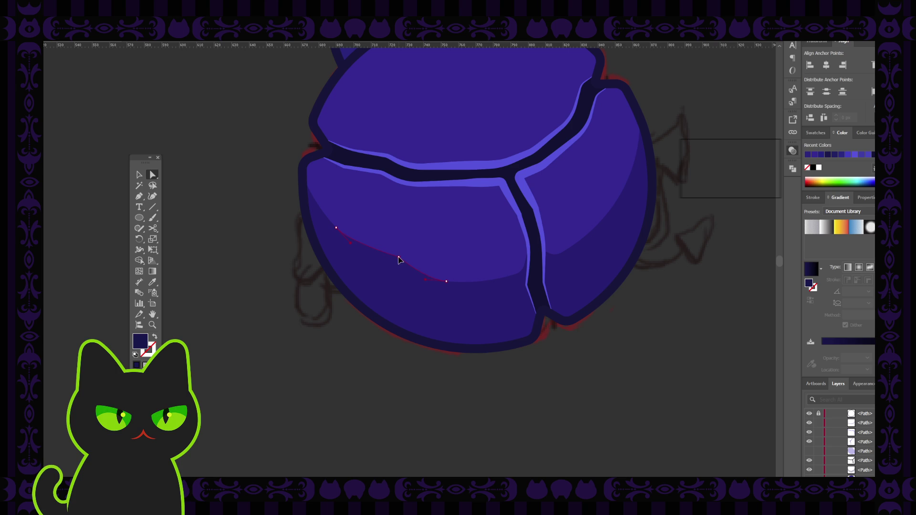
# Show the shadow path's anchors and pick its lower-edge segments with Direct Selection.
pyautogui.click(361, 263)
pyautogui.click(139, 196)
pyautogui.click(154, 176)
pyautogui.click(367, 251)
pyautogui.click(368, 249)
pyautogui.click(433, 275)
pyautogui.click(448, 275)
pyautogui.click(294, 279)
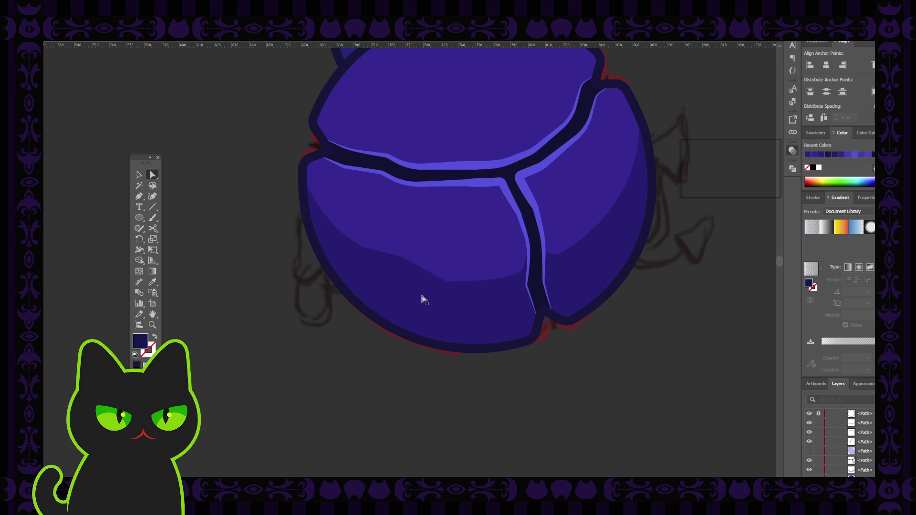
# Pull two shadow-edge anchors slightly left to smooth the band, deselect and zoom out.
pyautogui.click(448, 287)
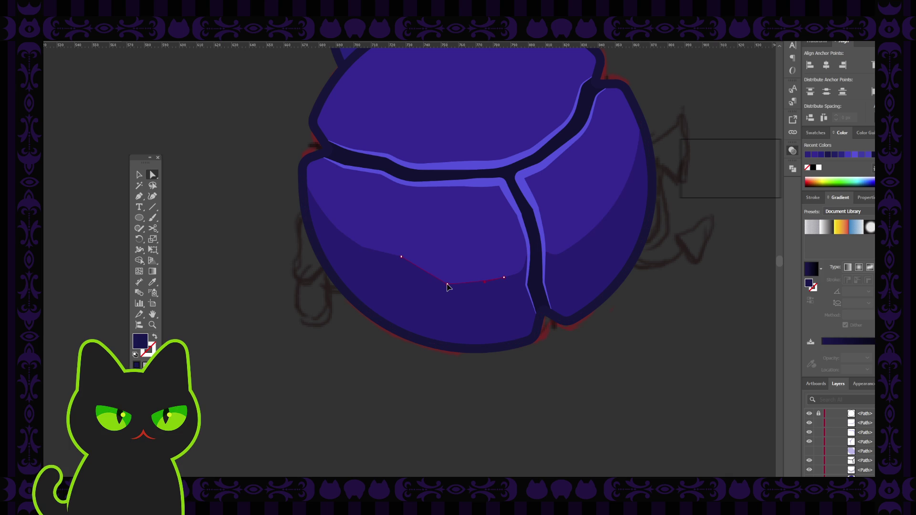
pyautogui.moveTo(446, 286); pyautogui.dragTo(435, 288)
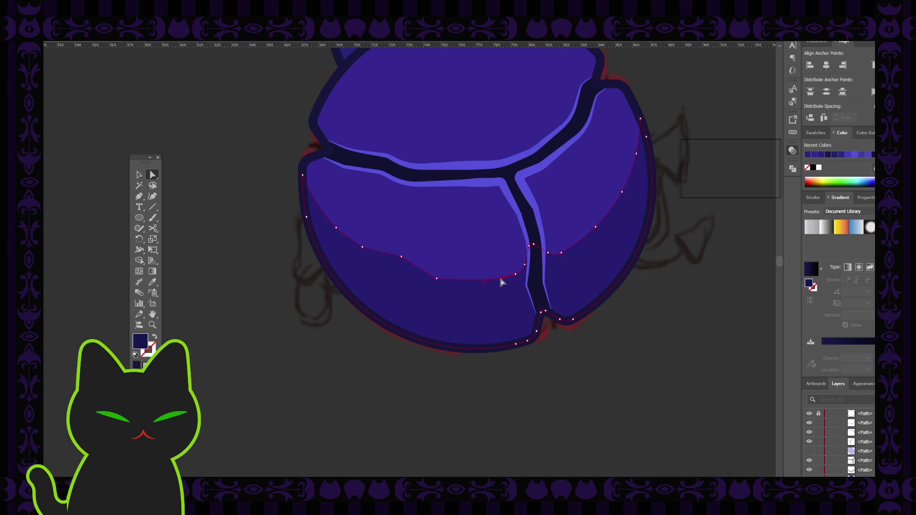
pyautogui.moveTo(504, 281); pyautogui.dragTo(492, 284)
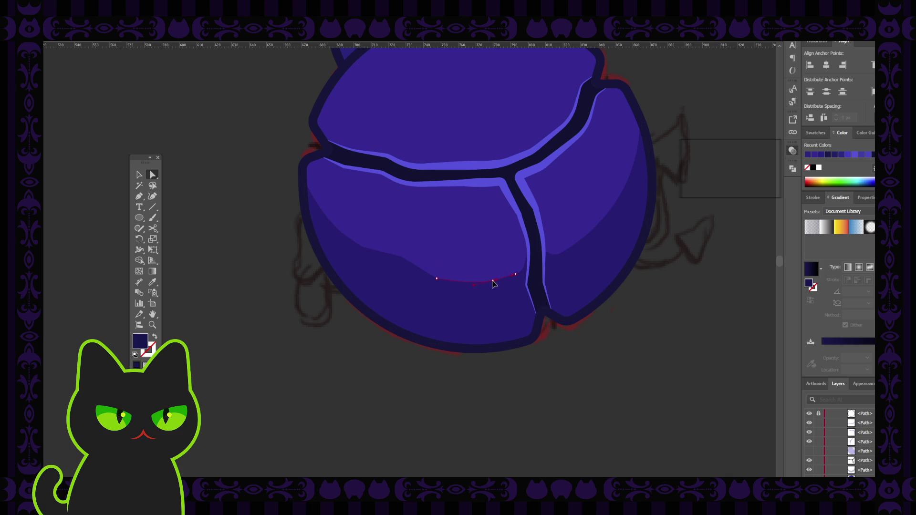
pyautogui.click(375, 367)
pyautogui.hotkey('ctrl', '-')
pyautogui.hotkey('ctrl', '-')
pyautogui.hotkey('ctrl', '-')
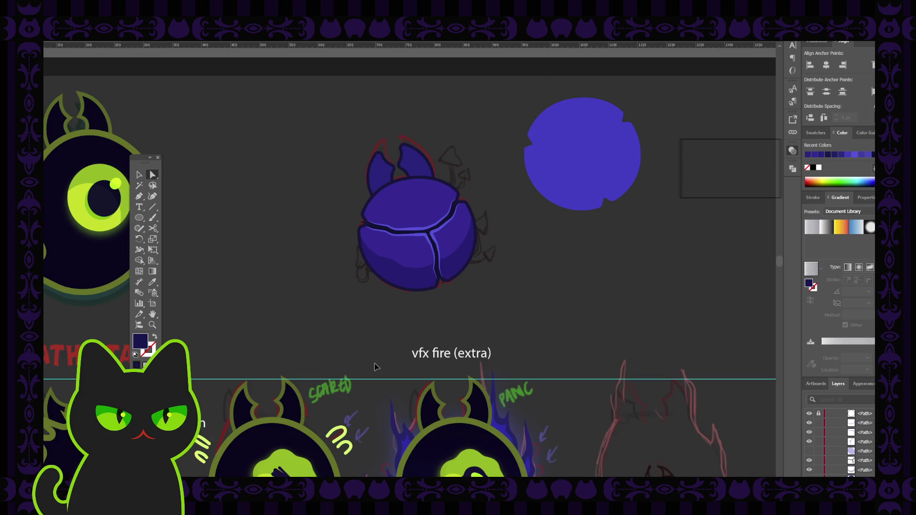
pyautogui.hotkey('ctrl', '+')
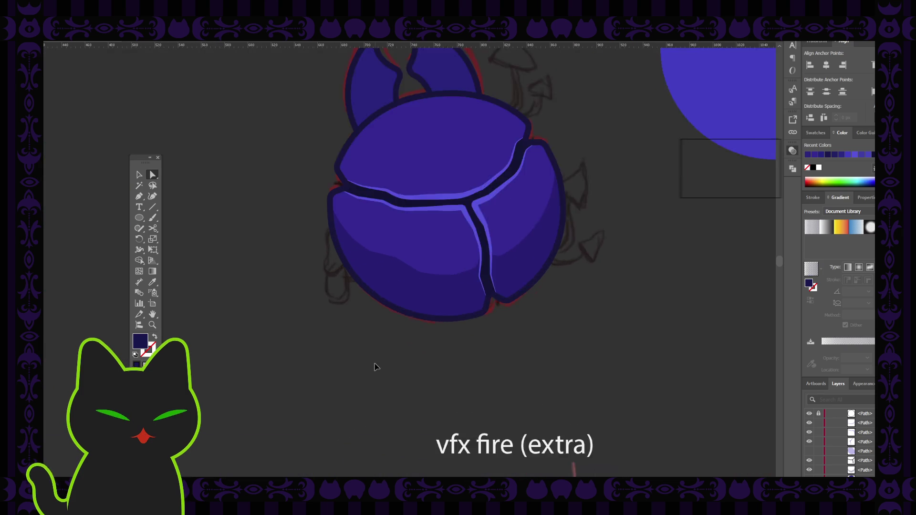
pyautogui.hotkey('ctrl', '+')
pyautogui.click(486, 287)
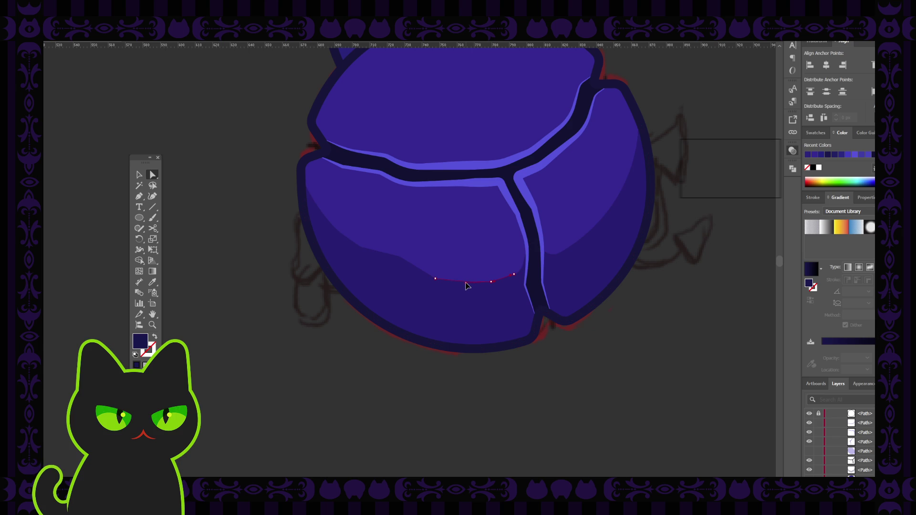
pyautogui.click(436, 284)
pyautogui.click(444, 254)
pyautogui.click(274, 241)
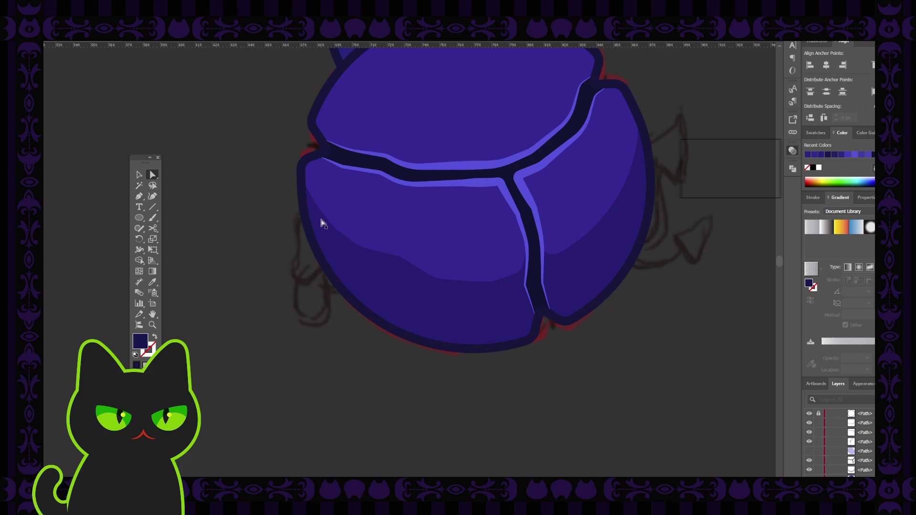
pyautogui.click(322, 219)
pyautogui.click(139, 196)
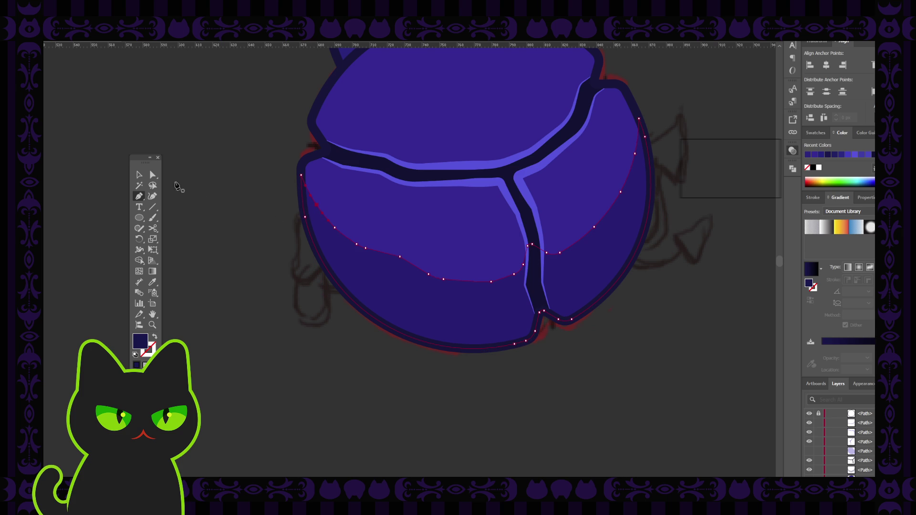
pyautogui.click(152, 175)
pyautogui.click(235, 204)
pyautogui.click(306, 225)
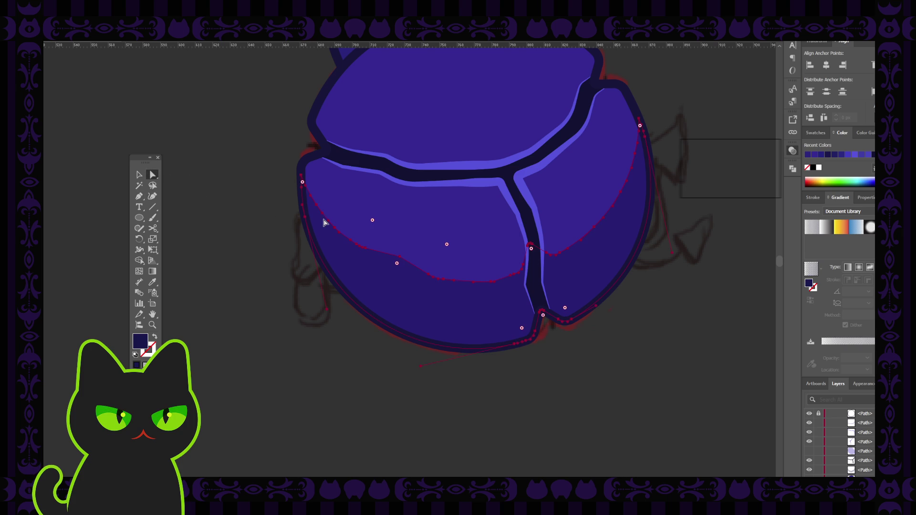
pyautogui.click(318, 208)
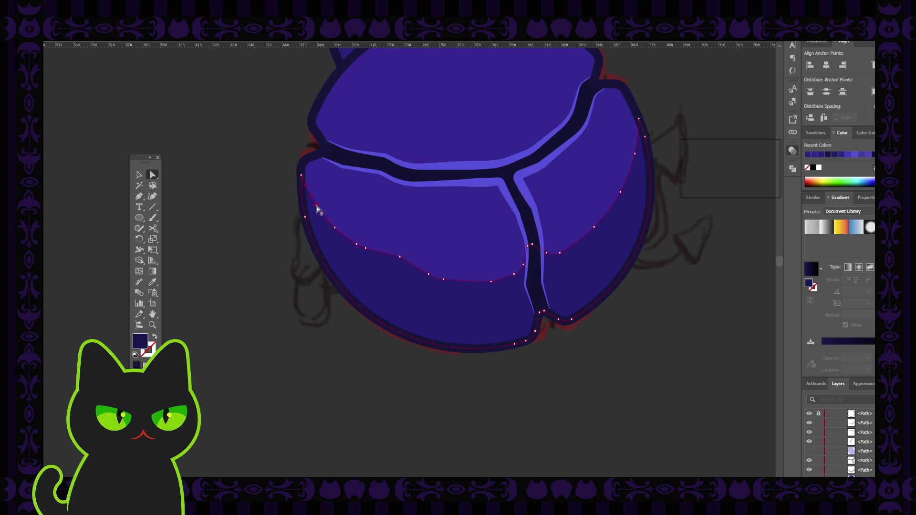
pyautogui.click(316, 211)
pyautogui.click(279, 214)
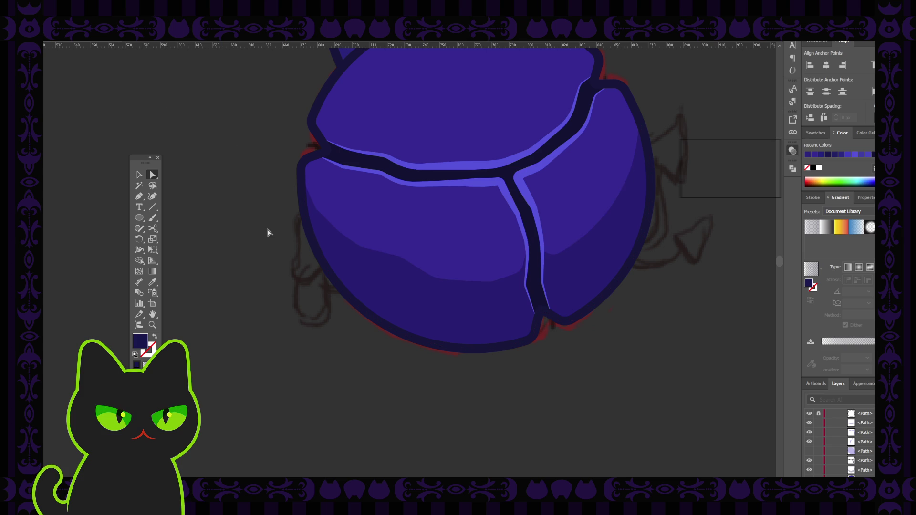
pyautogui.hotkey('ctrl', '-')
pyautogui.hotkey('ctrl', '-')
pyautogui.hotkey('ctrl', '-')
pyautogui.hotkey('ctrl', '-')
pyautogui.hotkey('ctrl', '-')
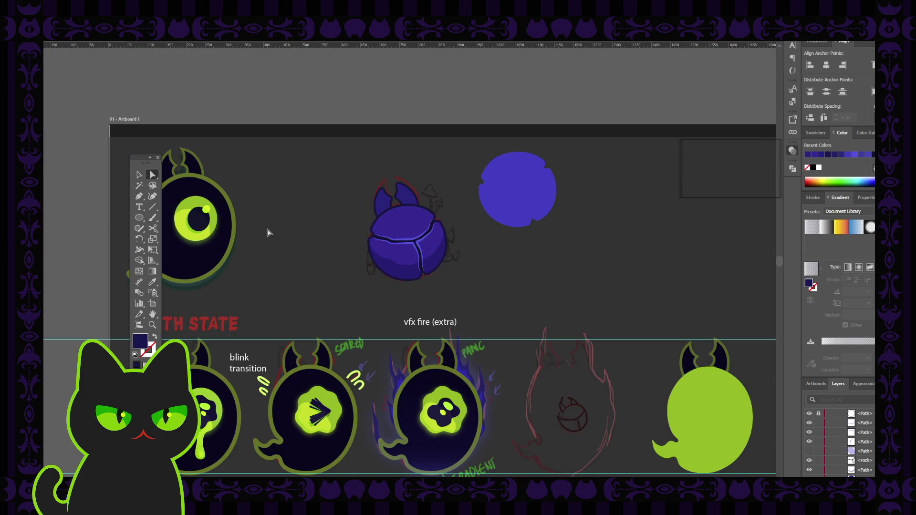
pyautogui.hotkey('ctrl', '-')
pyautogui.hotkey('ctrl', '-')
pyautogui.hotkey('ctrl', '+')
pyautogui.hotkey('ctrl', '+')
pyautogui.hotkey('ctrl', '+')
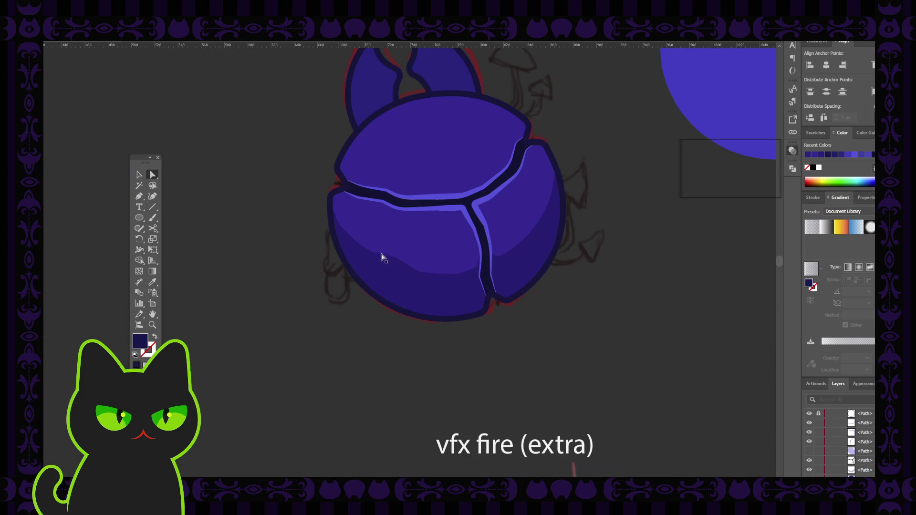
pyautogui.click(390, 258)
pyautogui.click(396, 262)
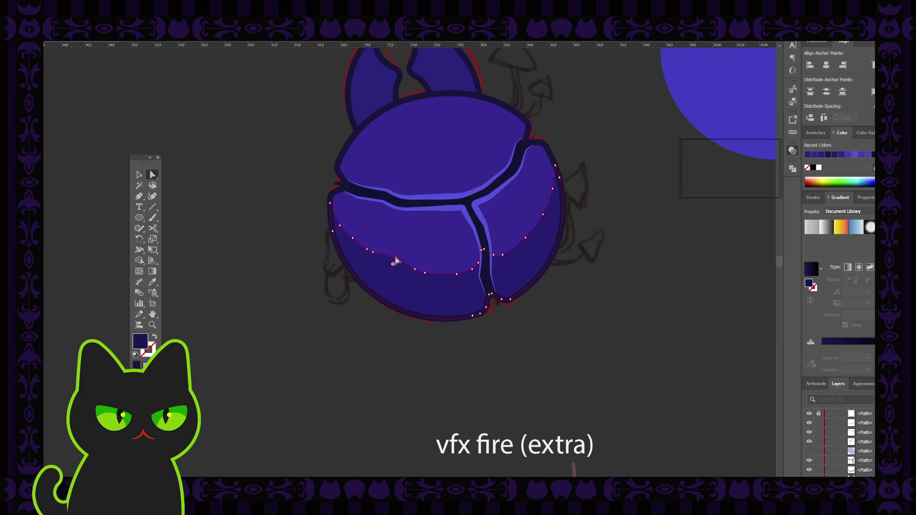
pyautogui.click(330, 267)
pyautogui.click(314, 275)
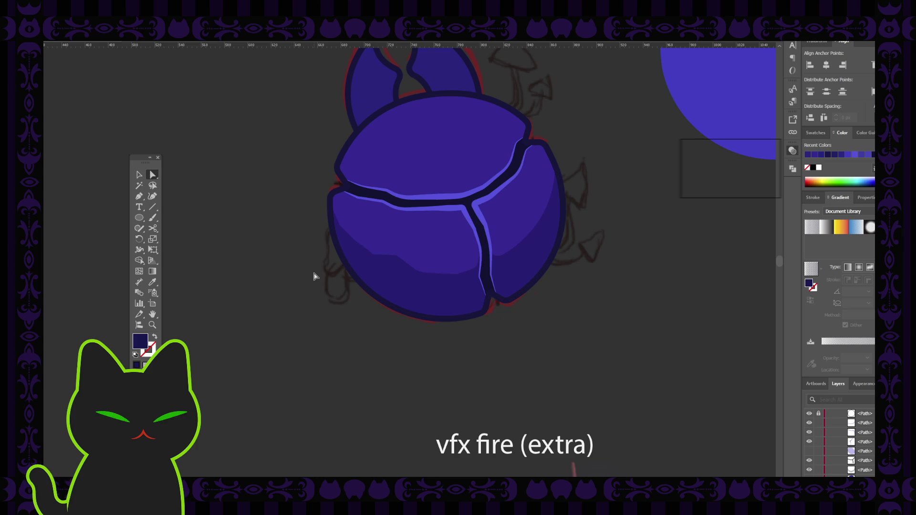
pyautogui.click(459, 276)
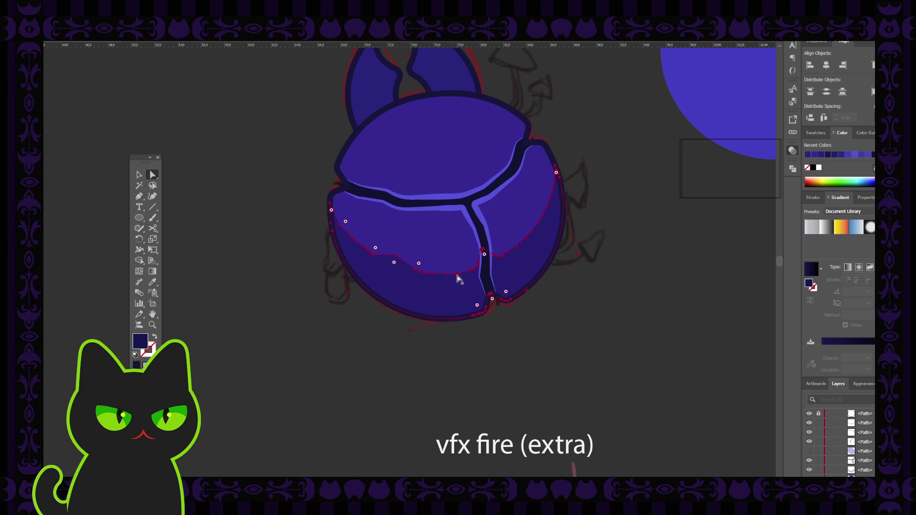
pyautogui.hotkey('ctrl', 'h')
pyautogui.click(457, 280)
pyautogui.click(266, 289)
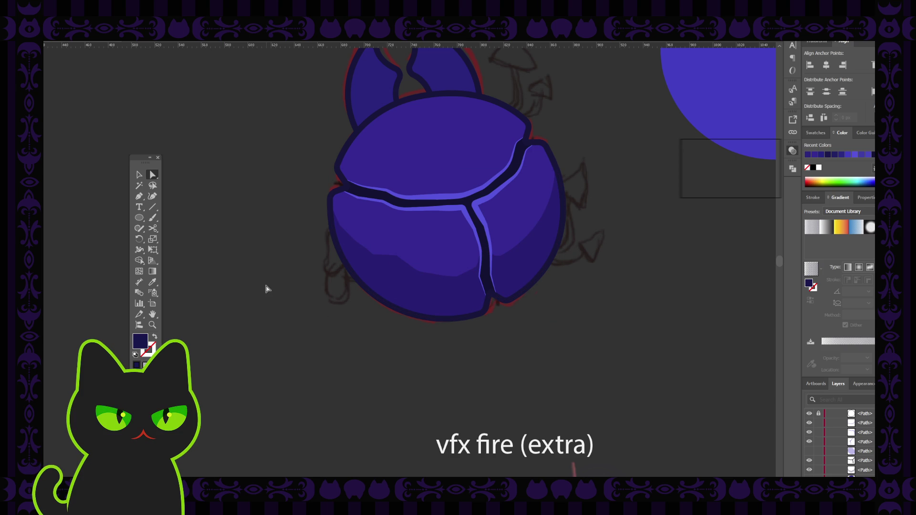
pyautogui.hotkey('ctrl', '-')
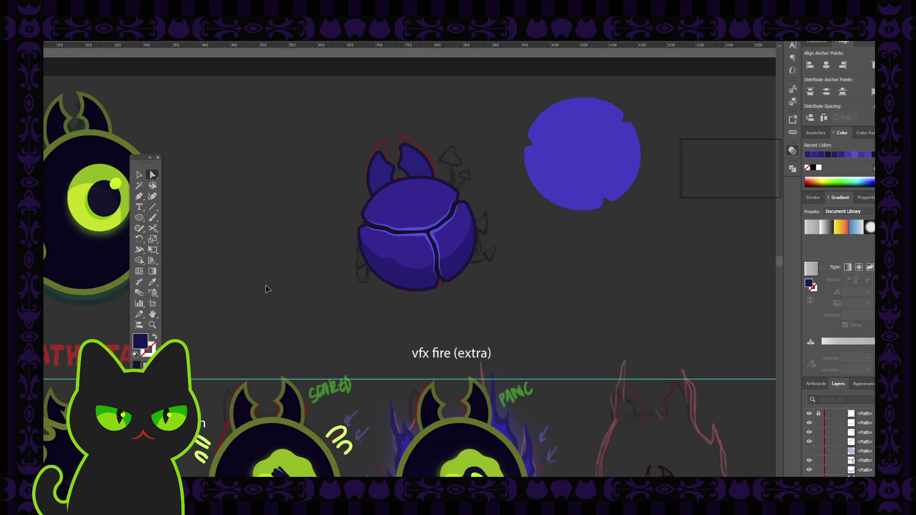
pyautogui.hotkey('ctrl', '-')
pyautogui.hotkey('ctrl', '+')
pyautogui.hotkey('ctrl', '+')
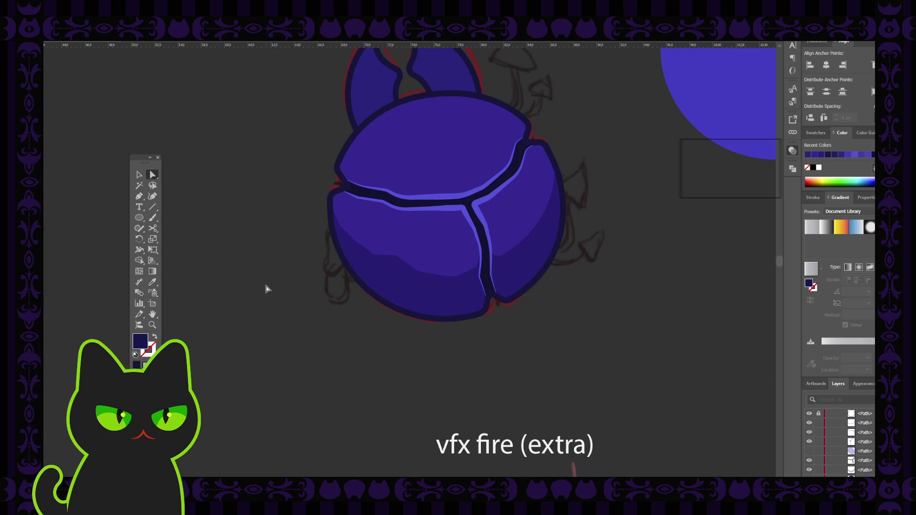
# Pan to centre the beetle and select the shading path on the right shell piece with the Pen tool.
pyautogui.moveTo(401, 215); pyautogui.dragTo(307, 267)
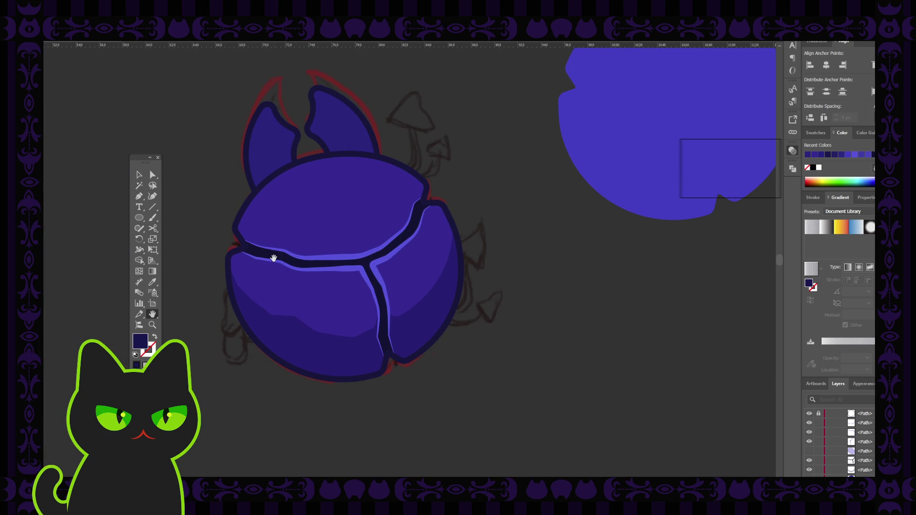
pyautogui.click(139, 174)
pyautogui.click(435, 321)
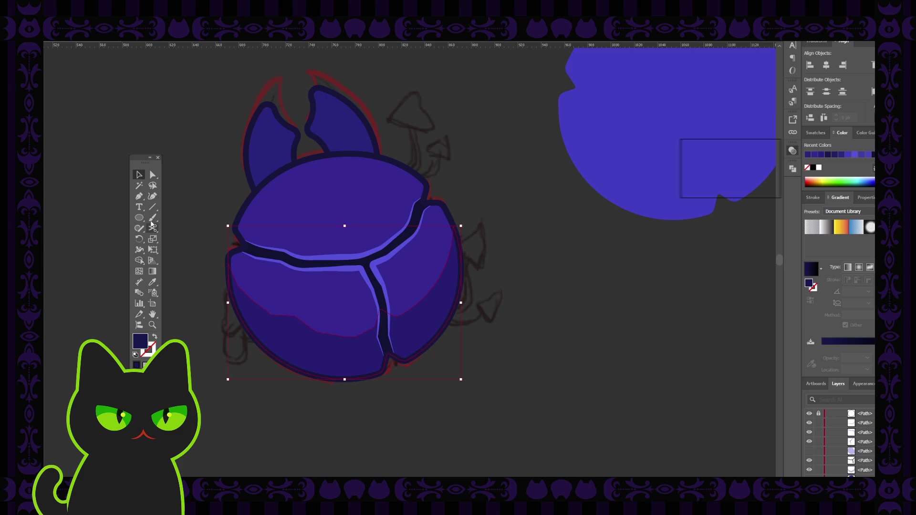
pyautogui.click(139, 196)
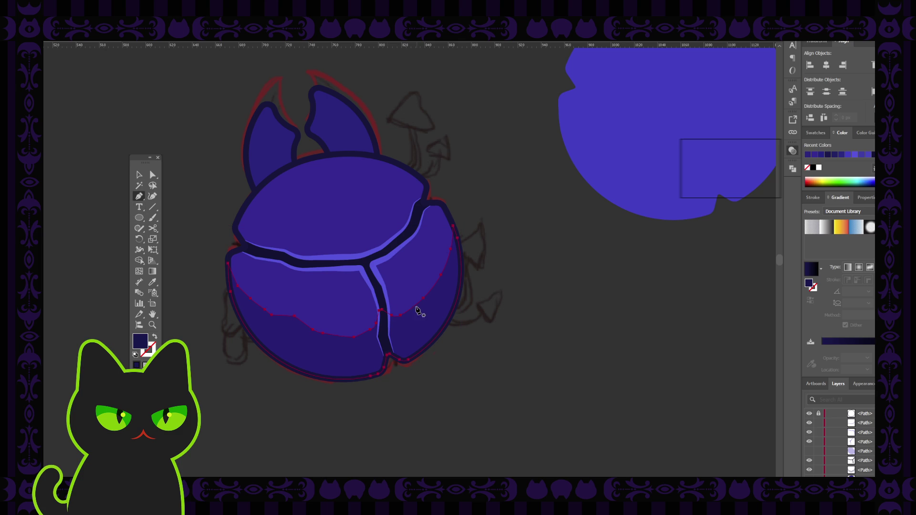
pyautogui.hotkey('ctrl', 'shift', 'a')
pyautogui.keyDown('ctrl'); pyautogui.click(437, 290); pyautogui.keyUp('ctrl')
# Pick the shadow edge's segments with Direct Selection and reselect the shading path.
pyautogui.click(152, 175)
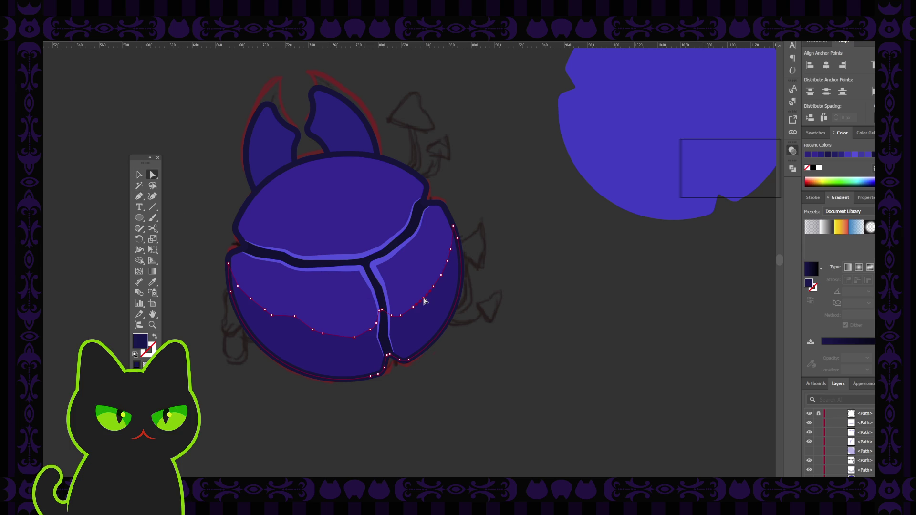
pyautogui.click(425, 303)
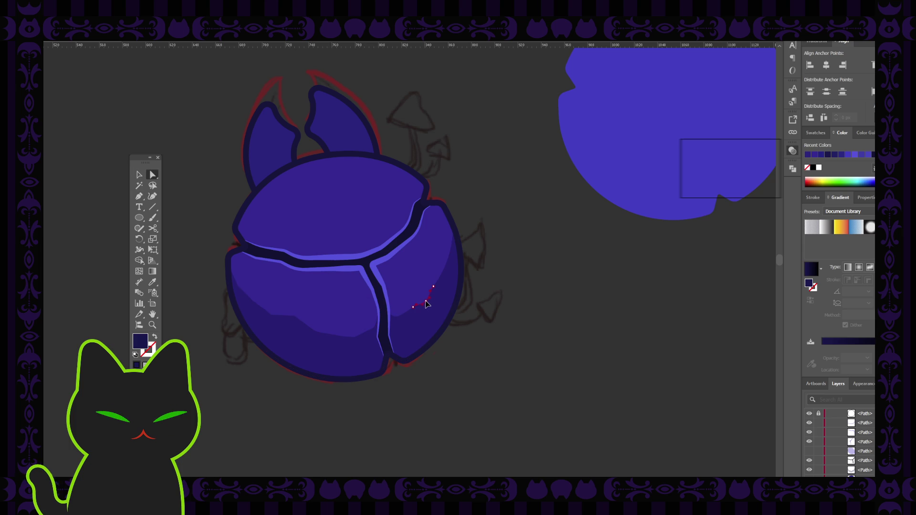
pyautogui.click(402, 285)
pyautogui.hotkey('ctrl', 'shift', 'a')
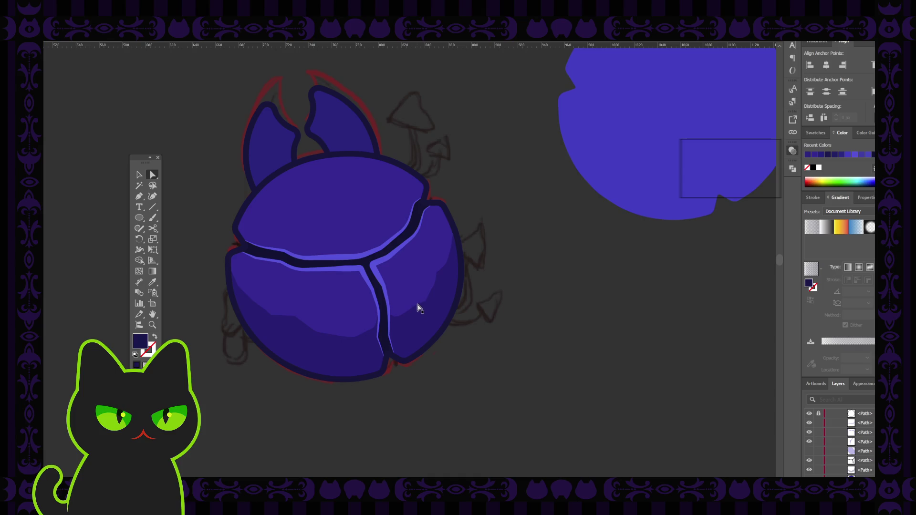
pyautogui.click(426, 306)
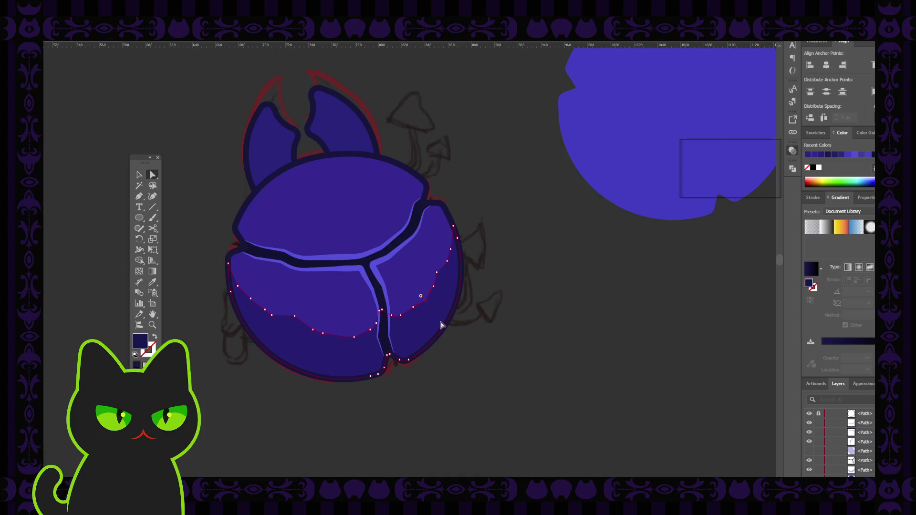
pyautogui.scroll(1, 441, 326)
pyautogui.scroll(1, 440, 324)
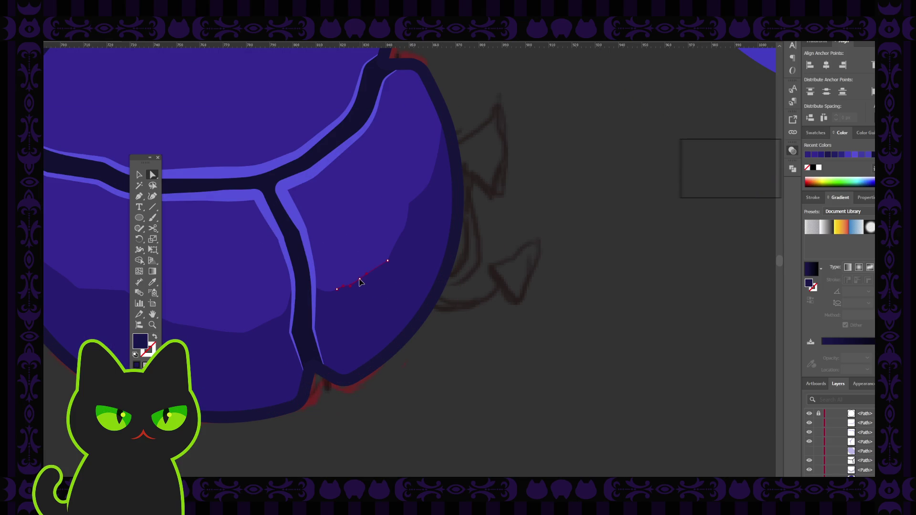
# Select the shell shading paths and isolate the short edge segment on the right plate.
pyautogui.click(358, 286)
pyautogui.click(471, 265)
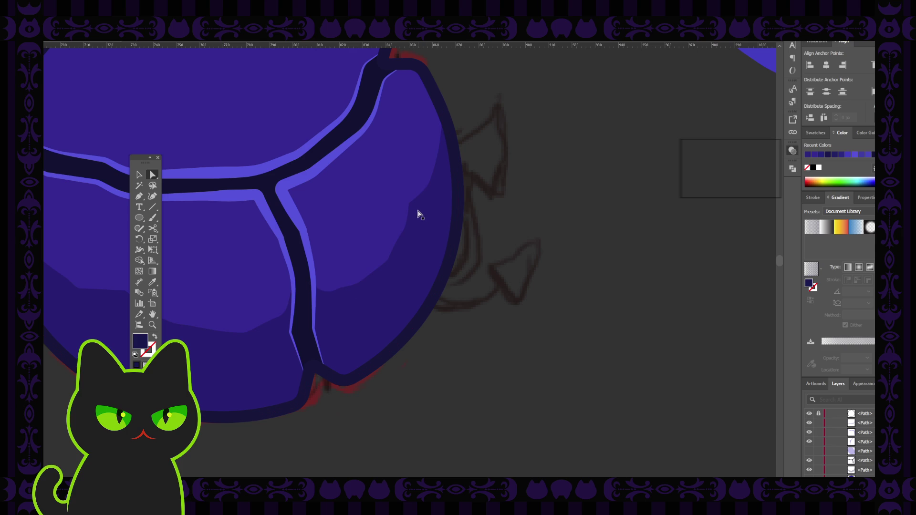
pyautogui.click(430, 185)
pyautogui.hotkey('ctrl', 'a')
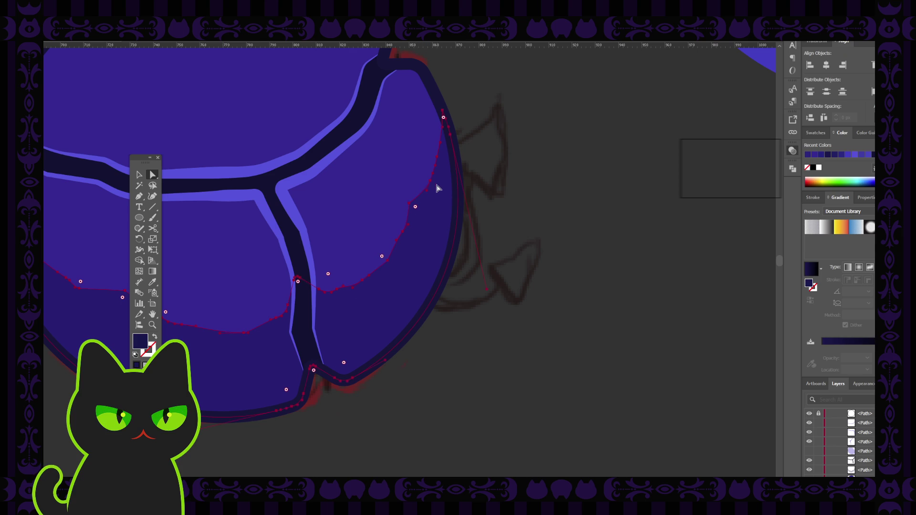
pyautogui.hotkey('ctrl', 'a')
pyautogui.click(508, 174)
pyautogui.click(430, 184)
pyautogui.click(429, 181)
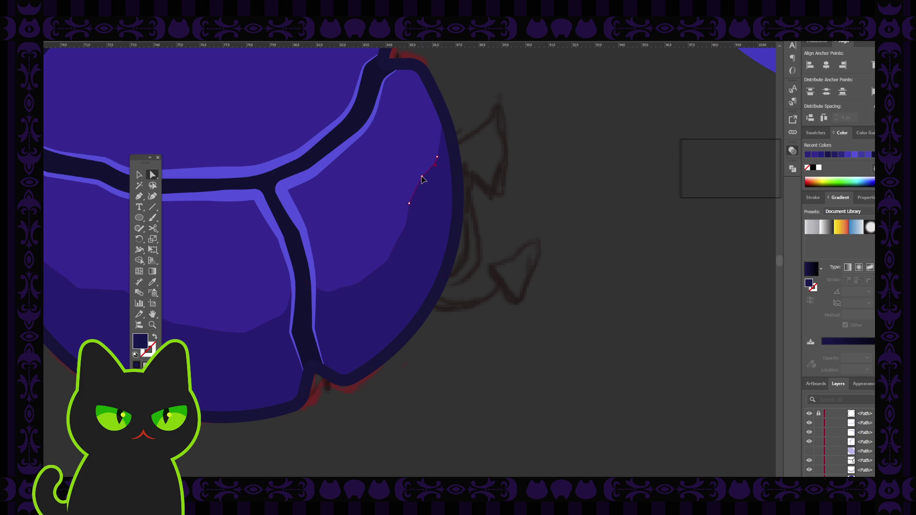
pyautogui.click(500, 159)
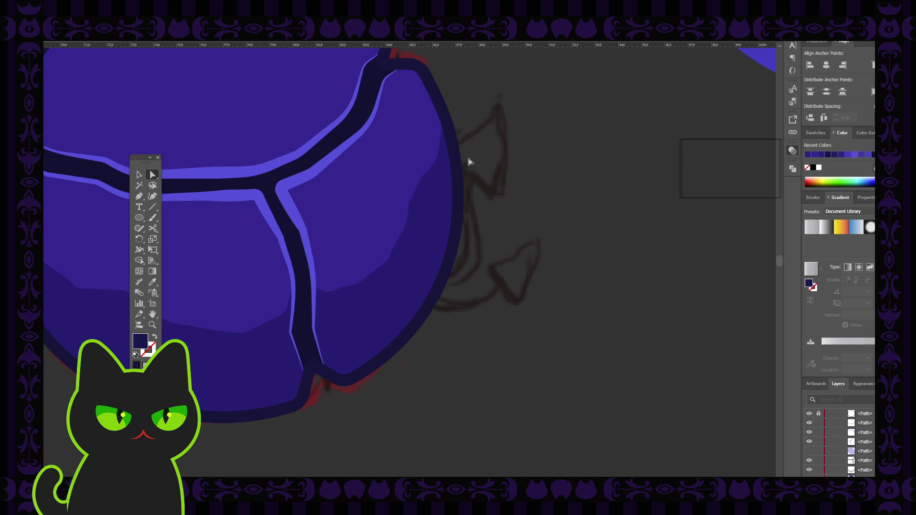
# Drag a shadow-band edge anchor to the right on the right shell plate, then reselect the band.
pyautogui.click(438, 162)
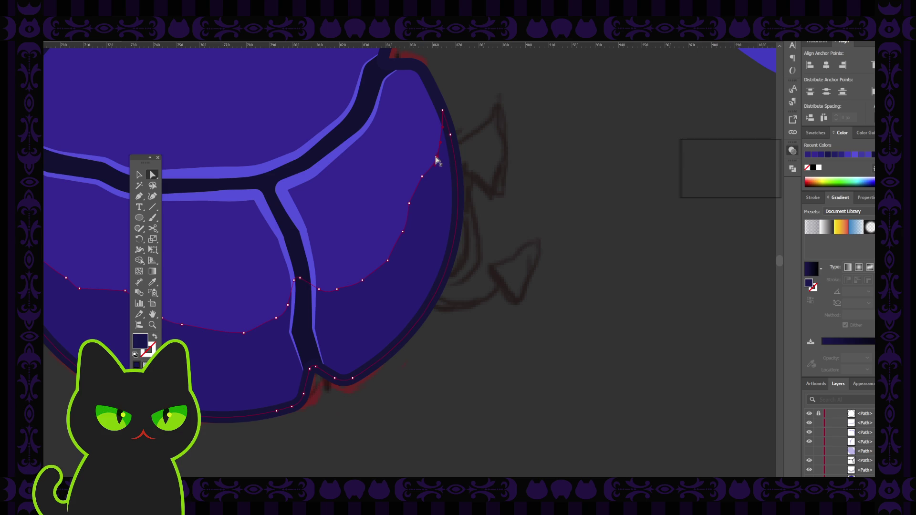
pyautogui.click(436, 158)
pyautogui.moveTo(430, 151); pyautogui.dragTo(437, 151)
pyautogui.click(439, 155)
pyautogui.click(497, 148)
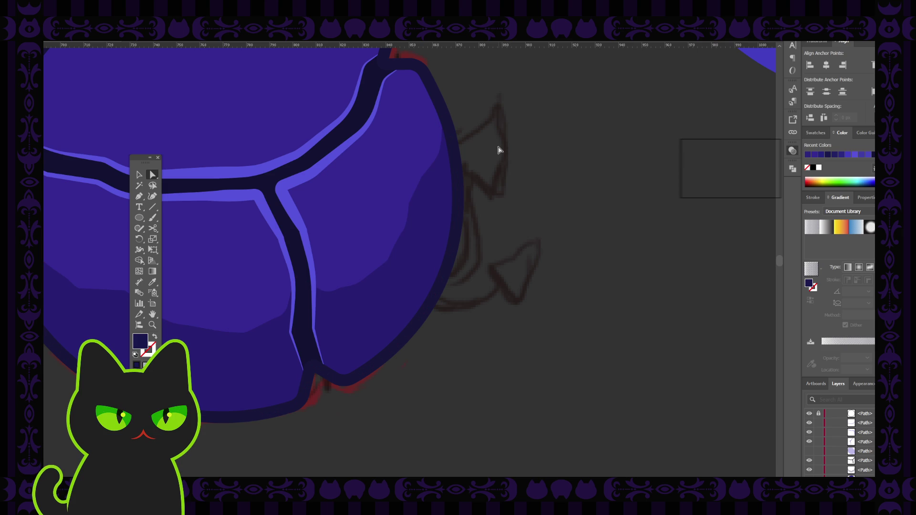
pyautogui.click(340, 294)
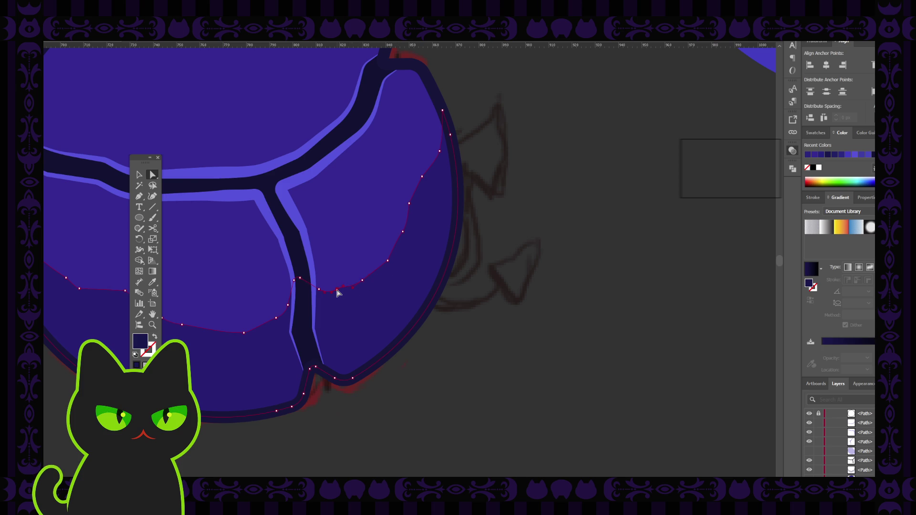
pyautogui.press('p')
pyautogui.press('a')
# Inspect the shadow band's curved and upper edge segments with Direct Selection, then deselect.
pyautogui.click(510, 292)
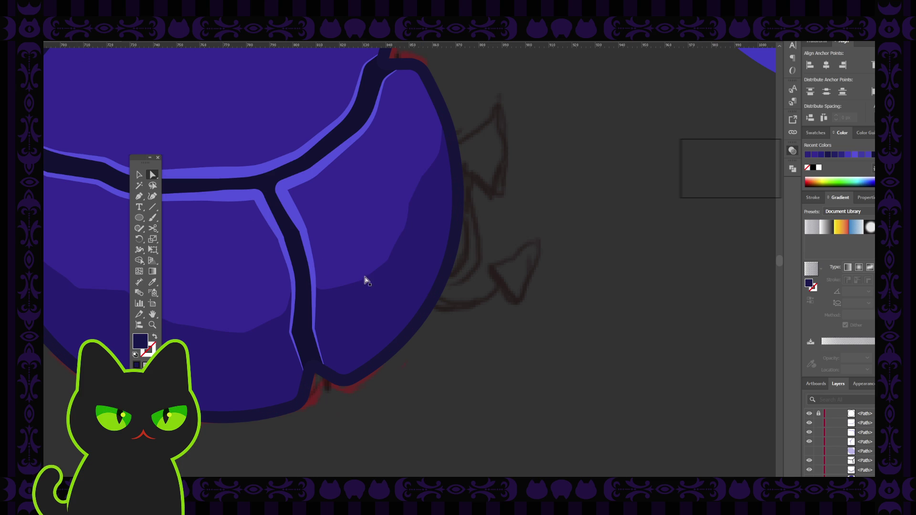
pyautogui.click(363, 287)
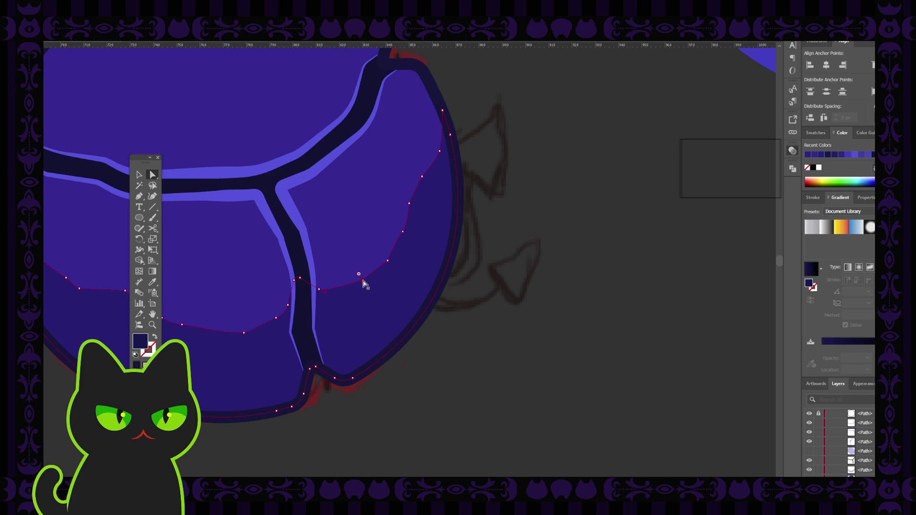
pyautogui.click(360, 285)
pyautogui.click(389, 246)
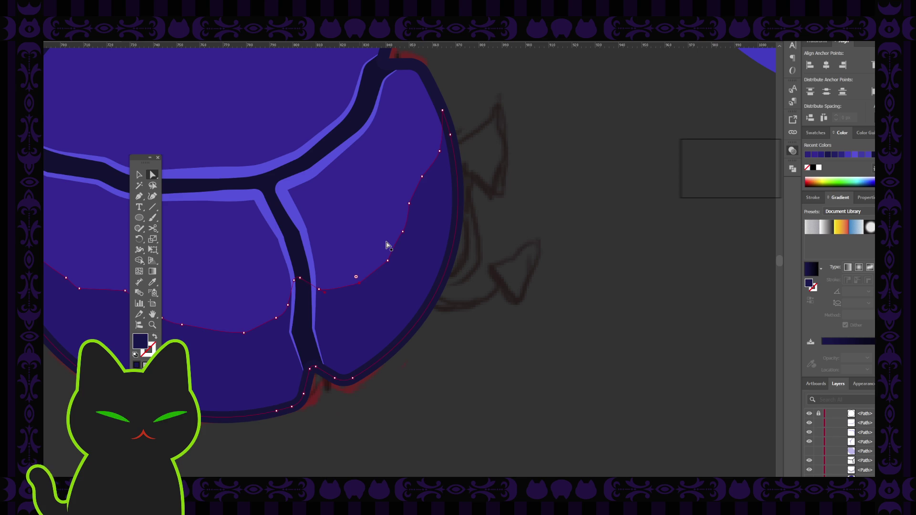
pyautogui.click(409, 206)
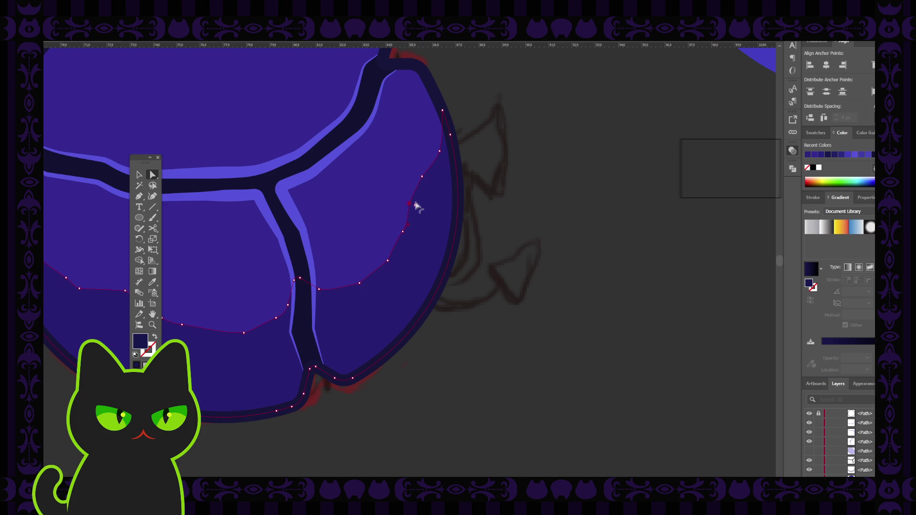
pyautogui.click(440, 154)
pyautogui.click(530, 216)
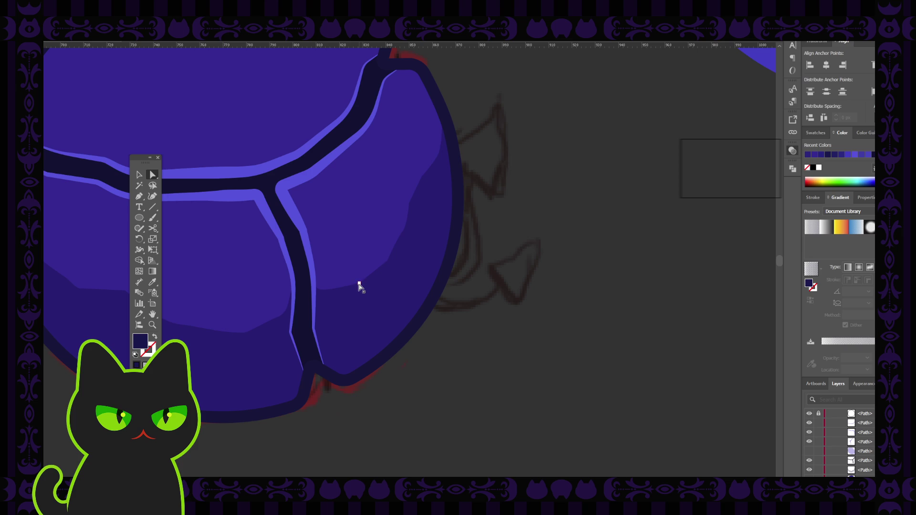
pyautogui.click(469, 283)
# Zoom out to review the whole artboard, then zoom back in on the beetle.
pyautogui.hotkey('ctrl', '-')
pyautogui.hotkey('ctrl', '-')
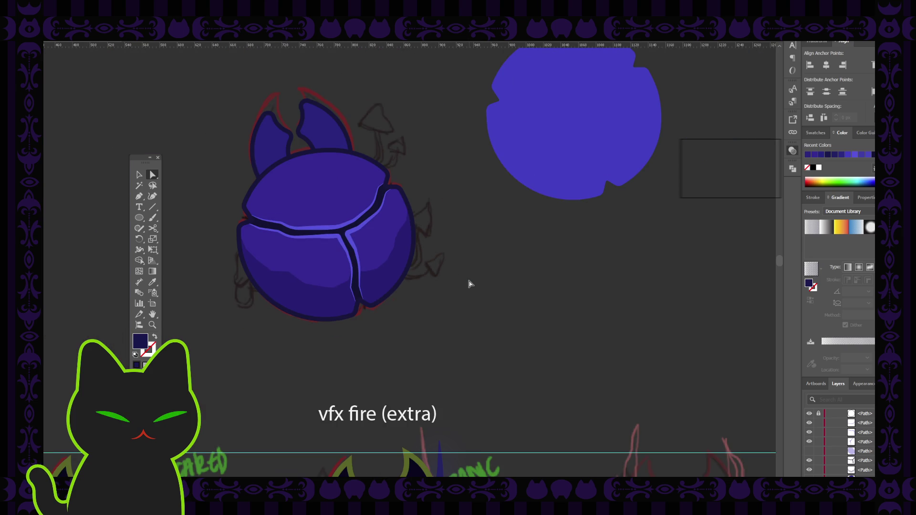
pyautogui.press('space')
pyautogui.moveTo(317, 269); pyautogui.dragTo(354, 280)
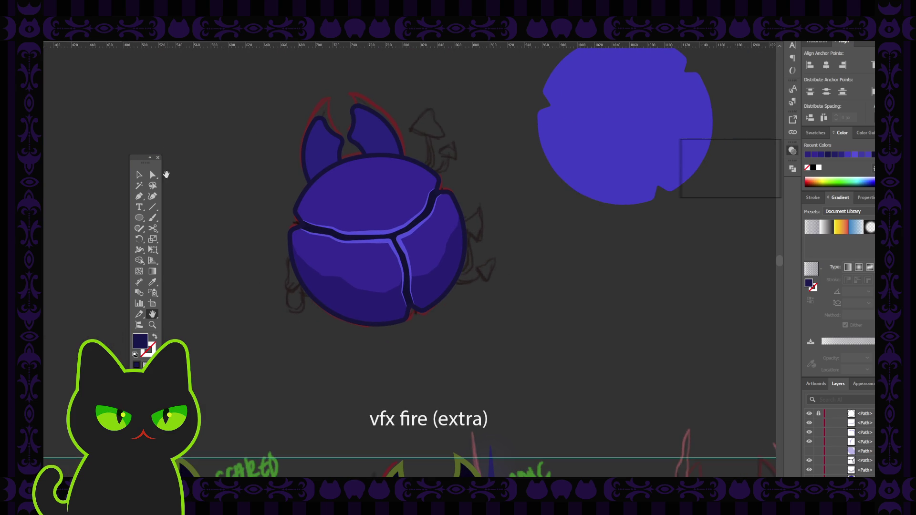
pyautogui.click(138, 176)
pyautogui.hotkey('ctrl', '-')
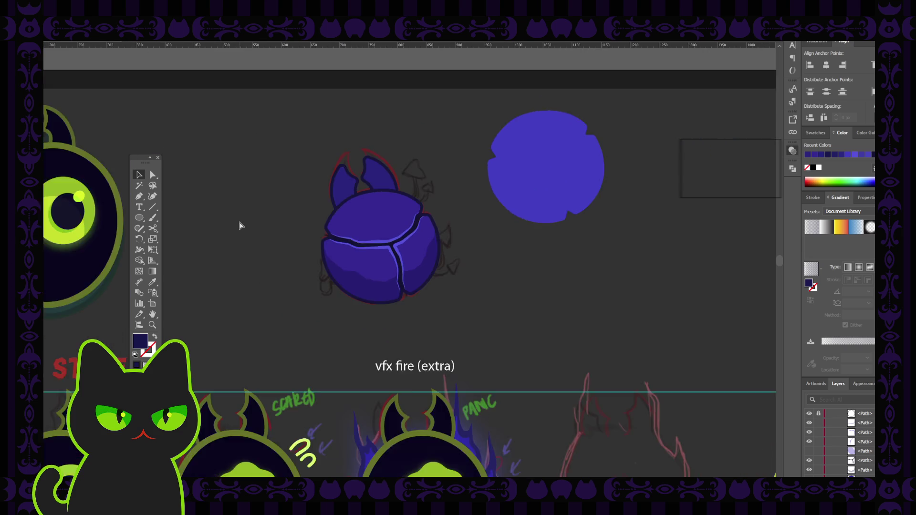
pyautogui.hotkey('ctrl', '-')
pyautogui.hotkey('ctrl', '-')
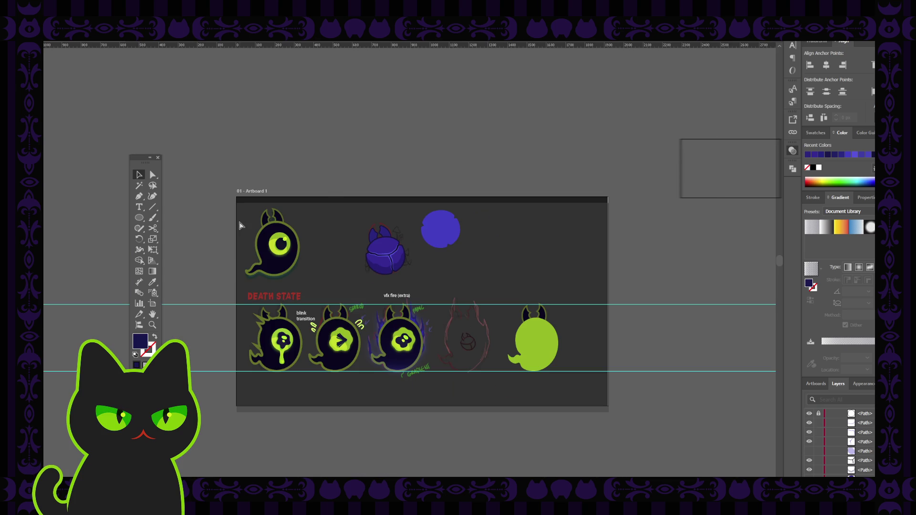
pyautogui.hotkey('ctrl', '+')
pyautogui.hotkey('ctrl', '+')
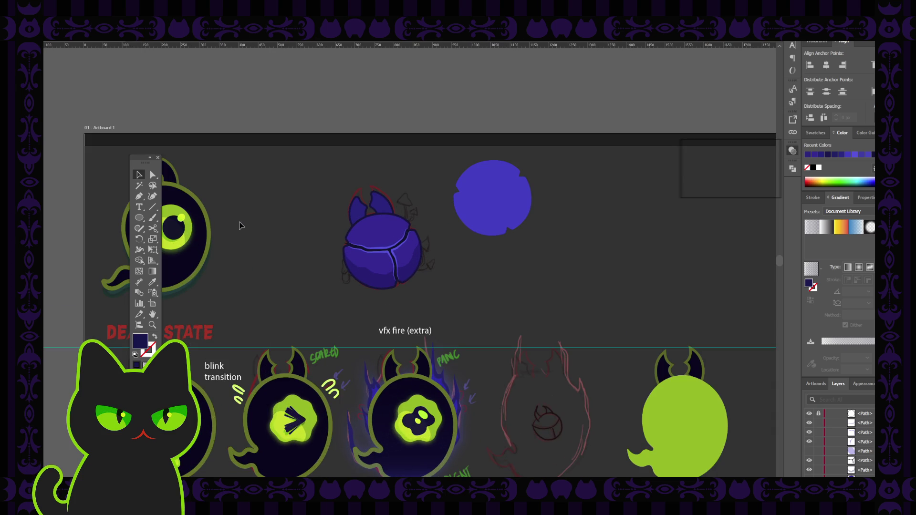
pyautogui.hotkey('ctrl', '+')
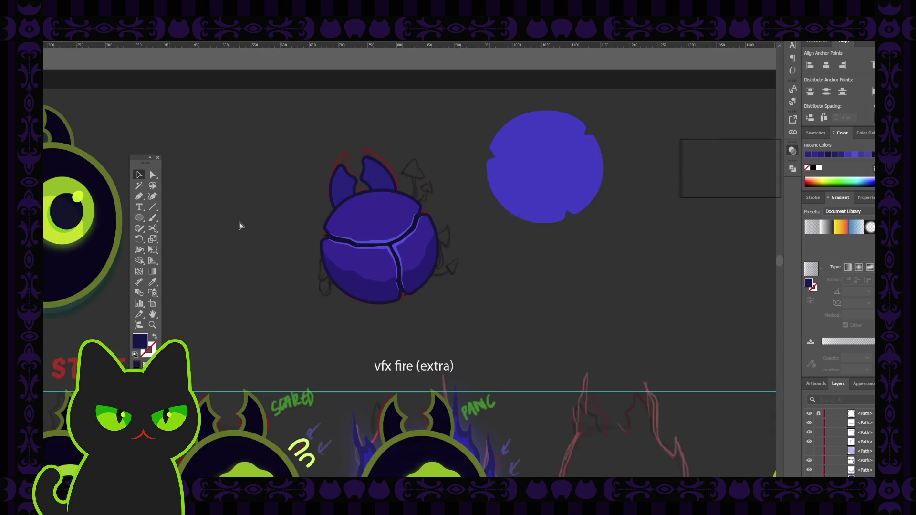
pyautogui.hotkey('ctrl', '+')
pyautogui.hotkey('ctrl', '+')
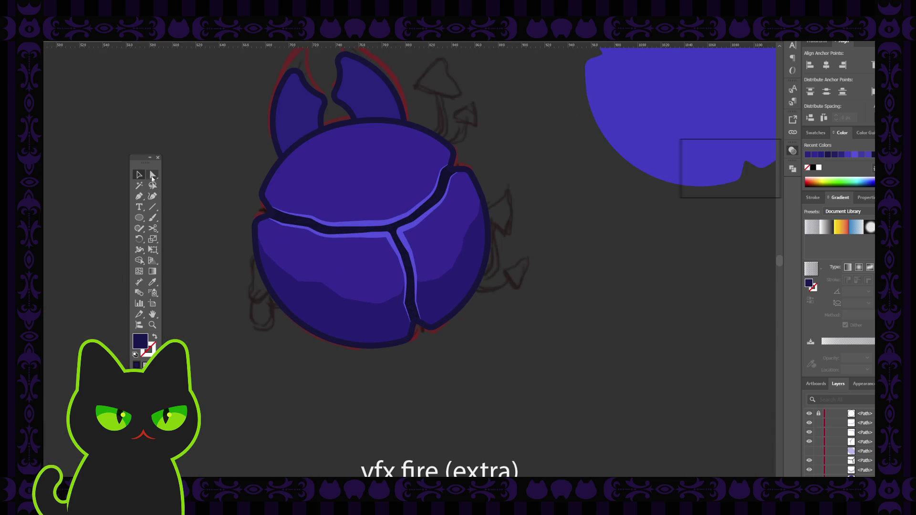
# Select the stray shading path on the lower shell with Direct Selection and delete it entirely.
pyautogui.click(152, 175)
pyautogui.click(454, 273)
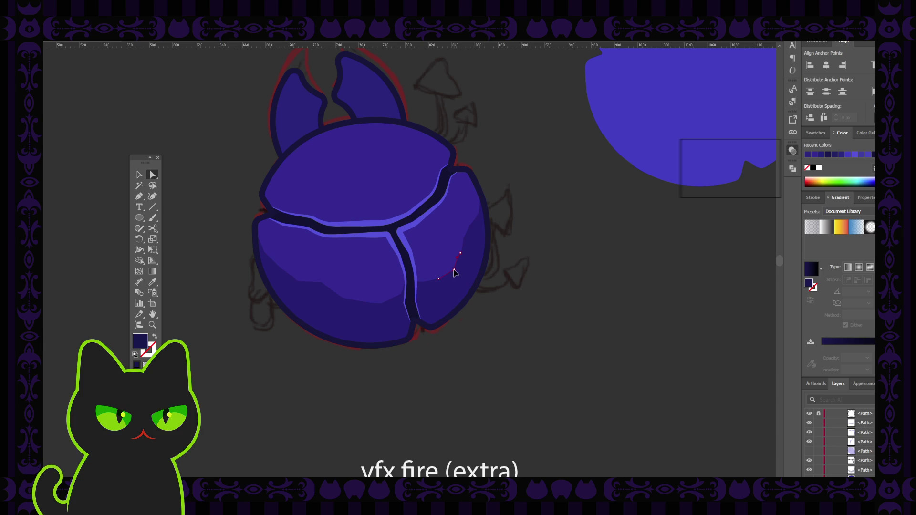
pyautogui.click(460, 254)
pyautogui.press('p')
pyautogui.click(152, 174)
pyautogui.click(593, 247)
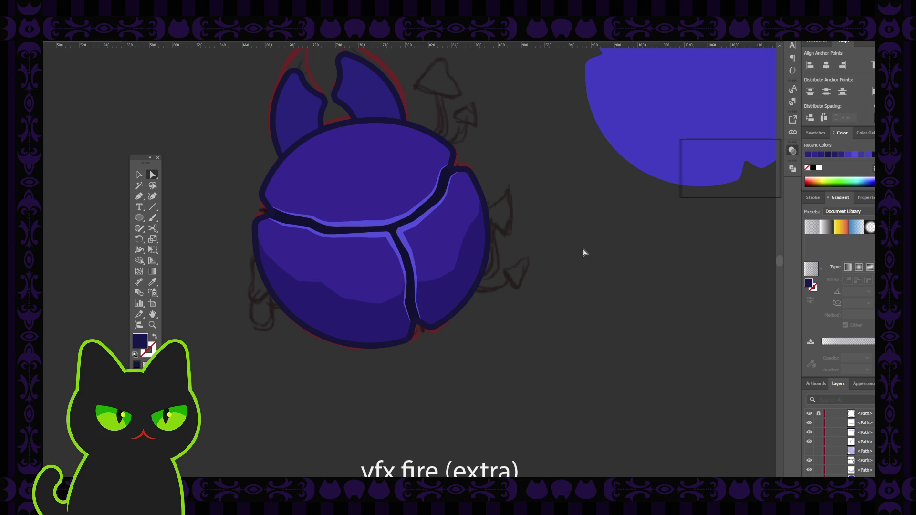
pyautogui.click(468, 246)
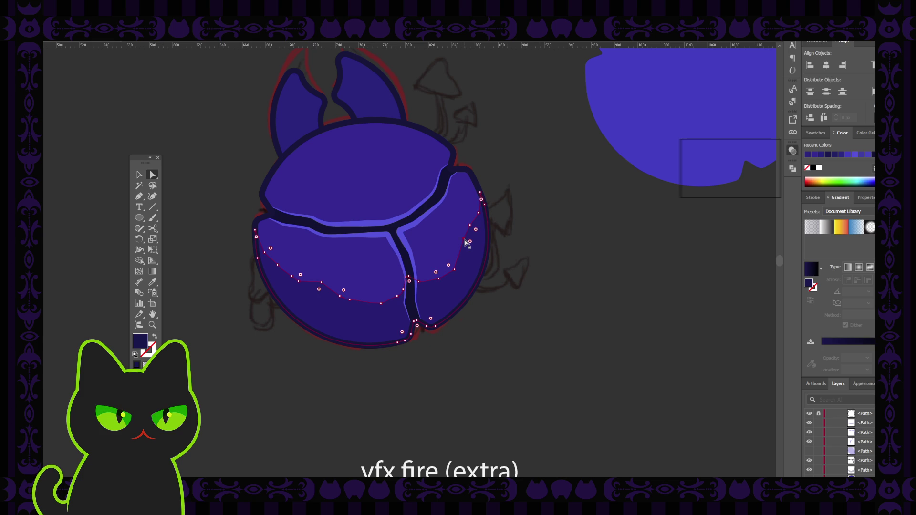
pyautogui.click(466, 244)
pyautogui.press('Delete')
pyautogui.press('Delete')
pyautogui.click(537, 219)
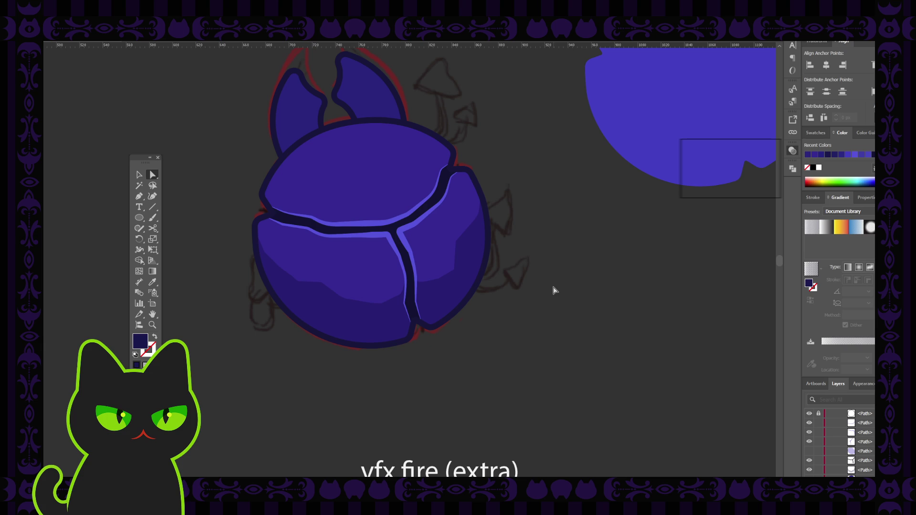
# Zoom out to check the cleaned scarab on the full artboard, then zoom back in.
pyautogui.hotkey('ctrl', '-')
pyautogui.hotkey('ctrl', '-')
pyautogui.hotkey('ctrl', '-')
pyautogui.hotkey('ctrl', '-')
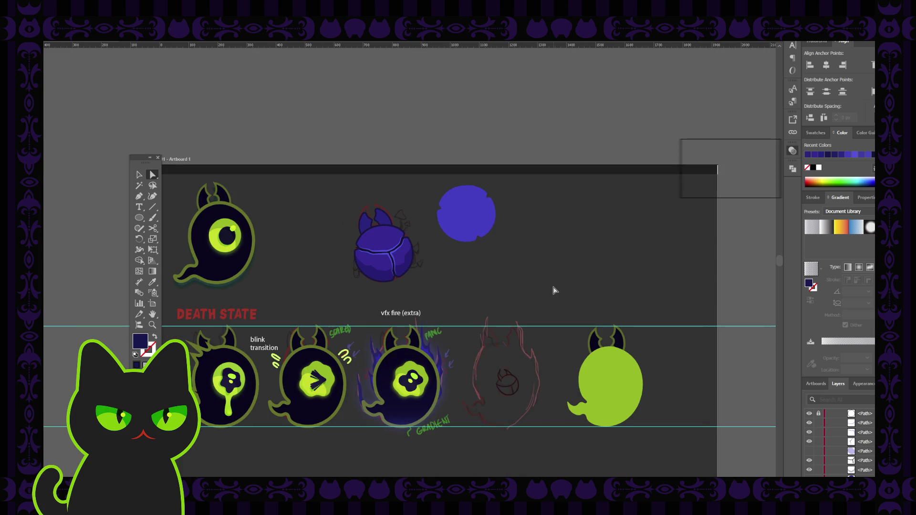
pyautogui.hotkey('ctrl', '-')
pyautogui.hotkey('ctrl', '-')
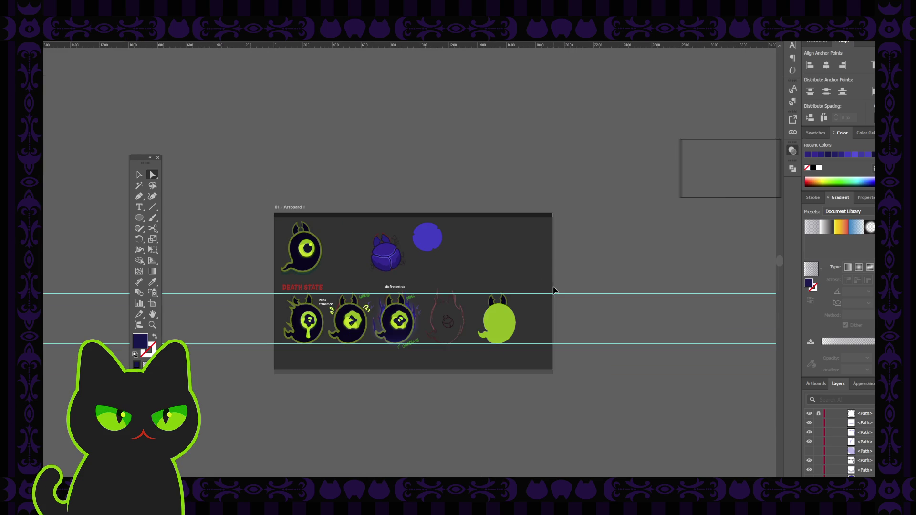
pyautogui.hotkey('ctrl', '+')
pyautogui.hotkey('ctrl', '+')
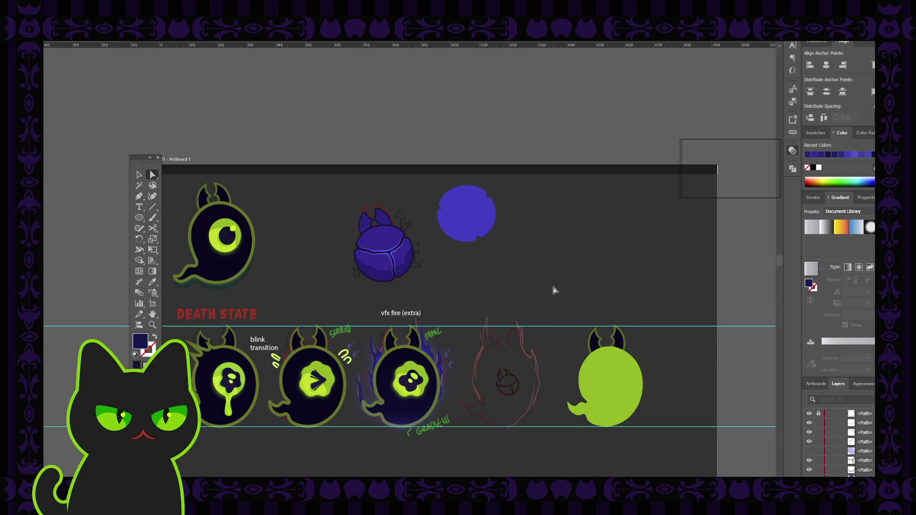
pyautogui.hotkey('ctrl', '+')
pyautogui.hotkey('ctrl', '+')
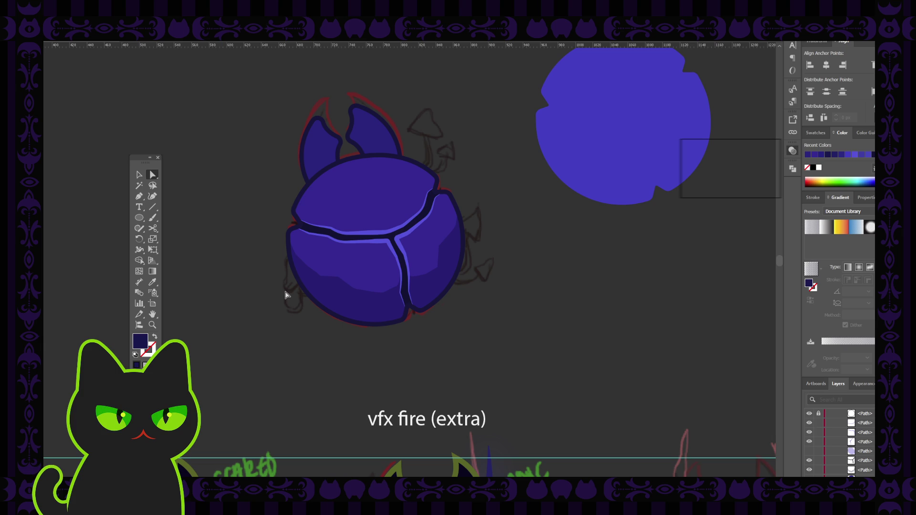
# Pan and zoom out until the whole artboard with the orb and character sheets is visible.
pyautogui.moveTo(313, 191); pyautogui.dragTo(279, 202)
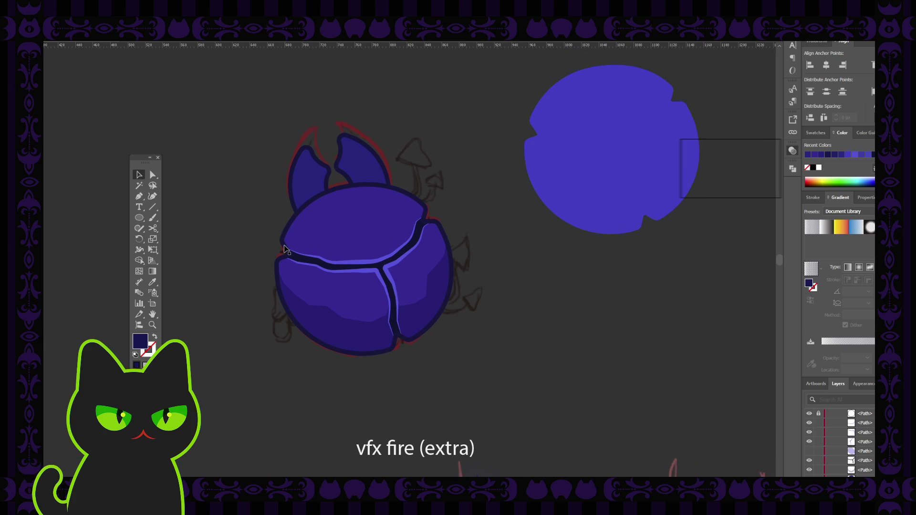
pyautogui.hotkey('ctrl', '-')
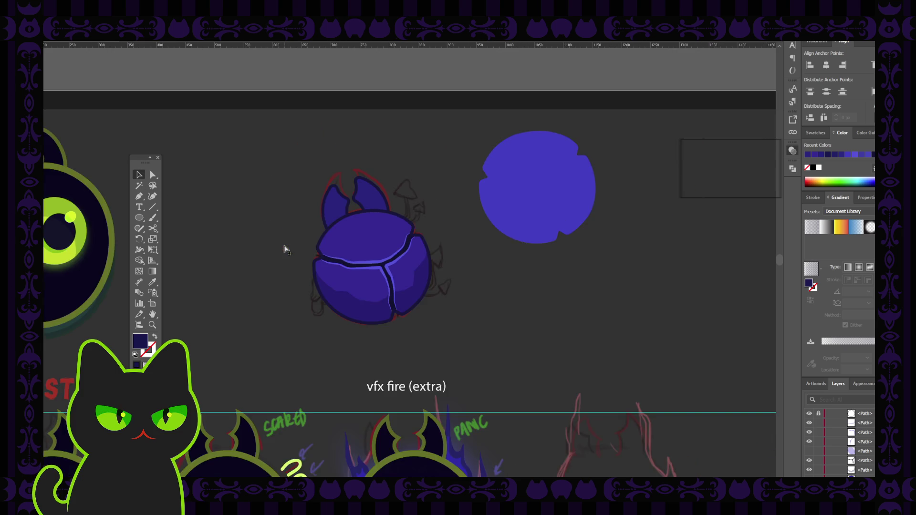
pyautogui.hotkey('ctrl', '-')
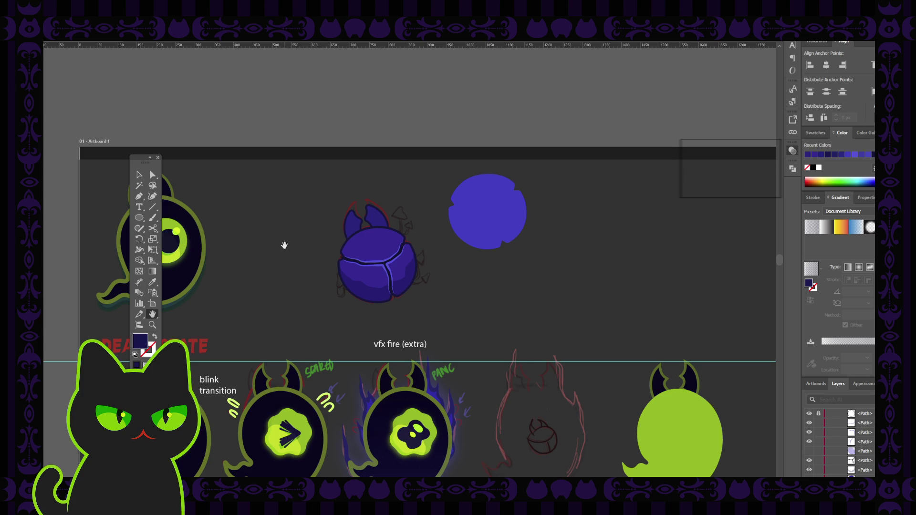
pyautogui.moveTo(290, 248); pyautogui.dragTo(275, 260)
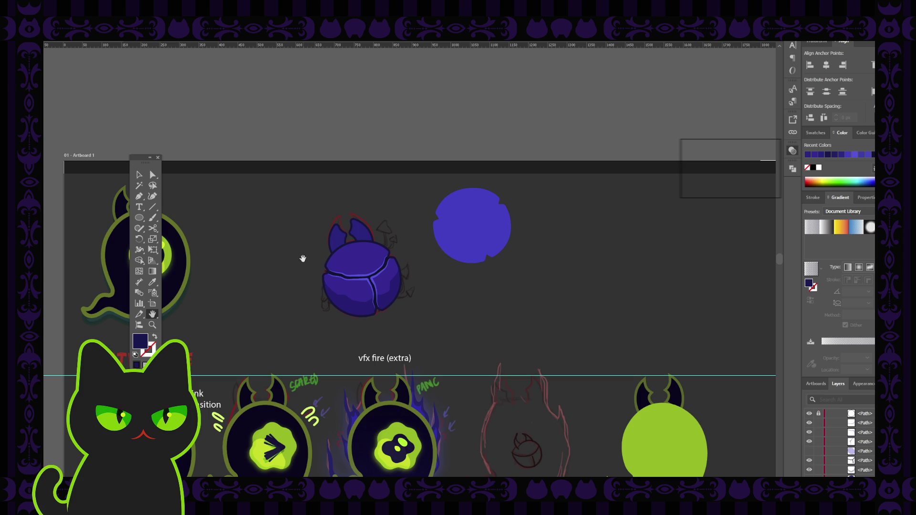
# Select the top shell piece and hide both existing highlight strokes in the Layers panel.
pyautogui.click(138, 175)
pyautogui.click(372, 278)
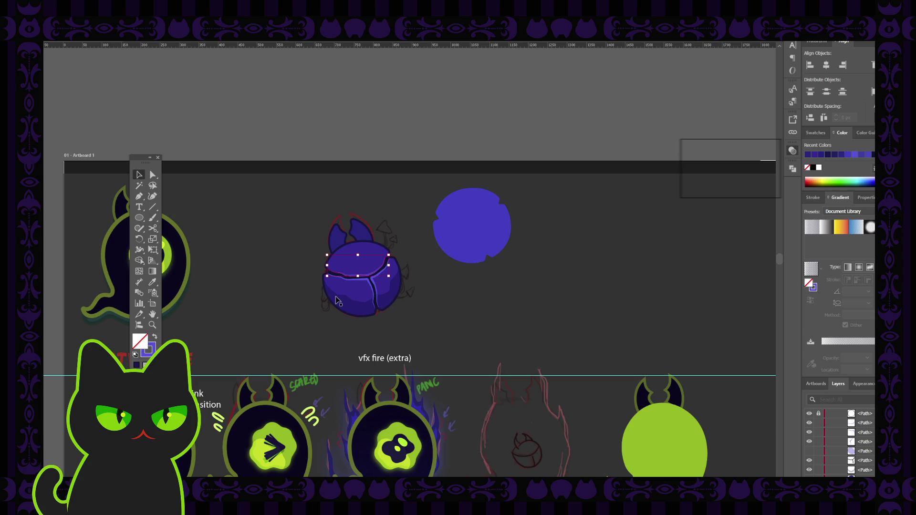
pyautogui.scroll(1, 336, 301)
pyautogui.scroll(1, 337, 300)
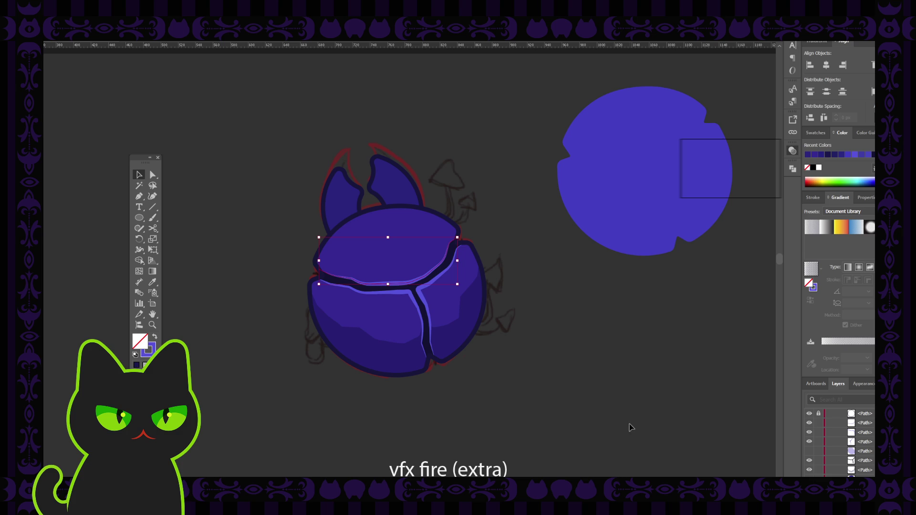
pyautogui.click(809, 423)
pyautogui.click(809, 442)
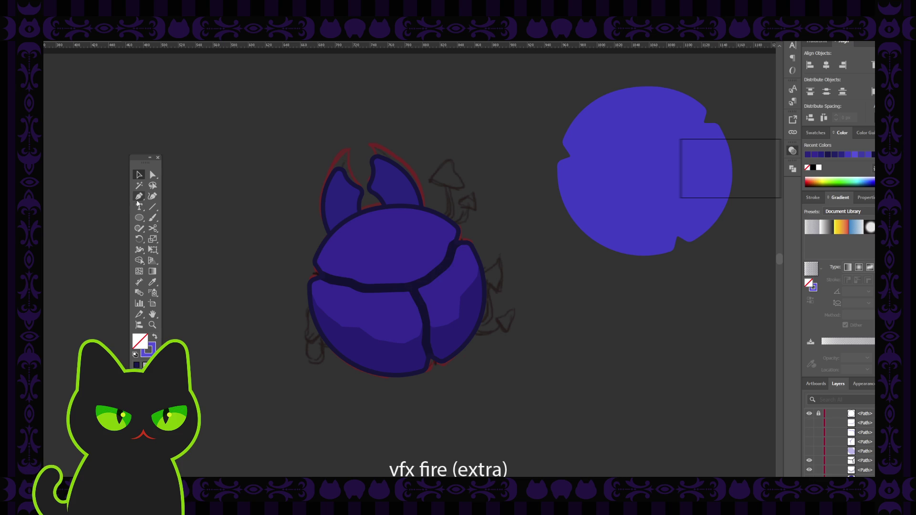
pyautogui.press('p')
pyautogui.scroll(2, 831, 440)
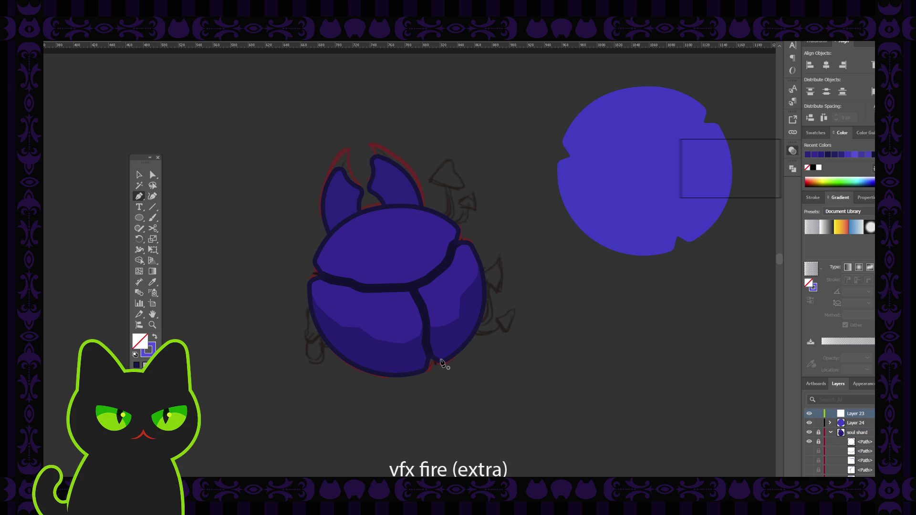
pyautogui.scroll(1, 441, 363)
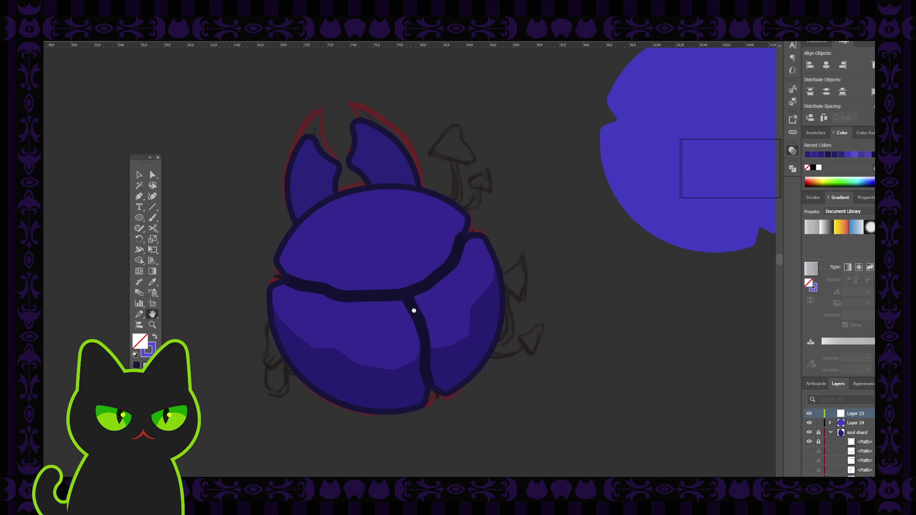
pyautogui.hscroll(3, 413, 311)
# Trace the highlight's outer side along the top shell's crack edge from left edge to right tip.
pyautogui.click(139, 196)
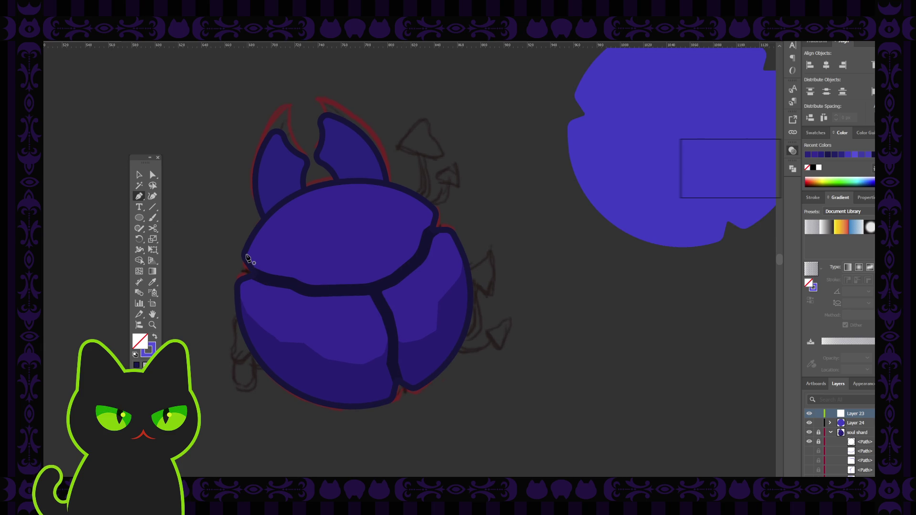
pyautogui.click(246, 255)
pyautogui.click(269, 270)
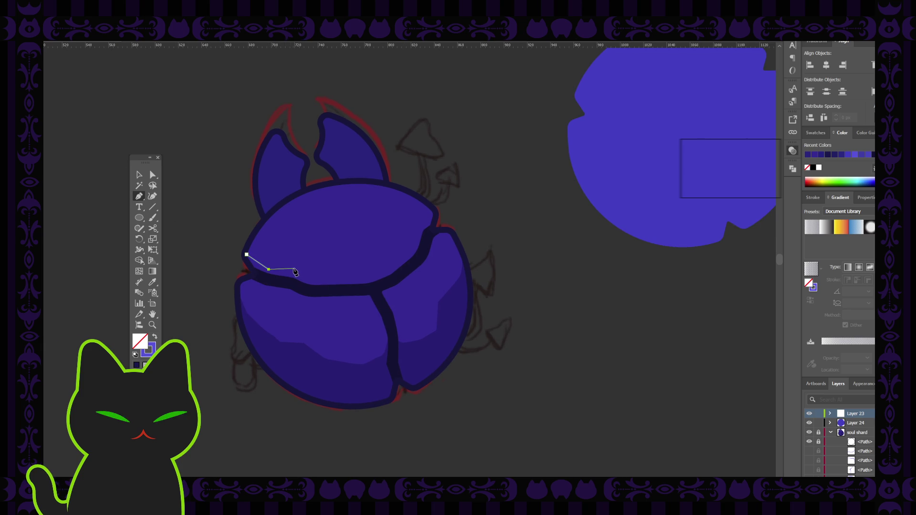
pyautogui.click(293, 269)
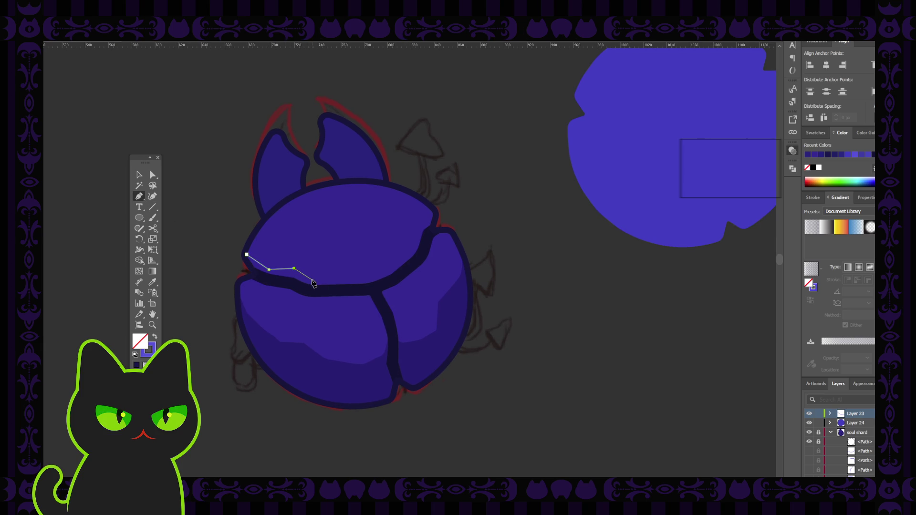
pyautogui.click(313, 282)
pyautogui.click(366, 277)
pyautogui.click(387, 267)
pyautogui.click(411, 247)
pyautogui.click(417, 222)
pyautogui.click(434, 218)
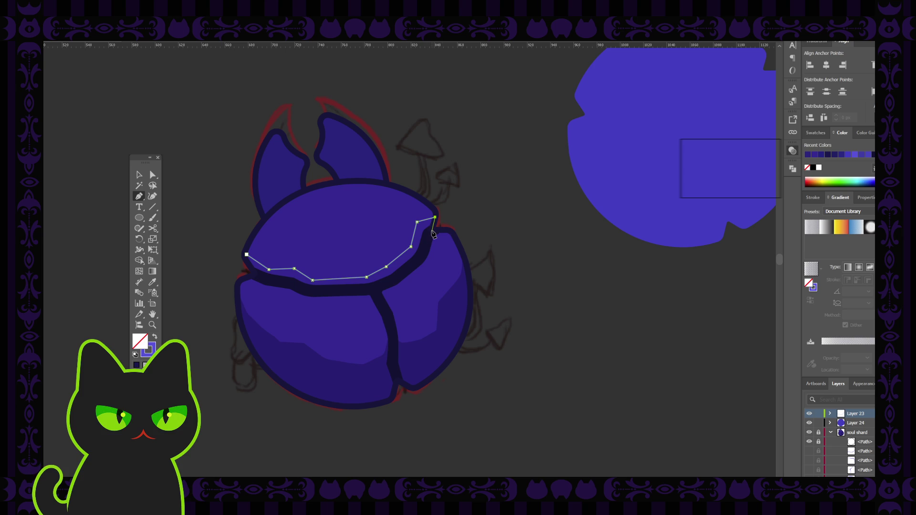
# Trace the inner return edge back to the left and close the tapered highlight shape.
pyautogui.click(433, 230)
pyautogui.click(423, 255)
pyautogui.click(396, 281)
pyautogui.click(370, 289)
pyautogui.click(312, 292)
pyautogui.click(290, 284)
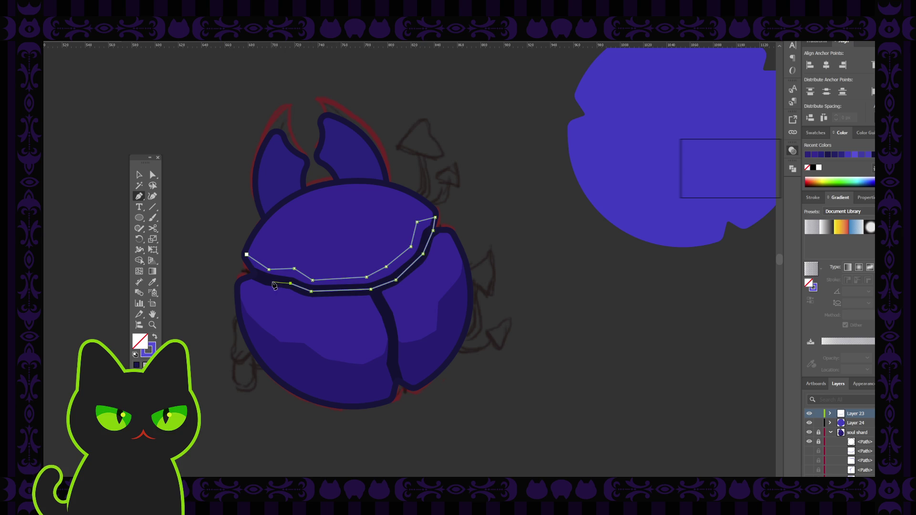
pyautogui.click(267, 280)
pyautogui.click(252, 275)
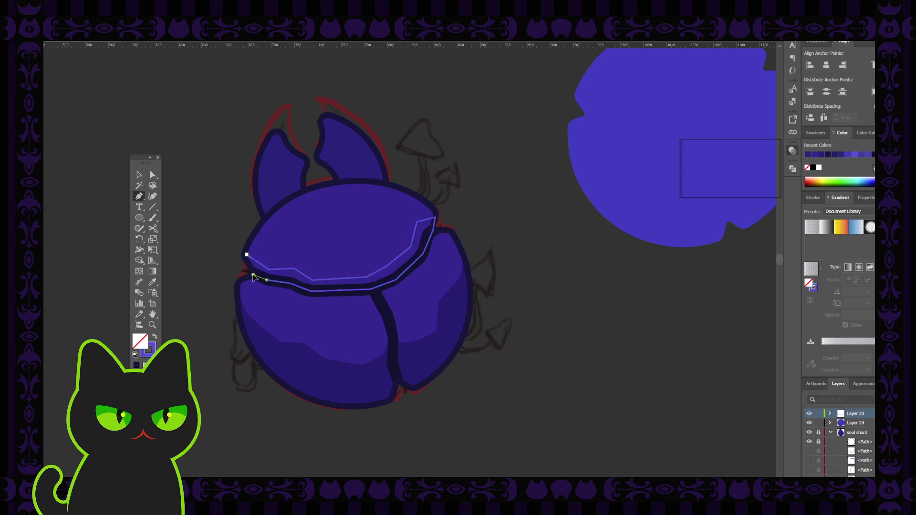
pyautogui.click(245, 254)
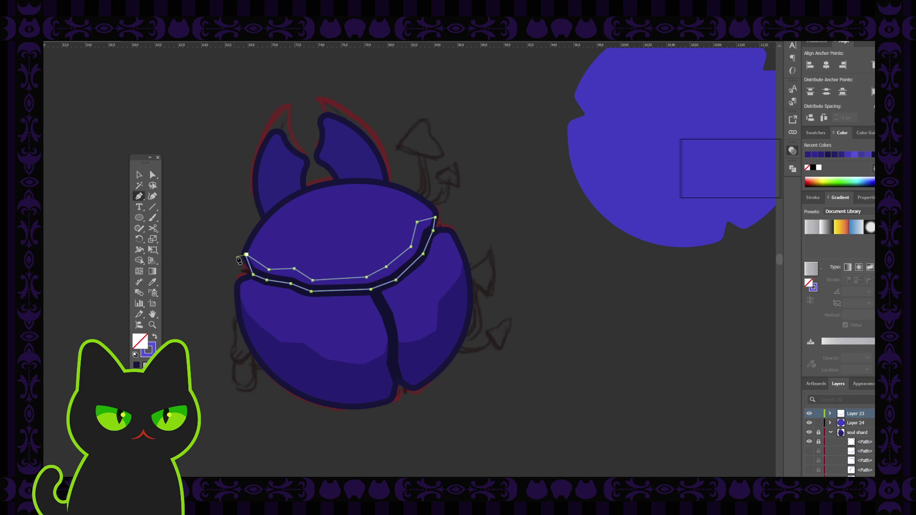
pyautogui.keyDown('ctrl'); pyautogui.click(246, 255); pyautogui.keyUp('ctrl')
pyautogui.keyDown('ctrl'); pyautogui.click(246, 256); pyautogui.keyUp('ctrl')
pyautogui.click(139, 175)
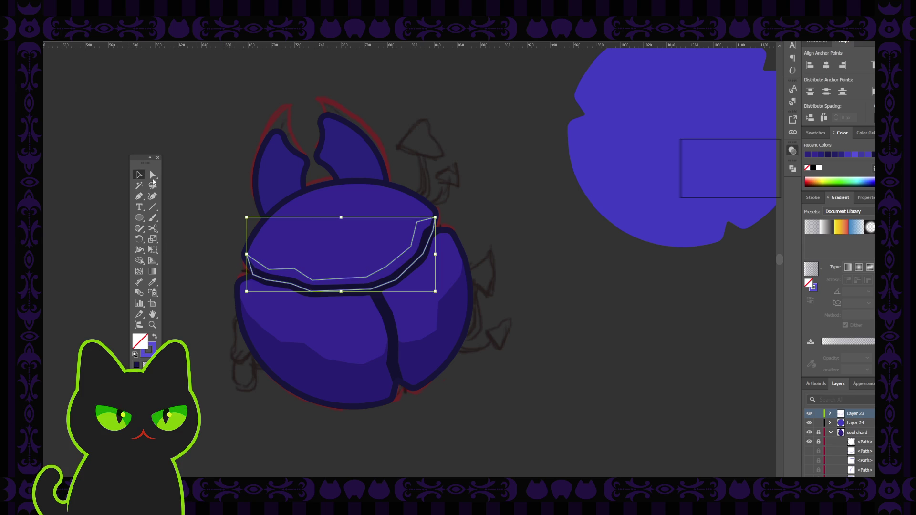
# Select the new highlight shape and swap its stroke into a light-purple fill.
pyautogui.click(198, 179)
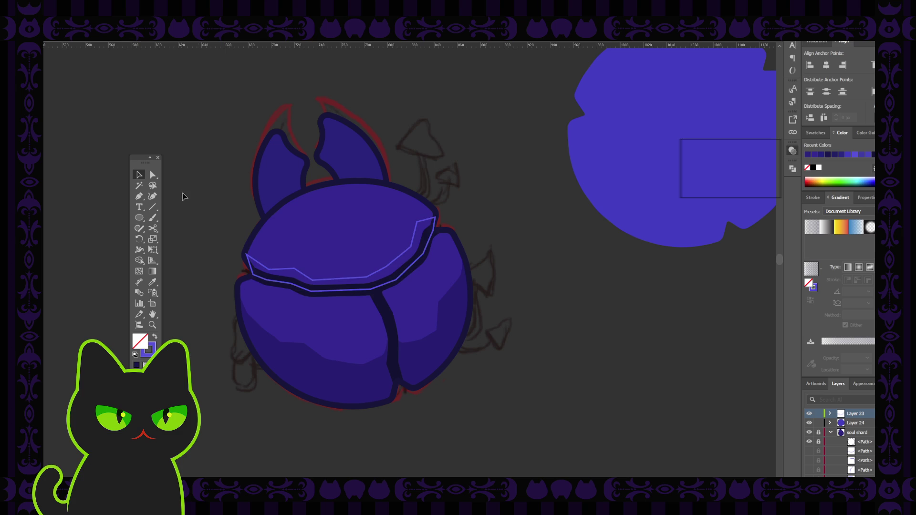
pyautogui.click(152, 175)
pyautogui.click(247, 256)
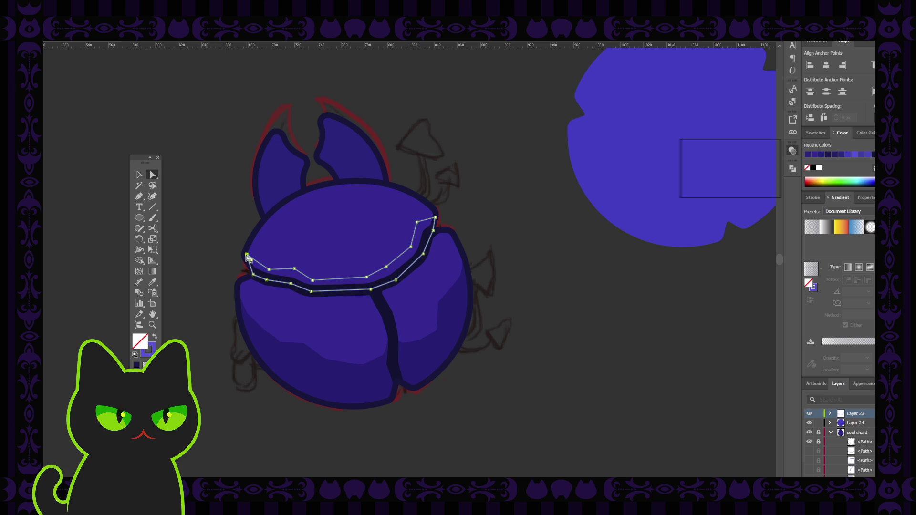
pyautogui.click(247, 258)
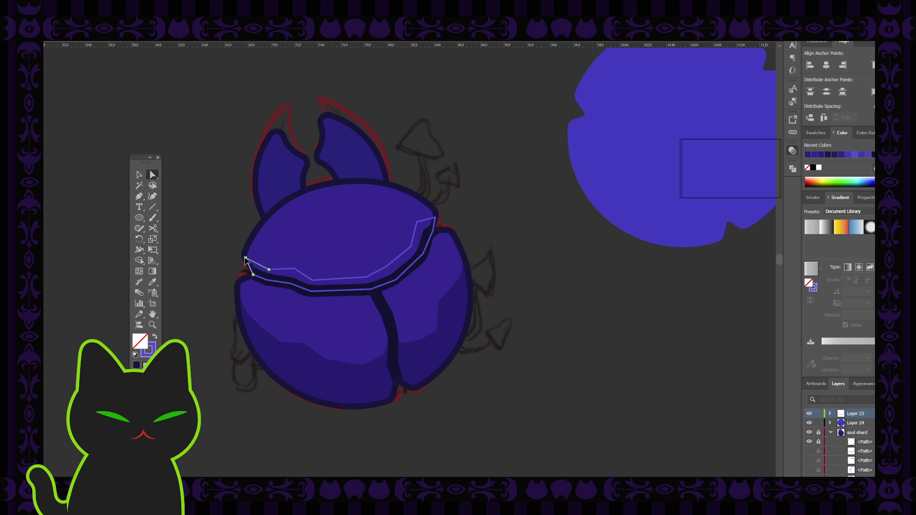
pyautogui.click(246, 262)
pyautogui.click(139, 175)
pyautogui.click(187, 189)
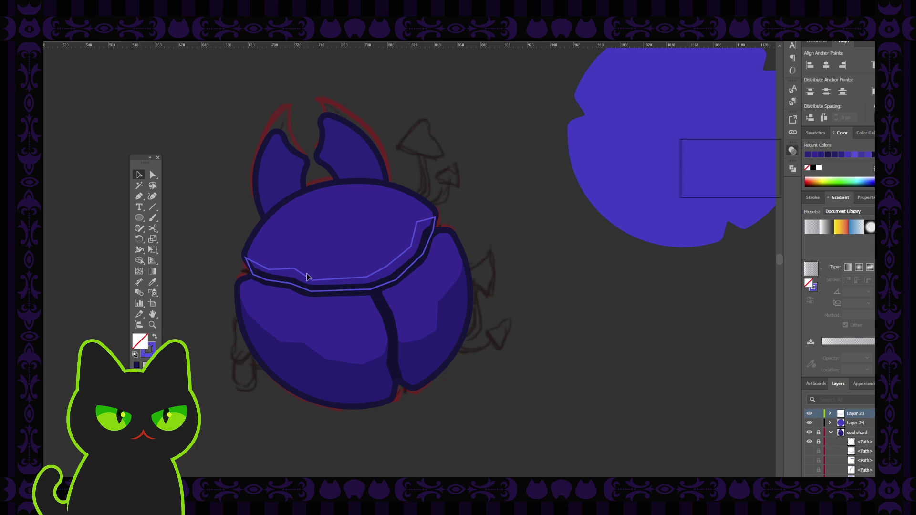
pyautogui.click(345, 283)
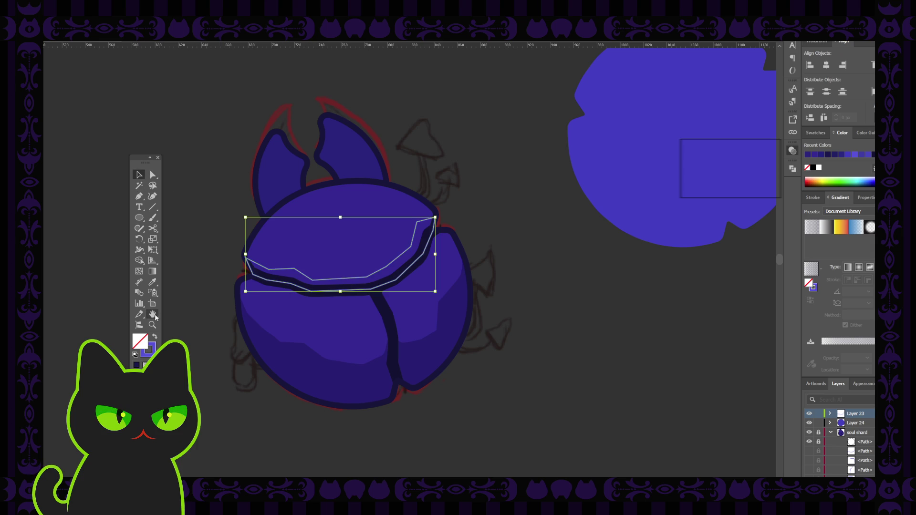
pyautogui.click(154, 338)
pyautogui.click(210, 241)
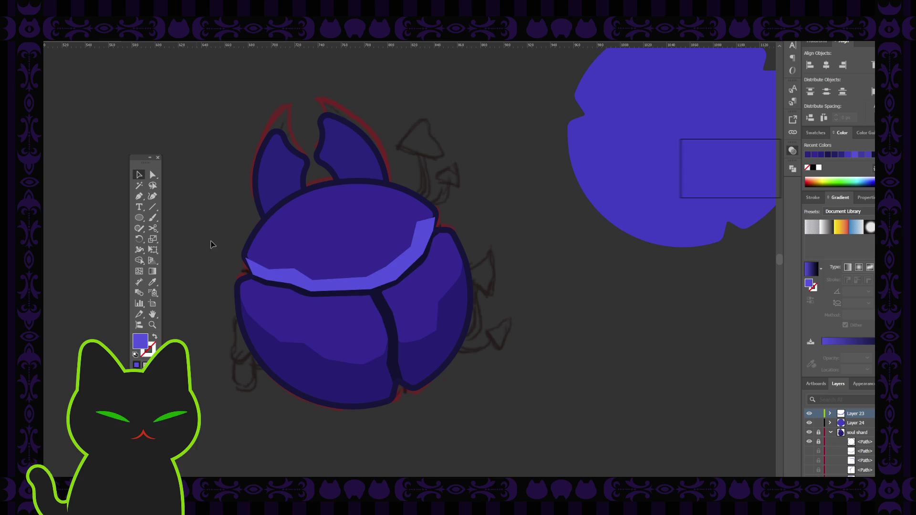
pyautogui.click(347, 291)
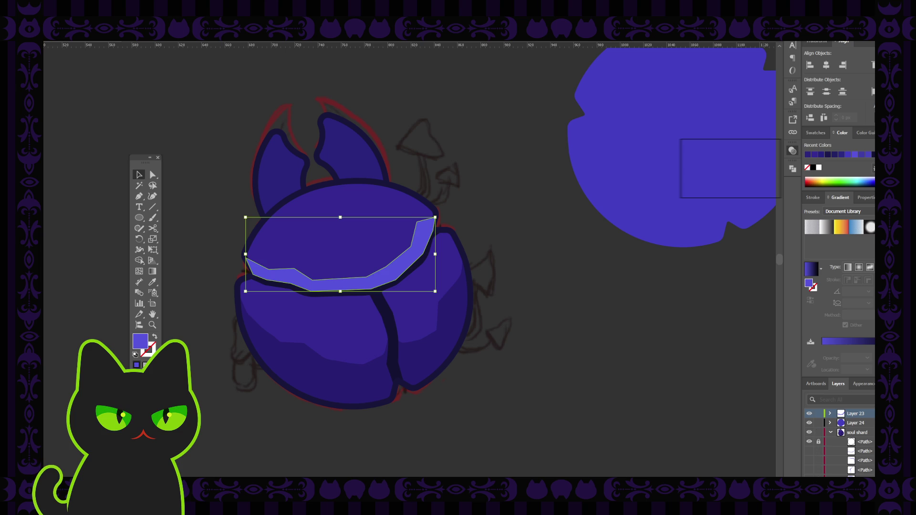
# Move the highlight into the soul shard layer and send it behind the top shell's dark outline.
pyautogui.moveTo(870, 413); pyautogui.dragTo(818, 432)
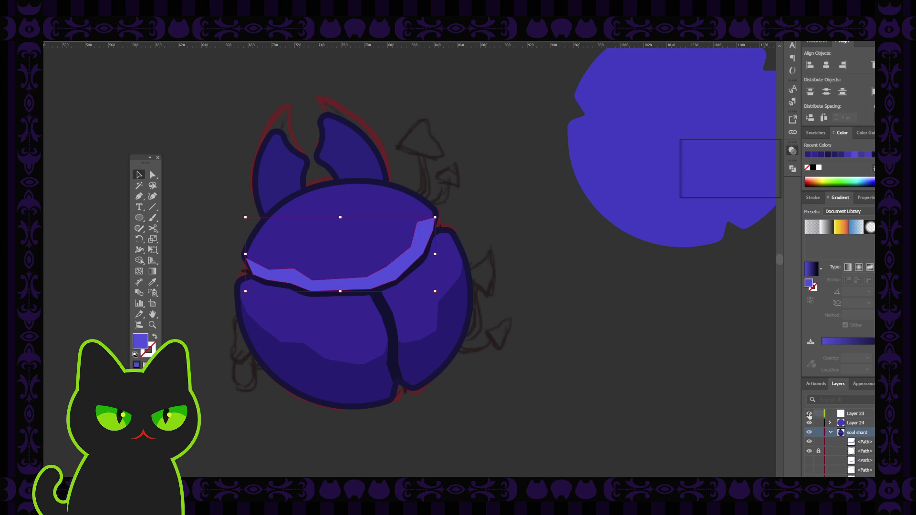
pyautogui.click(404, 267)
pyautogui.hotkey('ctrl', '[')
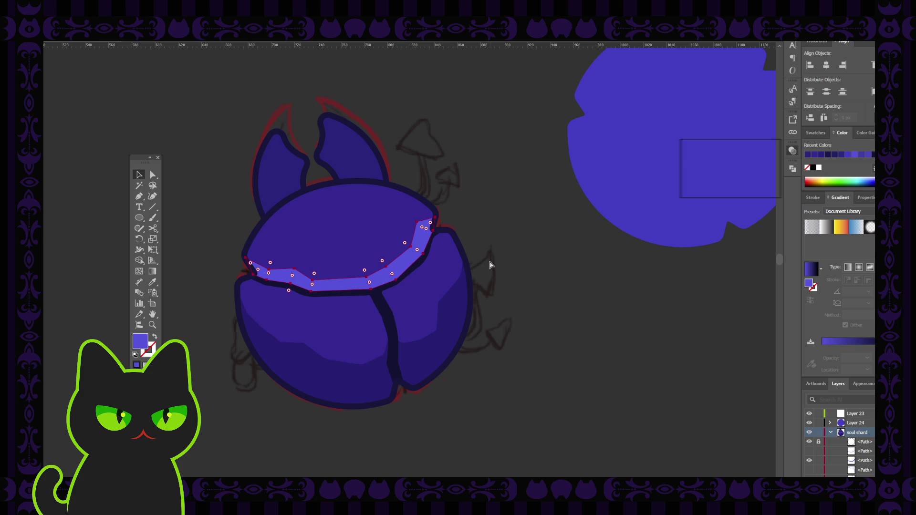
pyautogui.hotkey('ctrl', '[')
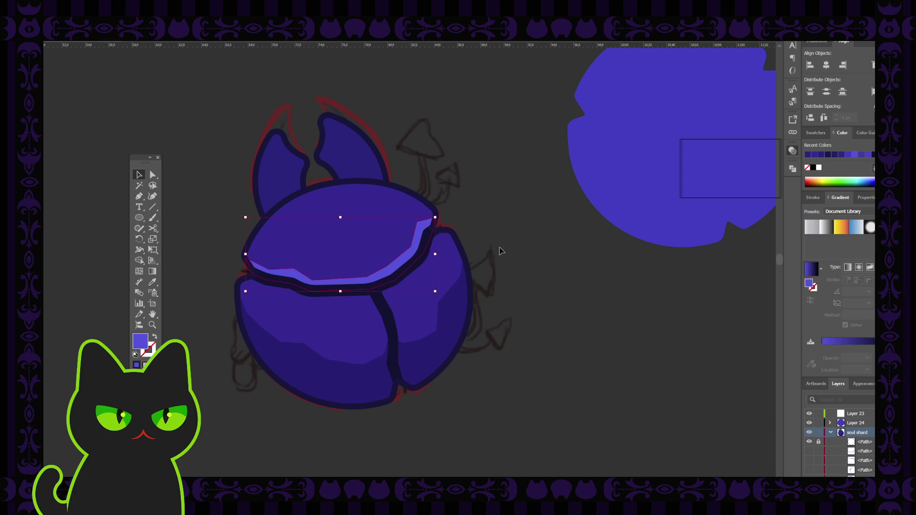
pyautogui.scroll(-2, 500, 251)
pyautogui.scroll(1, 500, 251)
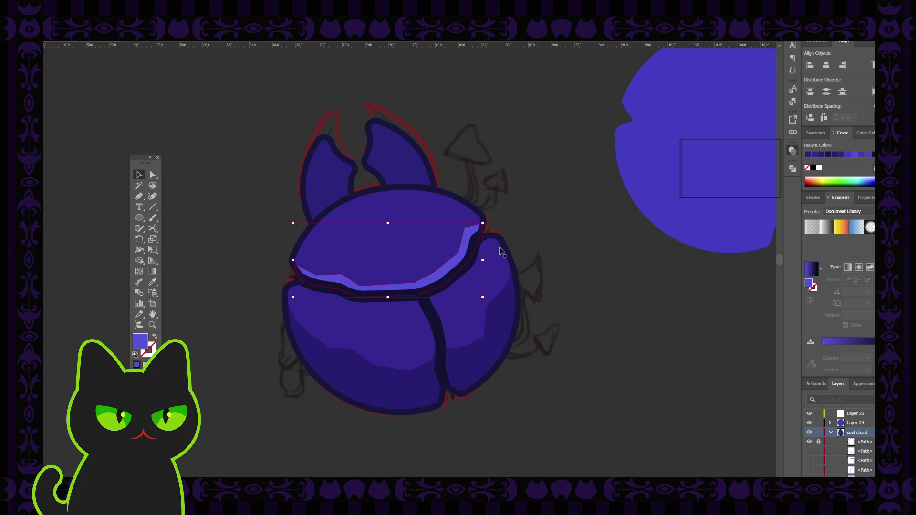
# Sample the dark shadow purple onto the band under the top shard, then deselect and zoom out.
pyautogui.click(443, 275)
pyautogui.press('i')
pyautogui.click(432, 240)
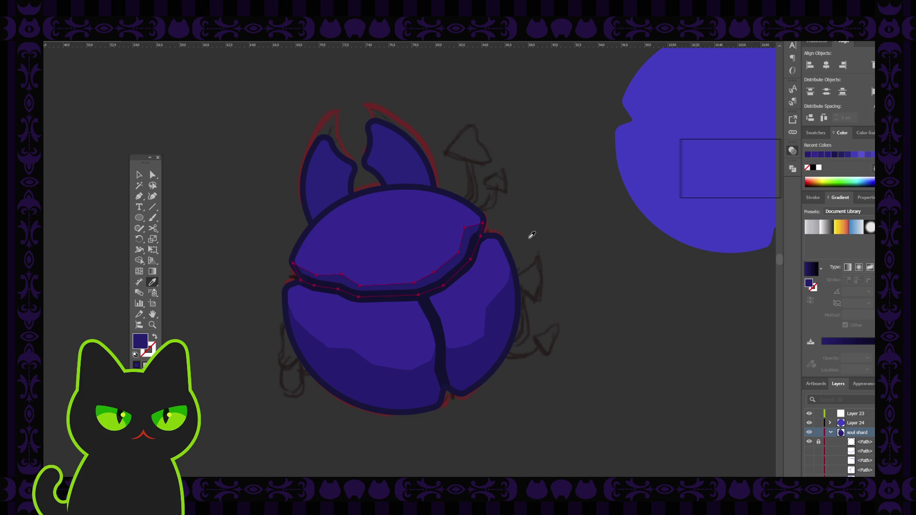
pyautogui.click(153, 175)
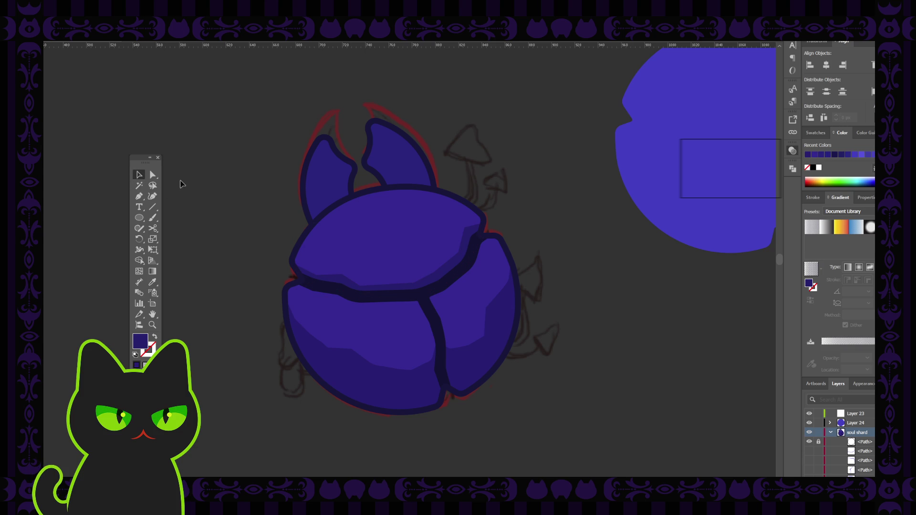
pyautogui.click(361, 295)
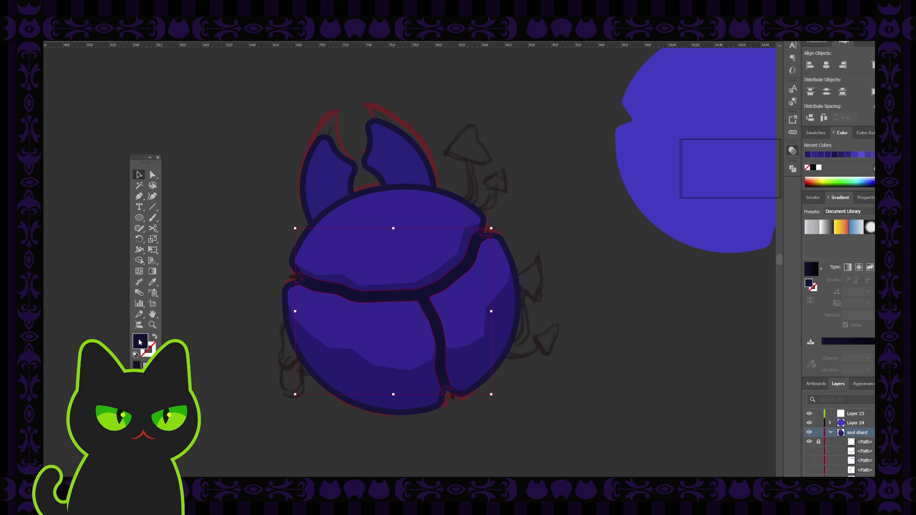
pyautogui.click(764, 206)
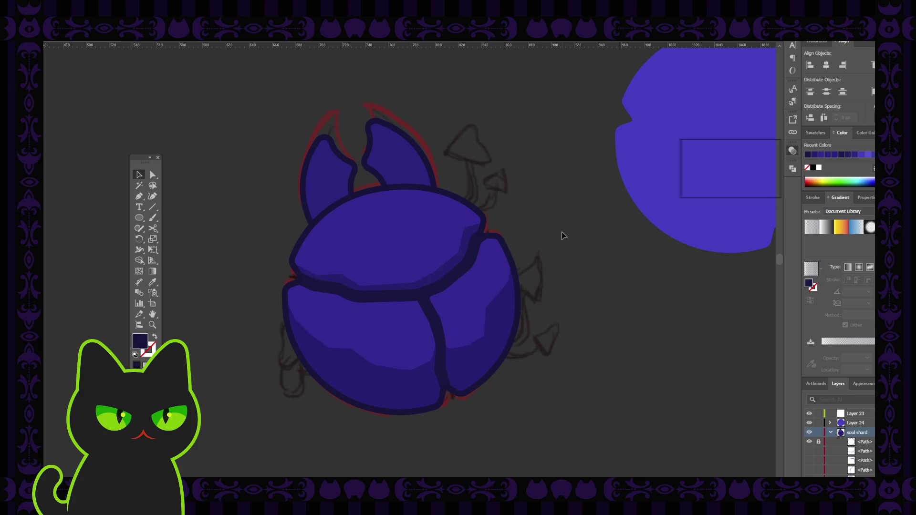
pyautogui.hotkey('ctrl', '-')
pyautogui.hotkey('ctrl', '-')
pyautogui.press('p')
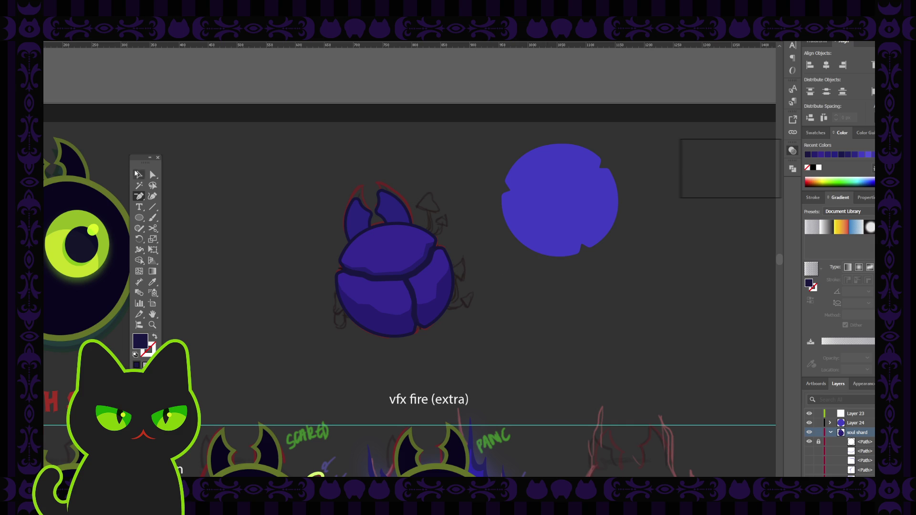
# Check the orb at different zooms, clear the selection and make the lighter indigo the current fill for the Pen.
pyautogui.click(139, 175)
pyautogui.hotkey('ctrl', '-')
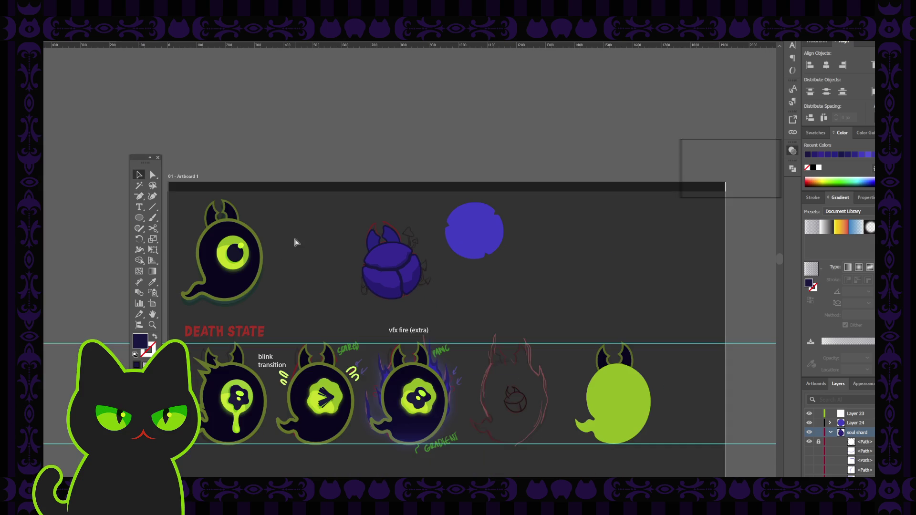
pyautogui.hotkey('ctrl', '-')
pyautogui.hotkey('ctrl', '+')
pyautogui.hotkey('ctrl', '+')
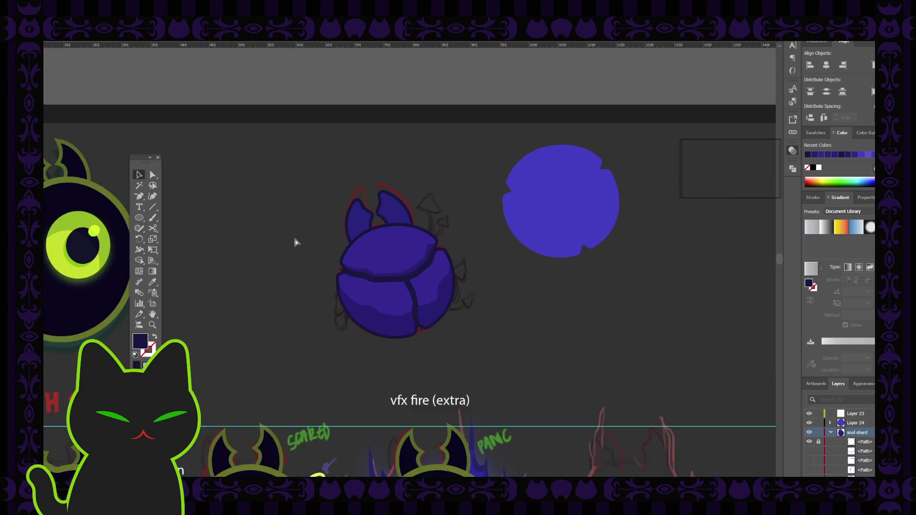
pyautogui.hotkey('ctrl', '+')
pyautogui.hotkey('ctrl', '+')
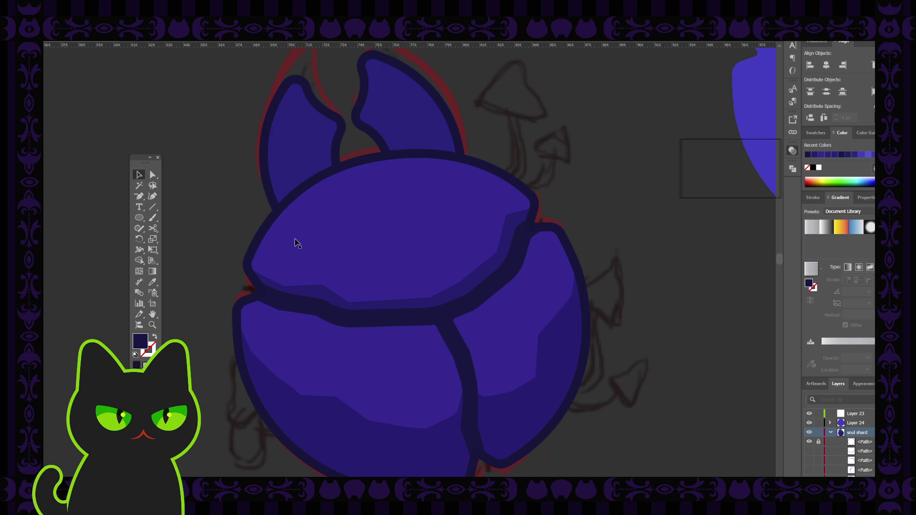
pyautogui.click(400, 320)
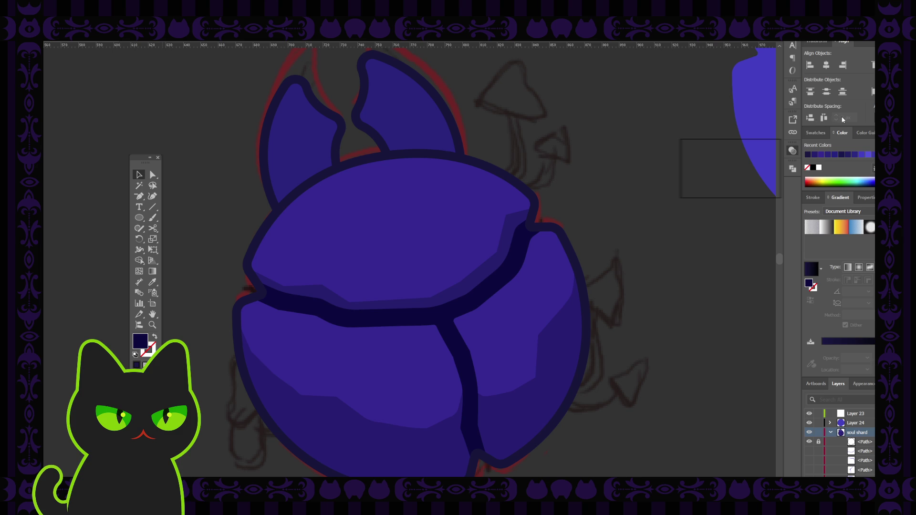
pyautogui.hotkey('ctrl', 'alt', '2')
pyautogui.click(578, 214)
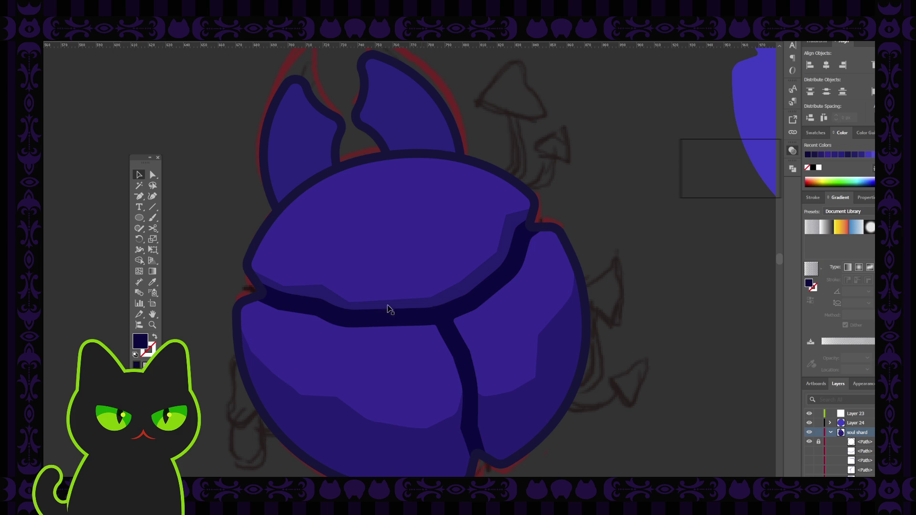
pyautogui.click(141, 197)
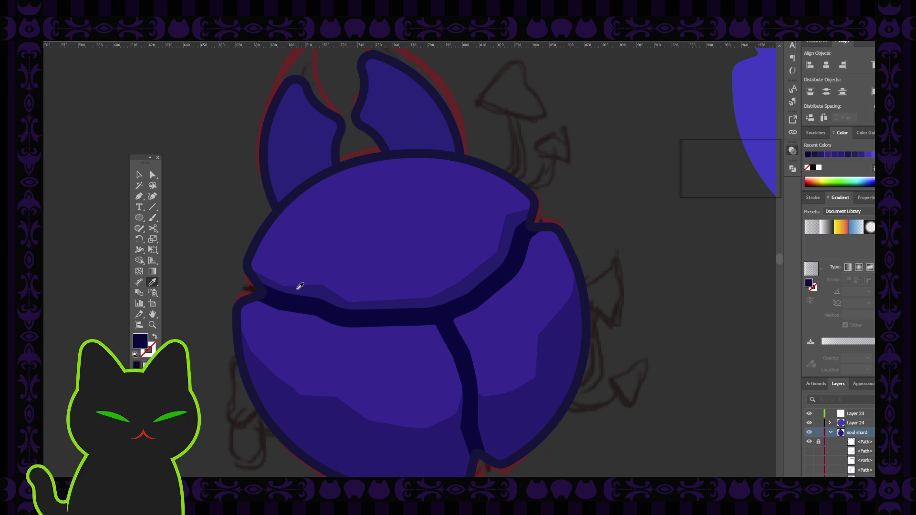
pyautogui.hotkey('ctrl', 'shift', 'a')
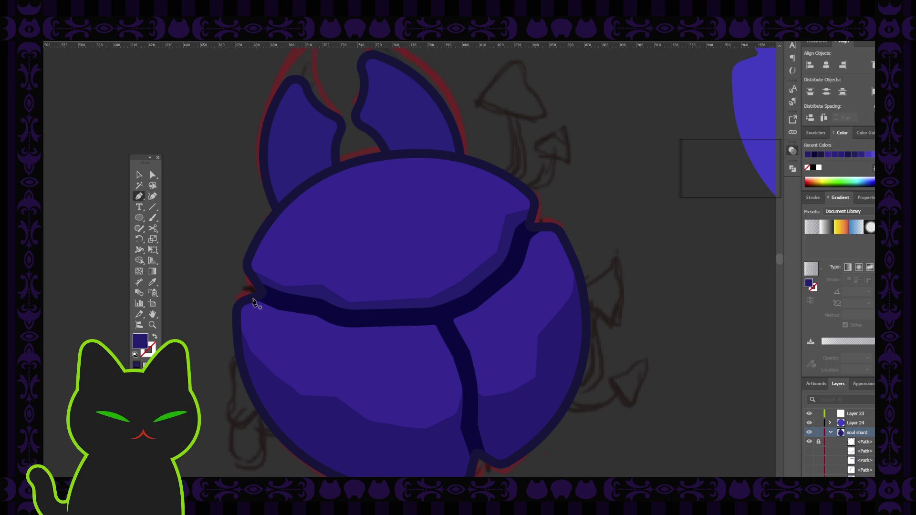
# Place the new shard shape's points along the crack from its left end to the central junction.
pyautogui.click(252, 298)
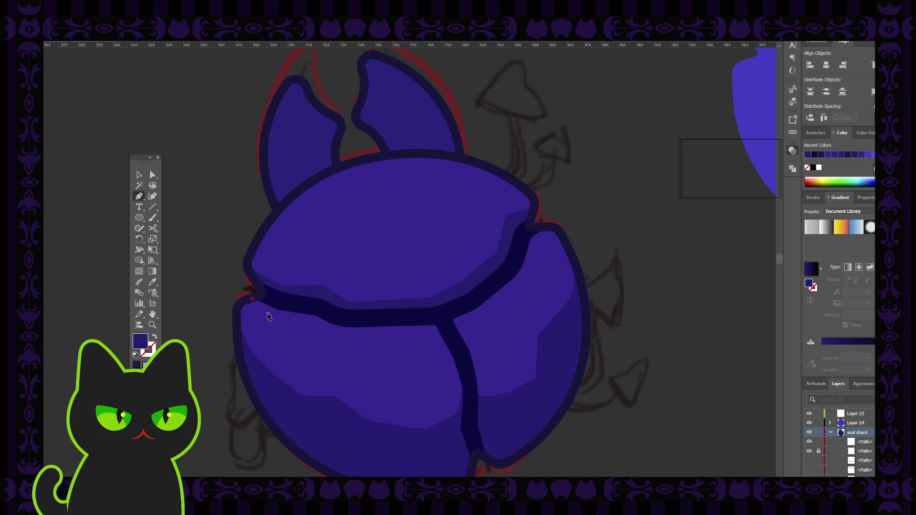
pyautogui.click(277, 315)
pyautogui.click(341, 337)
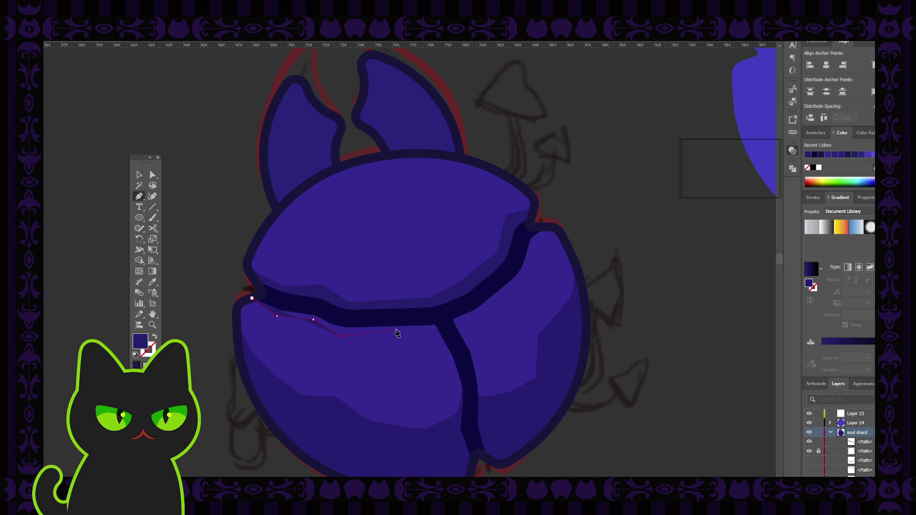
pyautogui.click(397, 332)
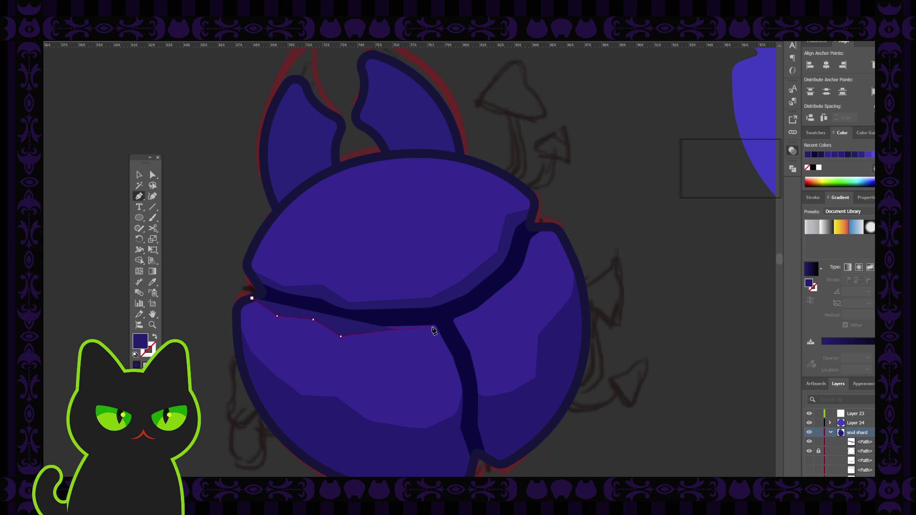
pyautogui.click(432, 328)
pyautogui.scroll(-3, 433, 330)
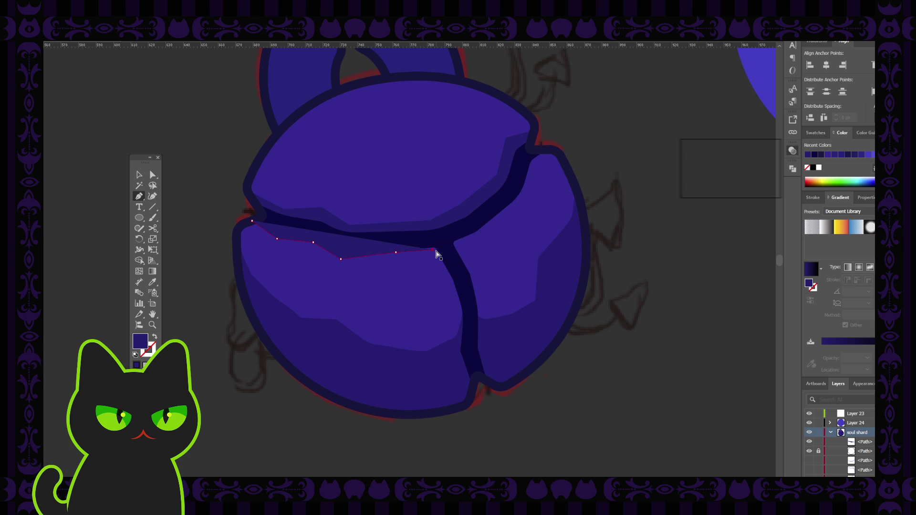
# Resume the path, close the shard shape, adjust its left edge and reselect it.
pyautogui.press('Escape')
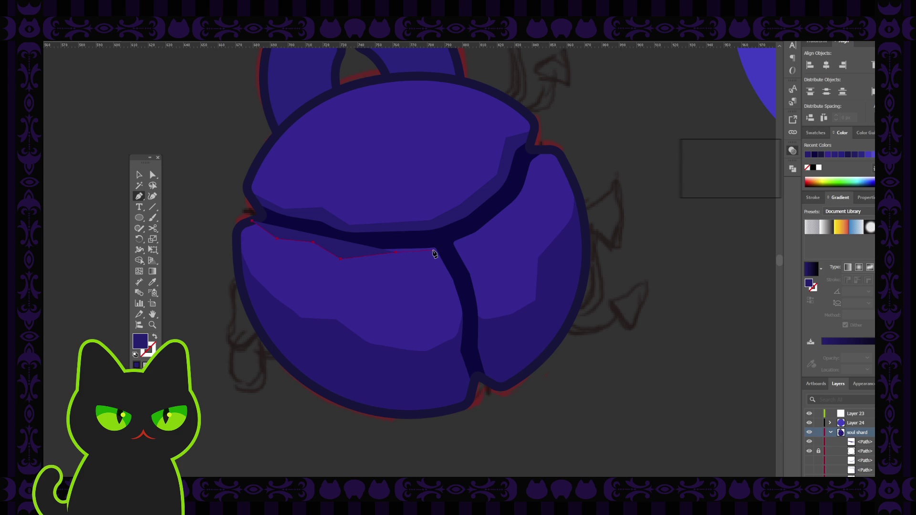
pyautogui.click(436, 251)
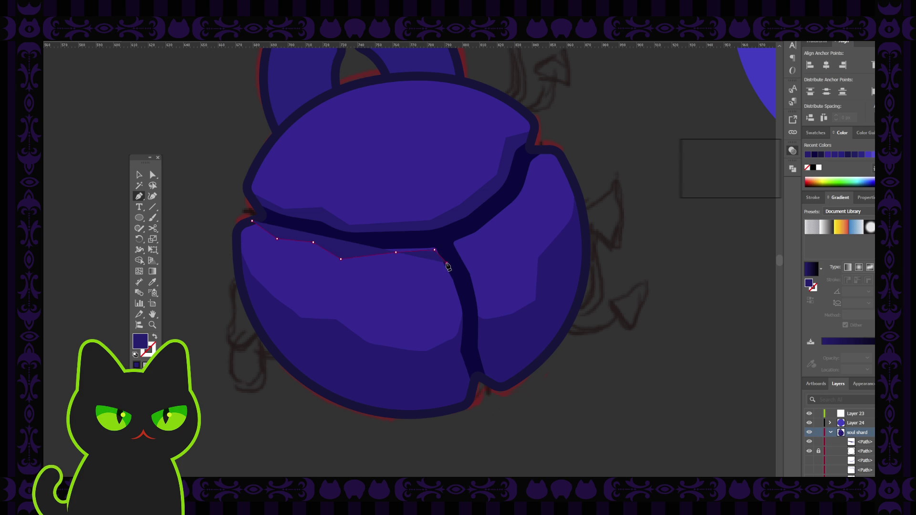
pyautogui.click(434, 240)
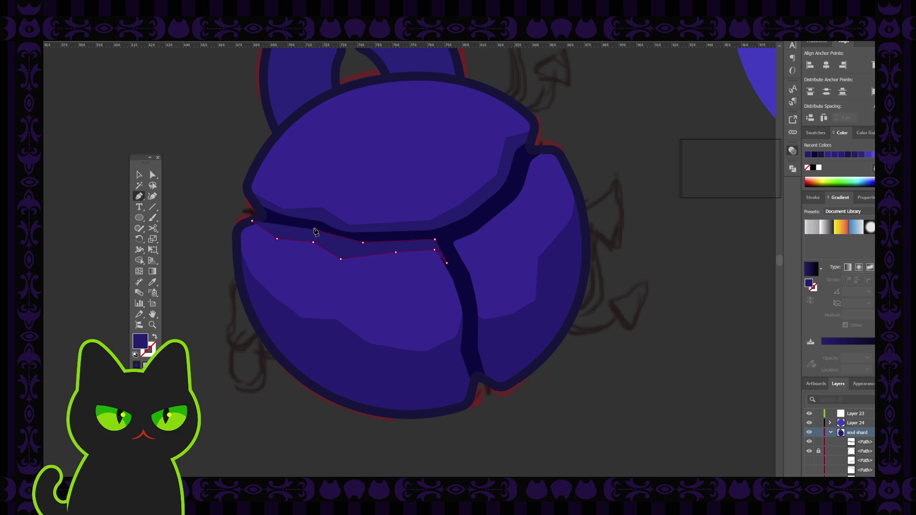
pyautogui.click(259, 217)
pyautogui.click(140, 175)
pyautogui.click(279, 235)
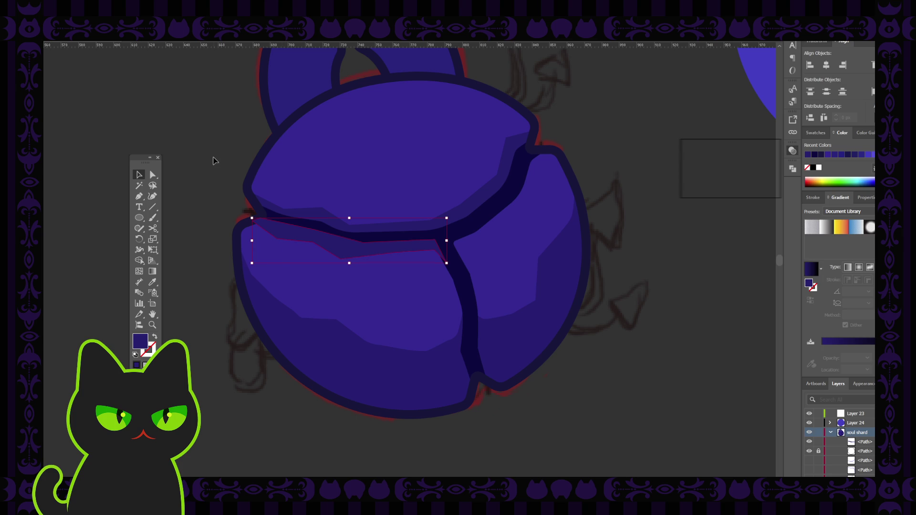
# Bring the new shard shape to the front, deselect it and check the orb zoomed out and back in.
pyautogui.press('a')
pyautogui.hotkey('ctrl', 'shift', ']')
pyautogui.press('v')
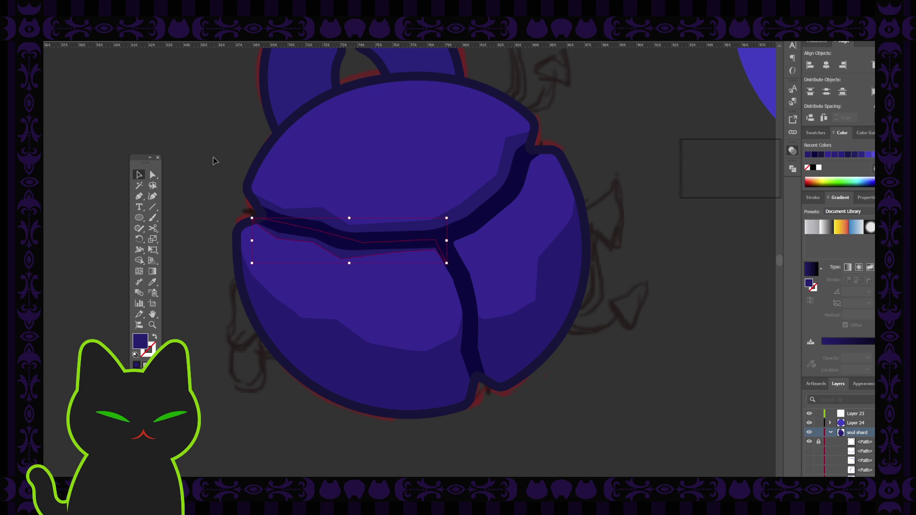
pyautogui.click(212, 160)
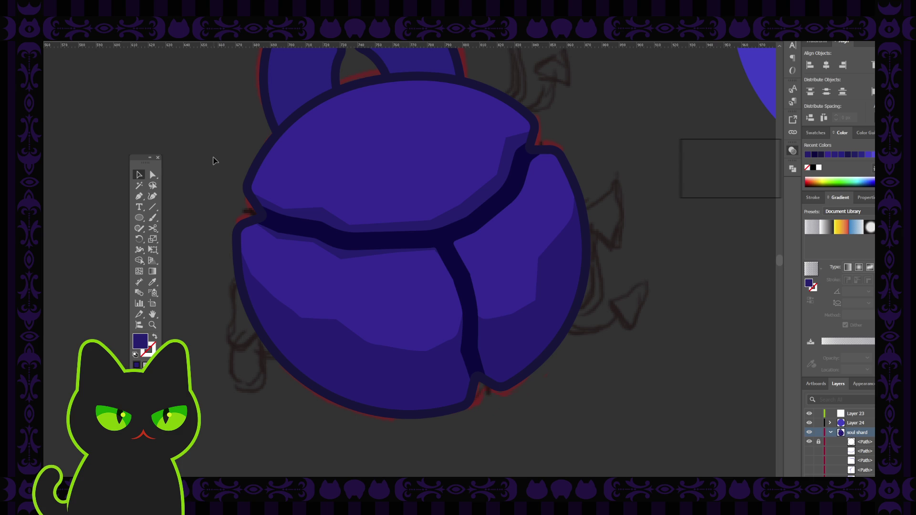
pyautogui.hotkey('ctrl', '-')
pyautogui.hotkey('ctrl', '-')
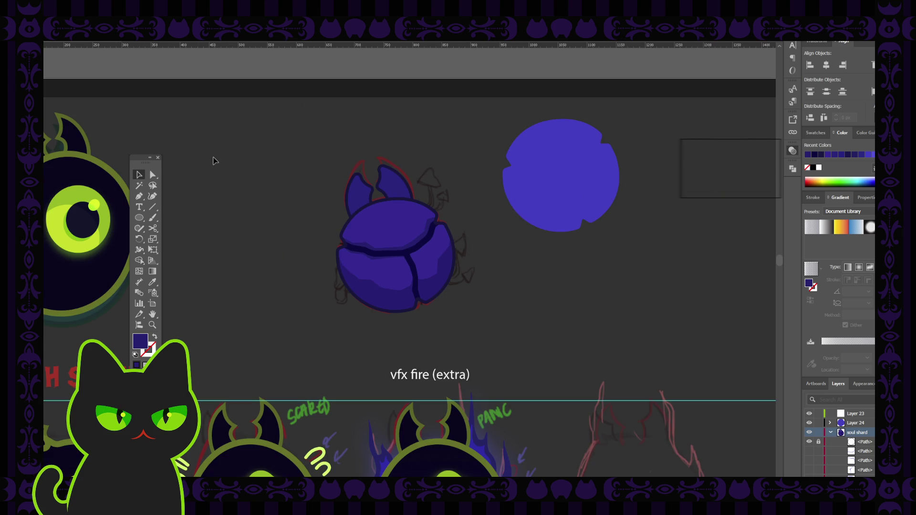
pyautogui.hotkey('ctrl', '+')
pyautogui.hotkey('ctrl', '+')
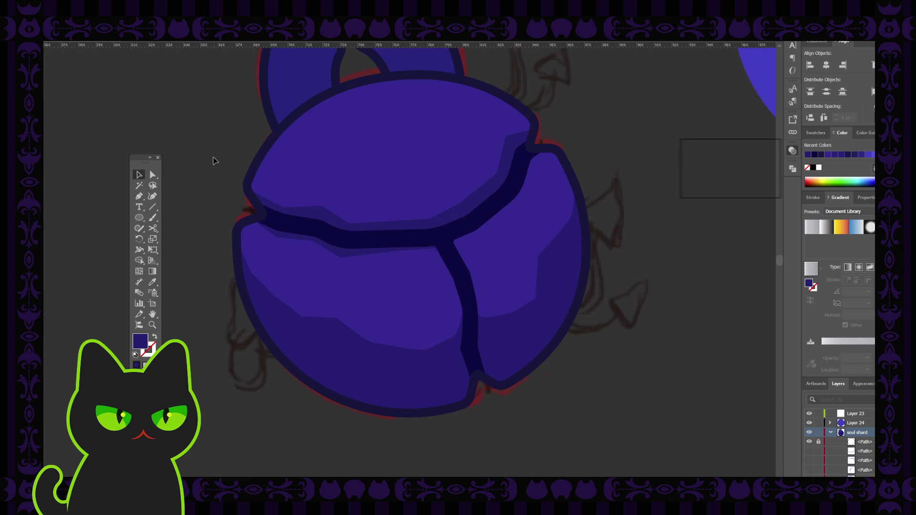
# Inspect the anchor points of the dark crack paths and the short crack segment with Direct Selection.
pyautogui.click(153, 175)
pyautogui.click(342, 260)
pyautogui.click(342, 260)
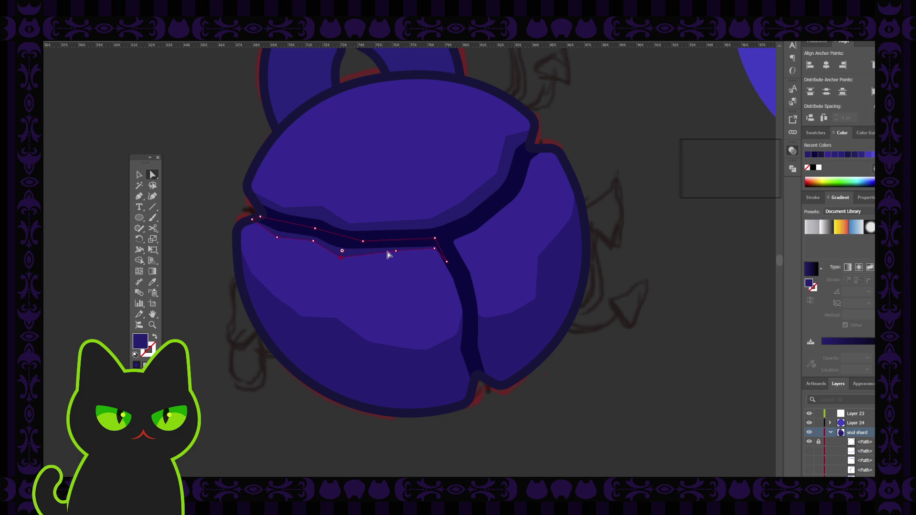
pyautogui.click(397, 255)
pyautogui.keyDown('shift'); pyautogui.click(342, 260); pyautogui.keyUp('shift')
pyautogui.click(341, 262)
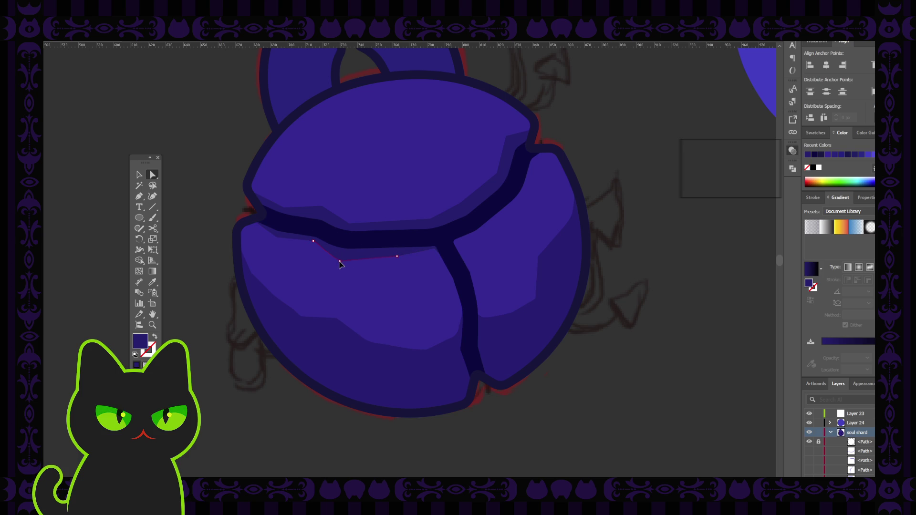
pyautogui.click(207, 193)
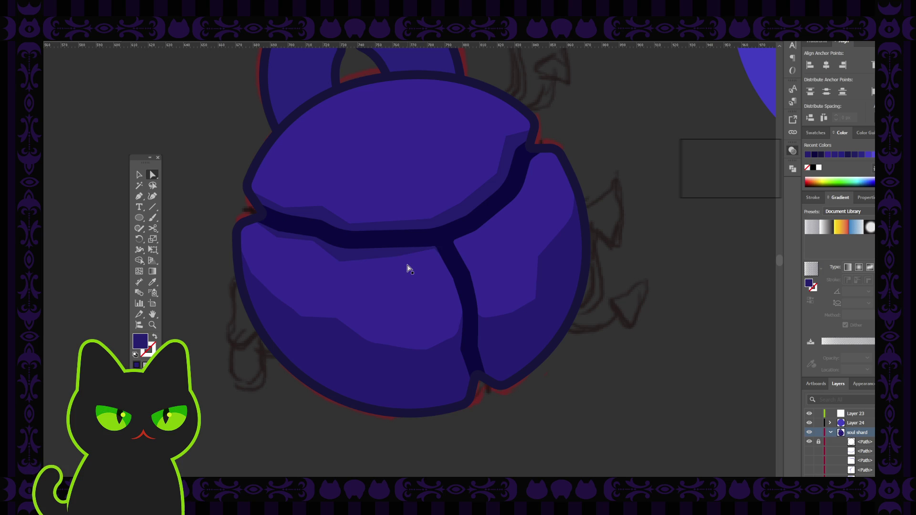
# Raise a point on the short crack segment near the junction, then deselect and zoom out.
pyautogui.click(431, 255)
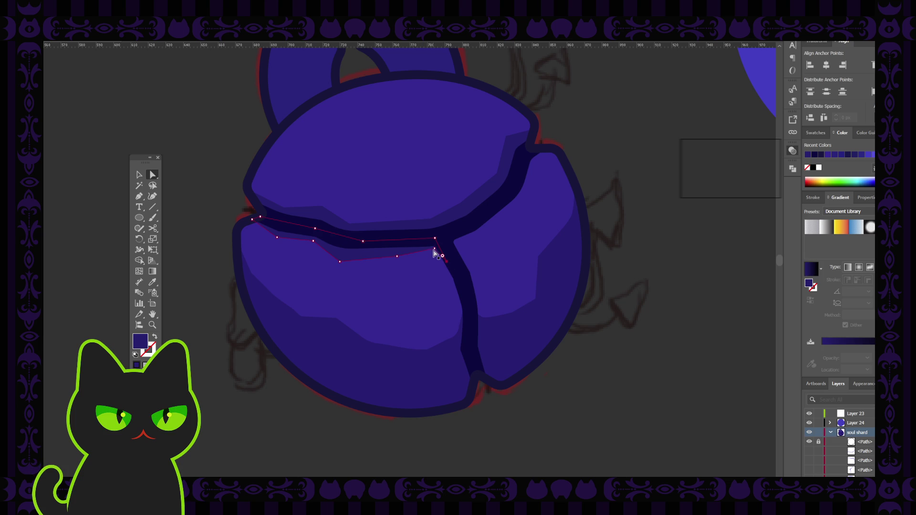
pyautogui.click(434, 255)
pyautogui.moveTo(435, 254); pyautogui.dragTo(431, 250)
pyautogui.click(427, 255)
pyautogui.click(398, 255)
pyautogui.click(395, 259)
pyautogui.press('v')
pyautogui.click(192, 172)
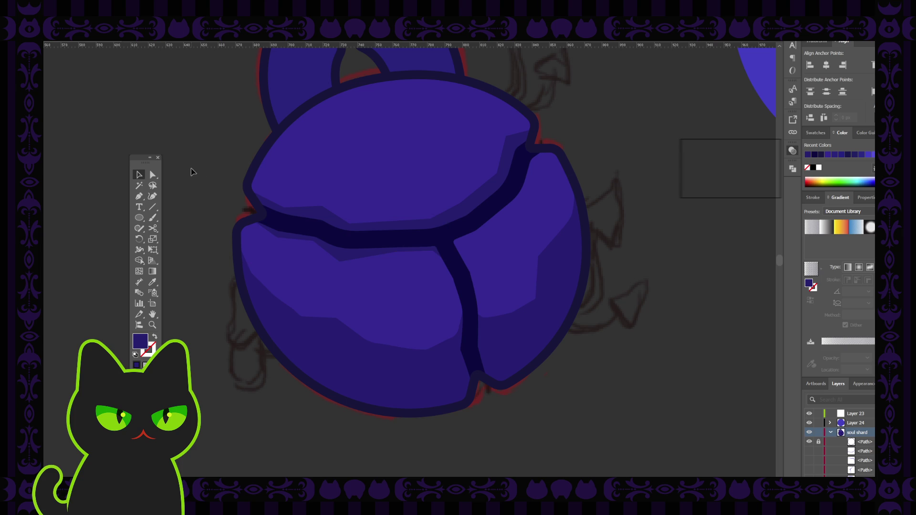
pyautogui.hotkey('ctrl', '-')
pyautogui.hotkey('ctrl', '-')
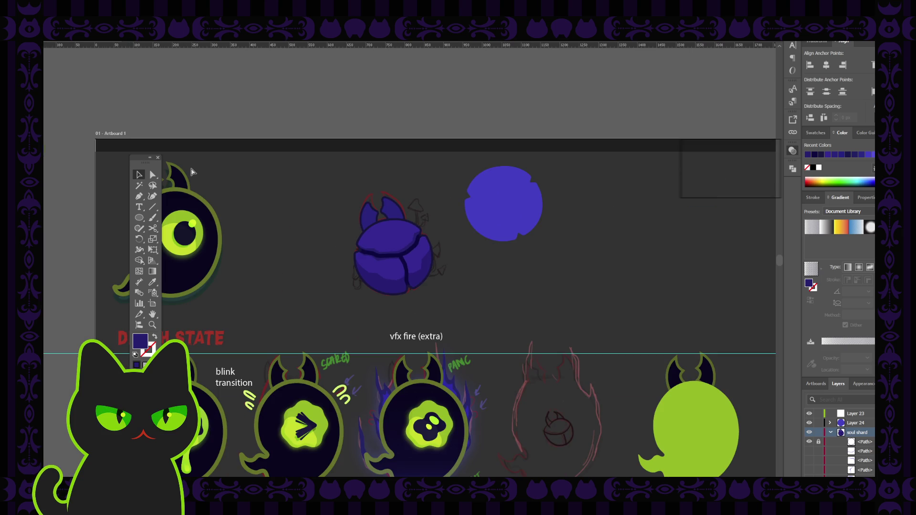
pyautogui.hotkey('ctrl', '-')
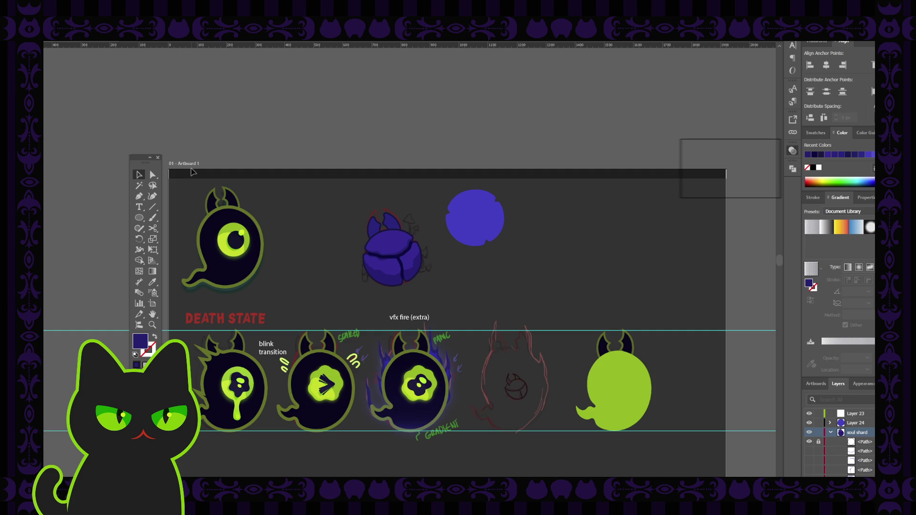
pyautogui.hotkey('ctrl', '+')
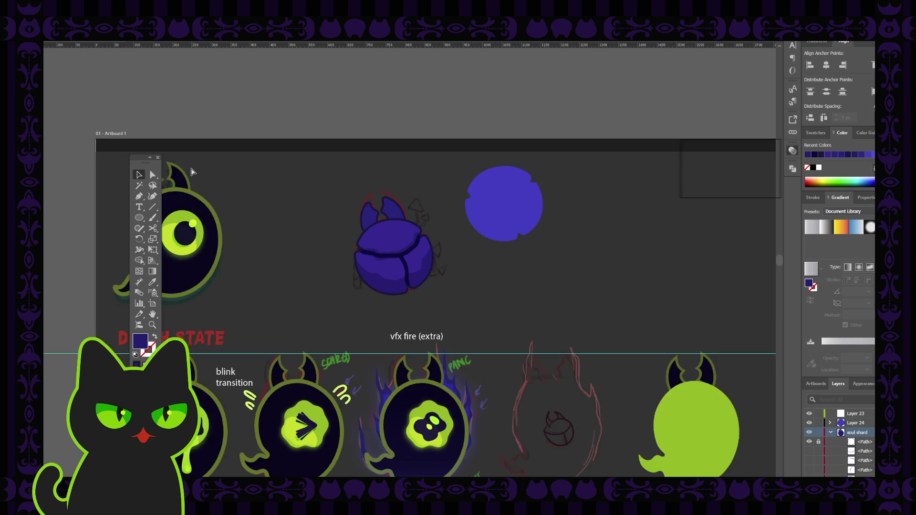
pyautogui.hotkey('ctrl', '+')
pyautogui.hotkey('ctrl', '+')
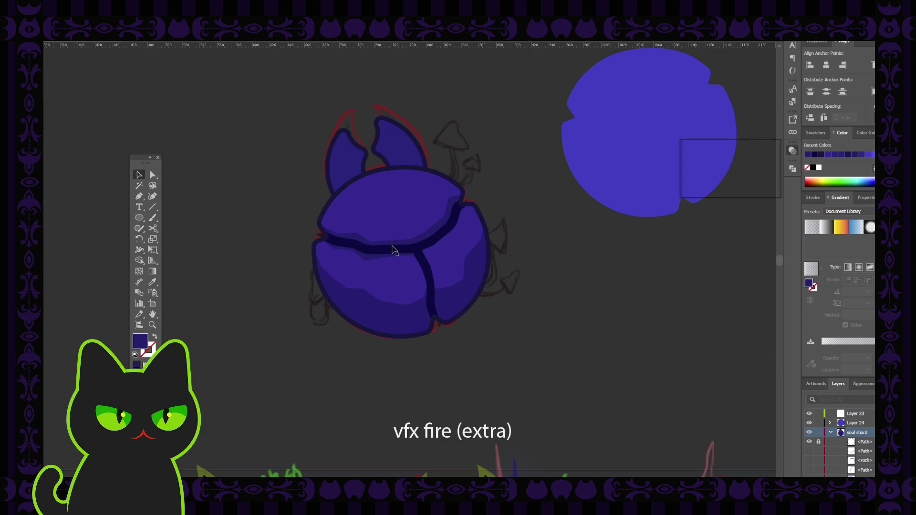
pyautogui.click(405, 254)
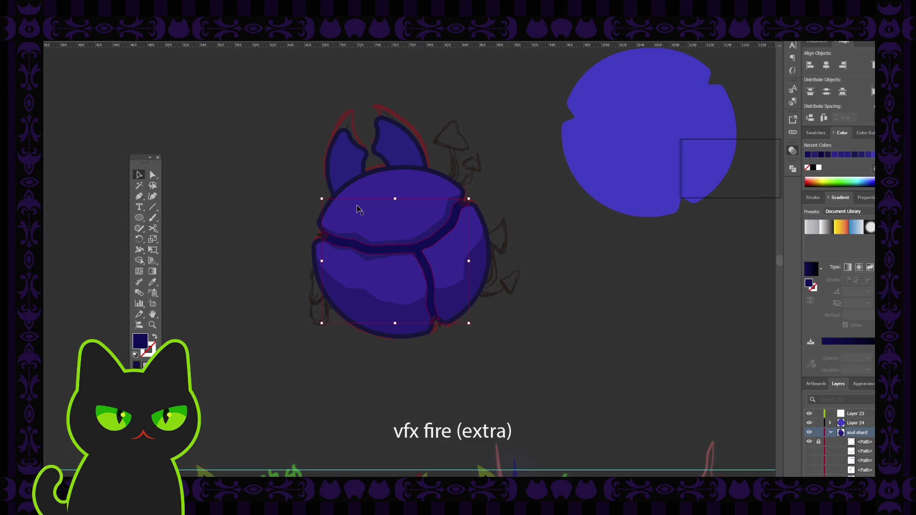
pyautogui.click(204, 198)
pyautogui.click(416, 242)
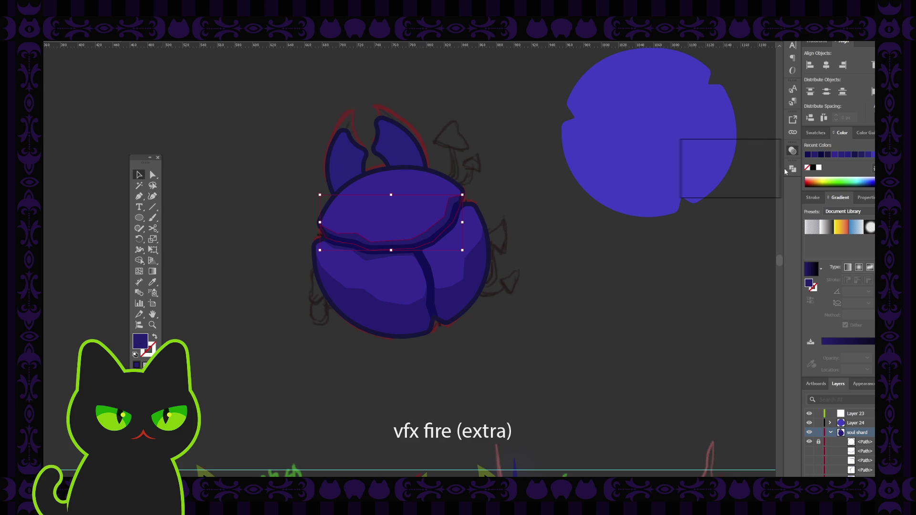
pyautogui.click(767, 145)
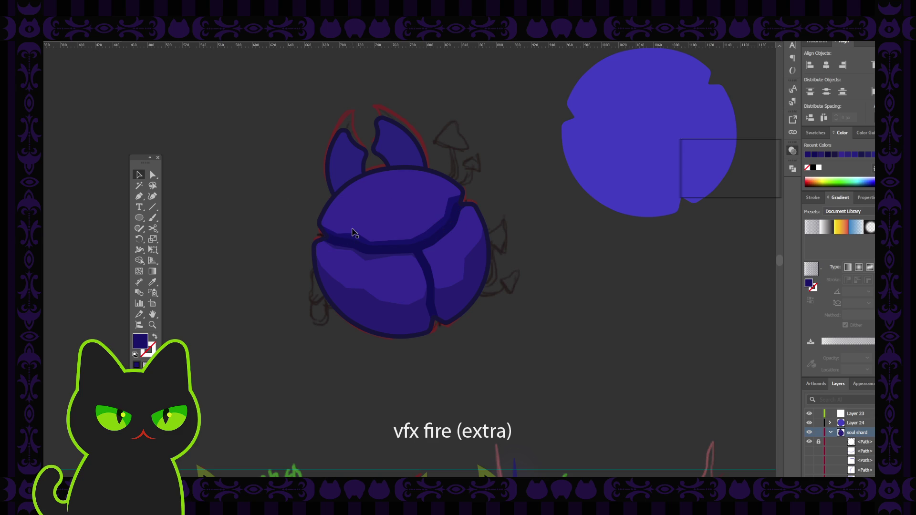
pyautogui.hotkey('ctrl', '-')
pyautogui.hotkey('ctrl', '-')
pyautogui.hotkey('ctrl', '-')
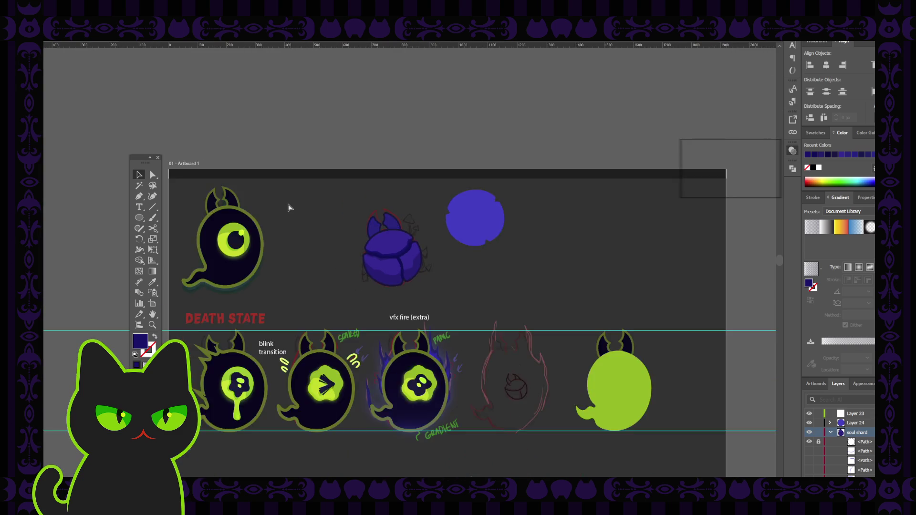
pyautogui.hotkey('ctrl', '-')
pyautogui.hotkey('ctrl', '+')
pyautogui.hotkey('ctrl', '+')
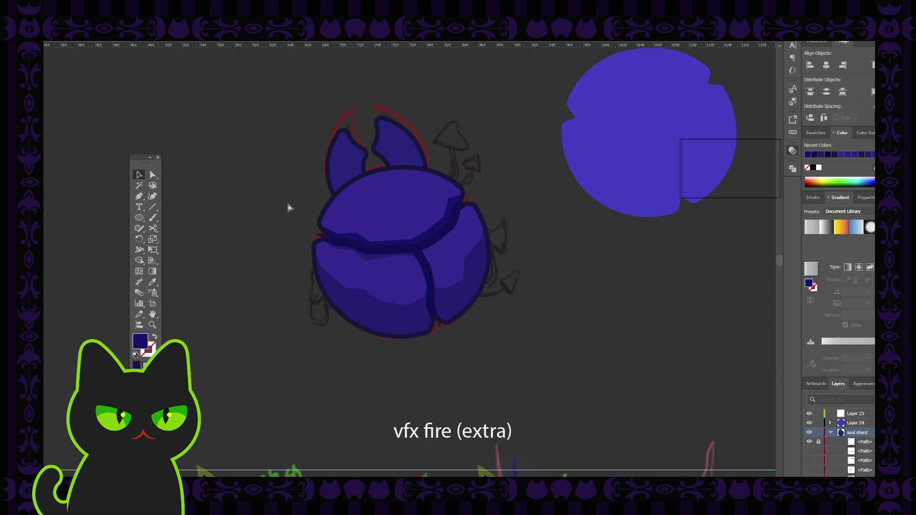
pyautogui.hotkey('ctrl', '+')
pyautogui.click(401, 246)
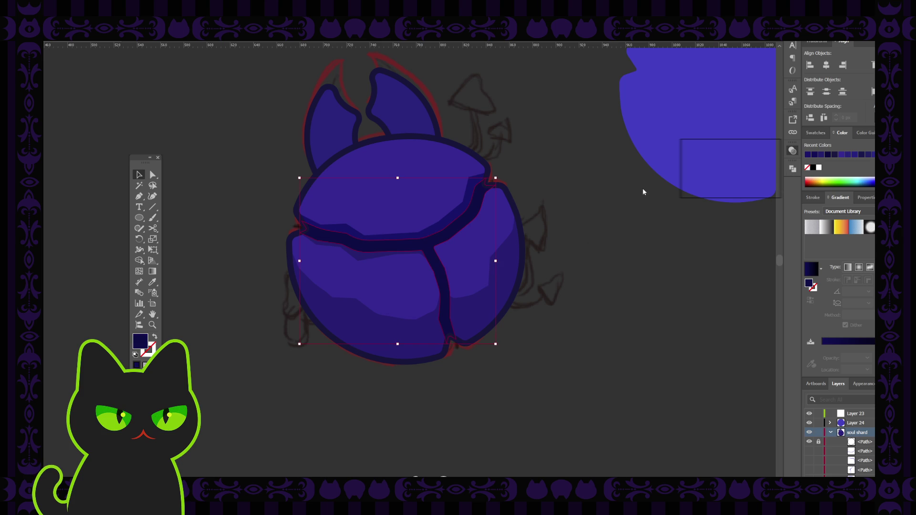
# Give the thin seam sliver the sampled dark outline colour and check it zoomed out and back in.
pyautogui.click(372, 260)
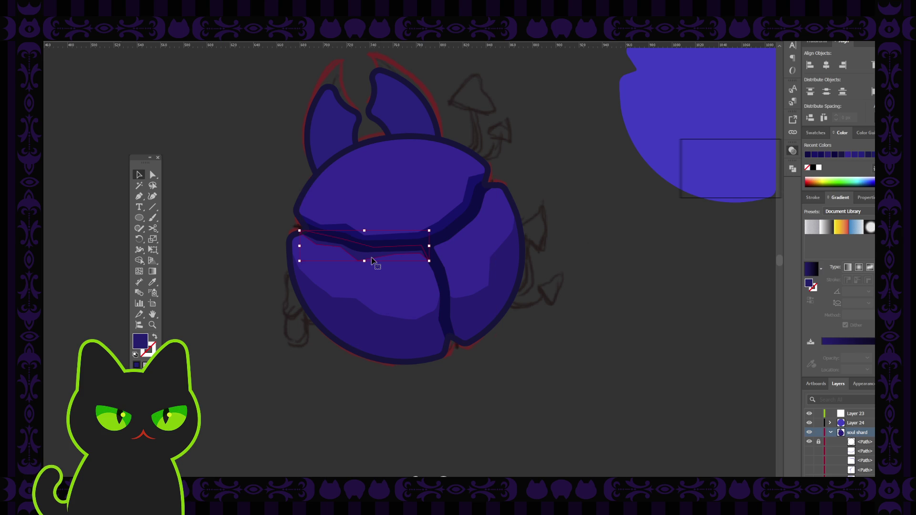
pyautogui.press('i')
pyautogui.click(446, 216)
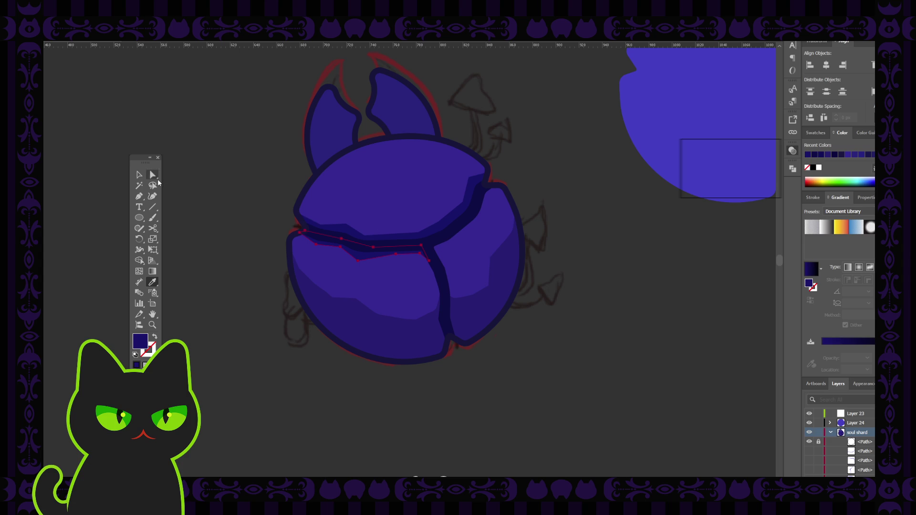
pyautogui.click(139, 174)
pyautogui.click(214, 178)
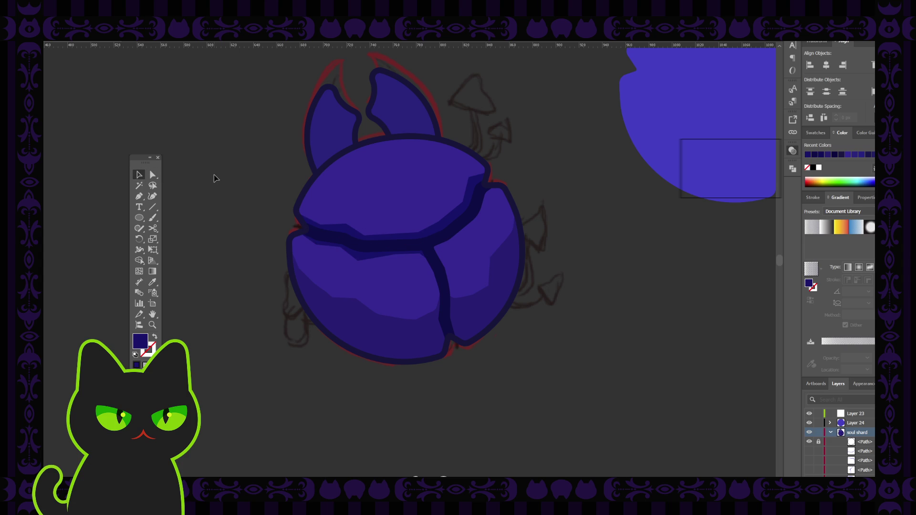
pyautogui.hotkey('ctrl', '-')
pyautogui.hotkey('ctrl', '-')
pyautogui.hotkey('ctrl', '-')
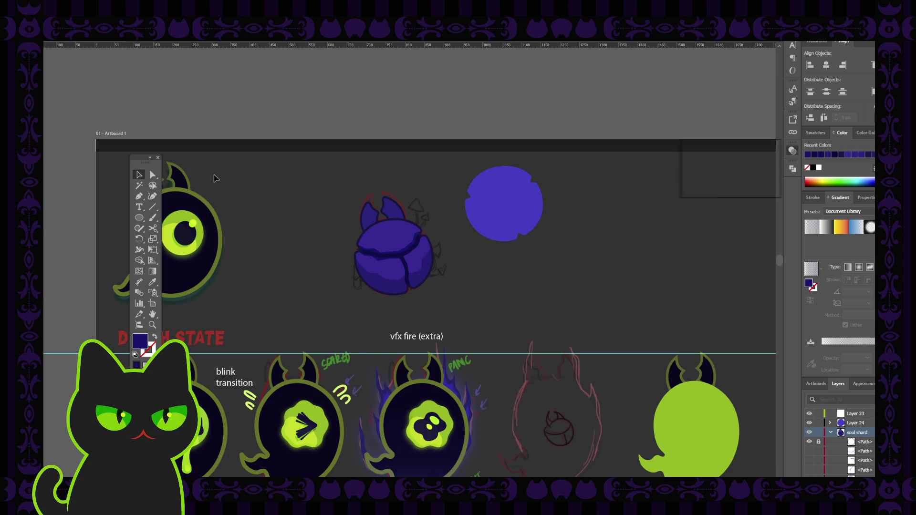
pyautogui.hotkey('ctrl', '-')
pyautogui.hotkey('ctrl', '-')
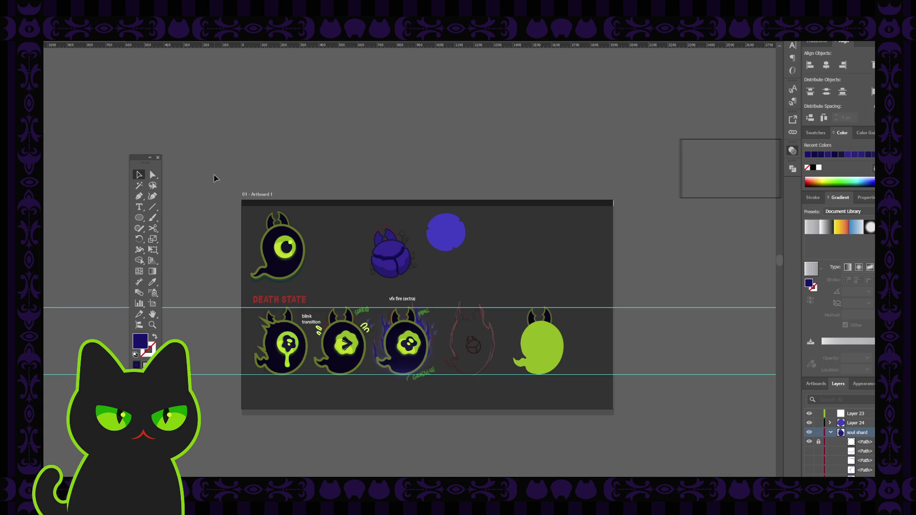
pyautogui.hotkey('ctrl', '+')
pyautogui.hotkey('ctrl', '+')
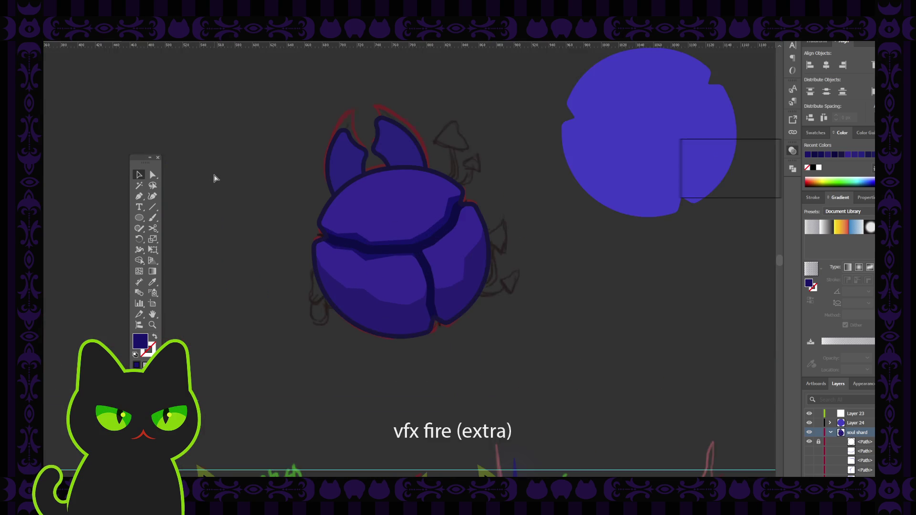
pyautogui.hotkey('ctrl', '+')
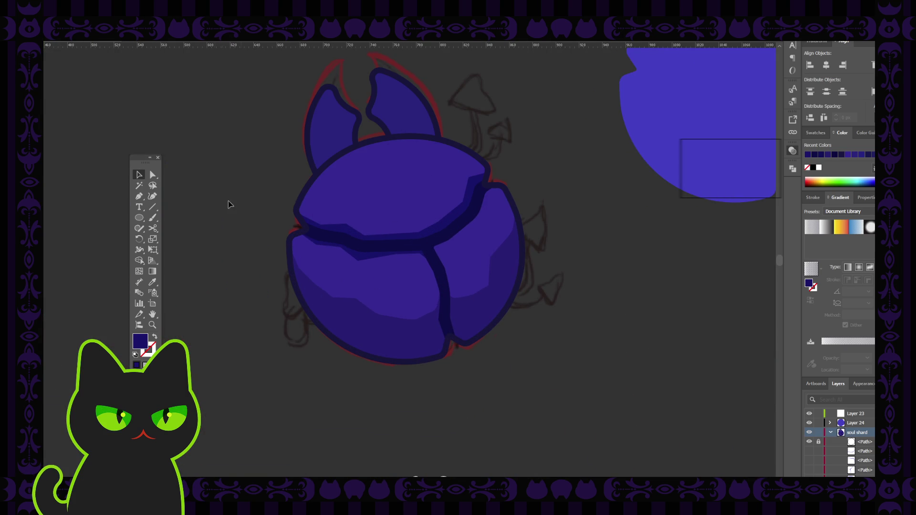
# Probe the dark seam path's anchors and segments with Direct Selection, undoing a stray edit.
pyautogui.click(152, 174)
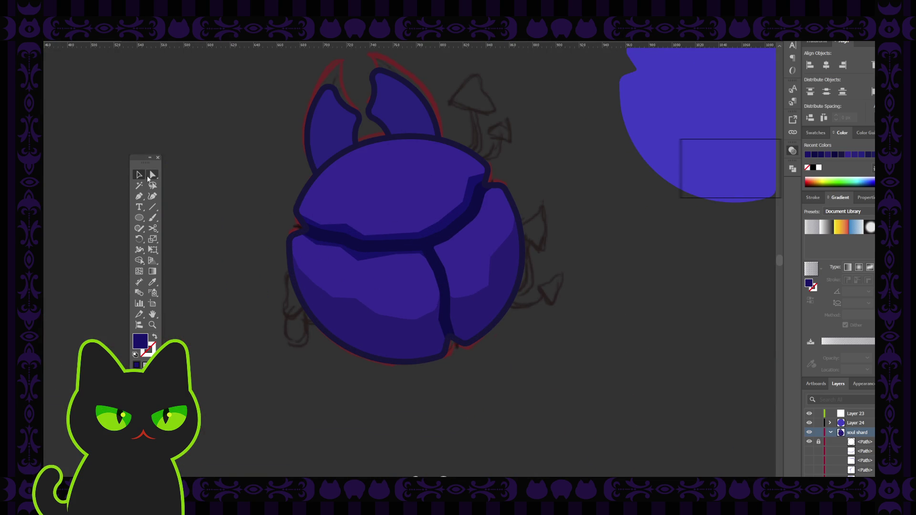
pyautogui.click(338, 251)
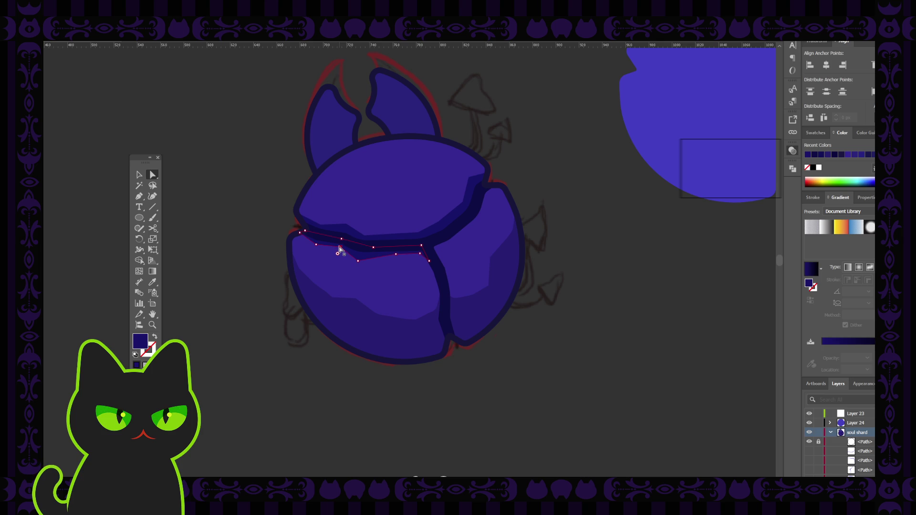
pyautogui.click(339, 251)
pyautogui.click(260, 221)
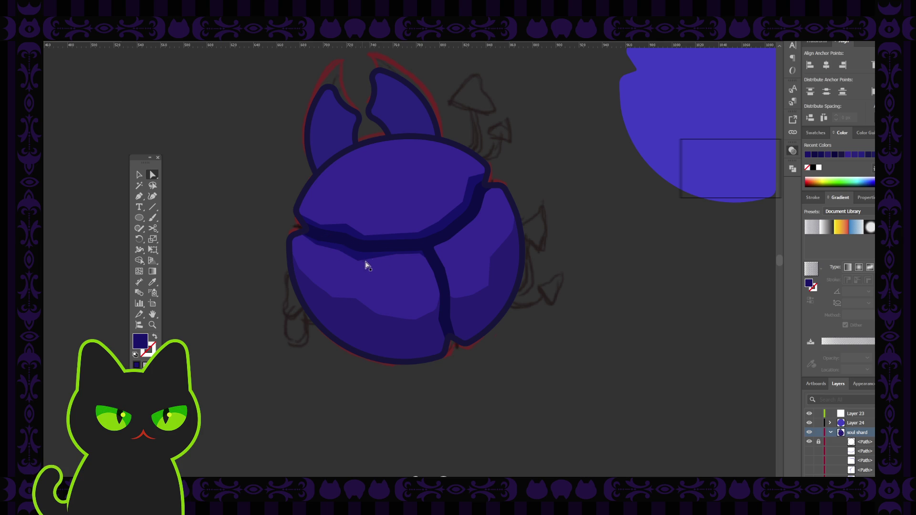
pyautogui.click(390, 258)
pyautogui.click(397, 259)
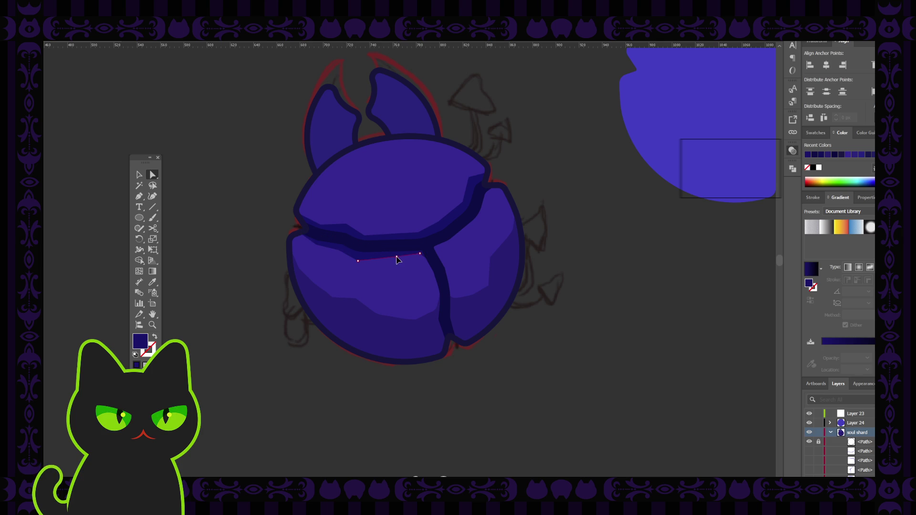
pyautogui.click(254, 240)
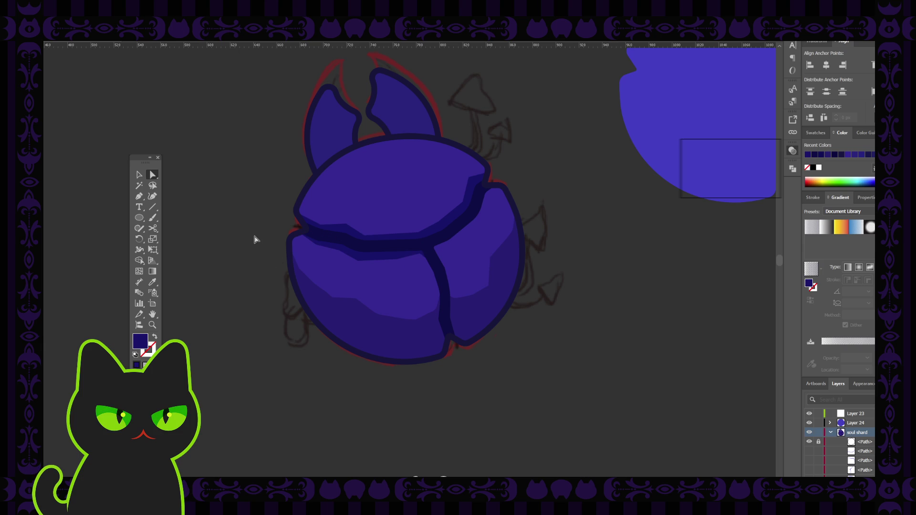
pyautogui.click(419, 261)
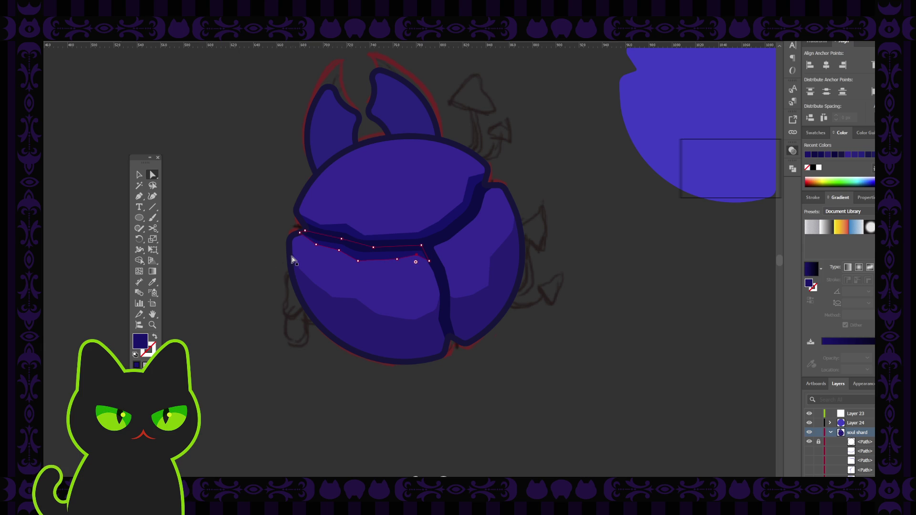
pyautogui.click(242, 233)
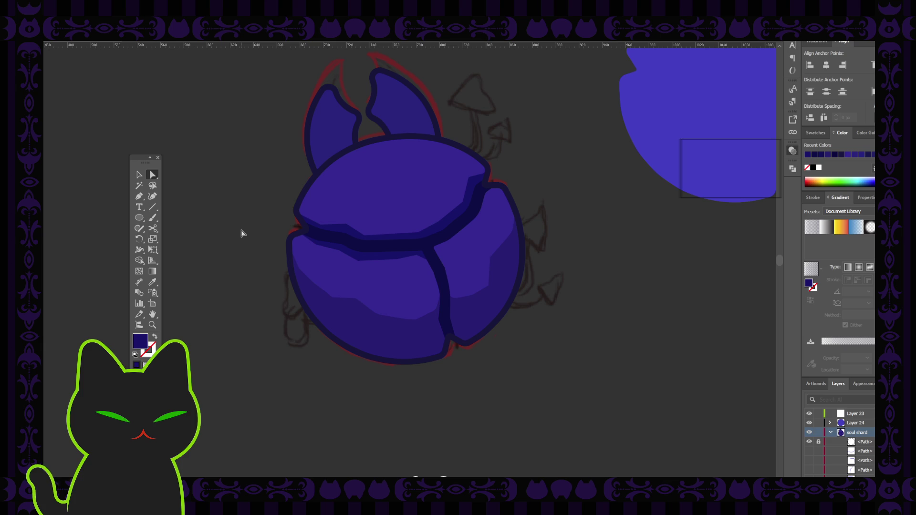
pyautogui.hotkey('ctrl', 'z')
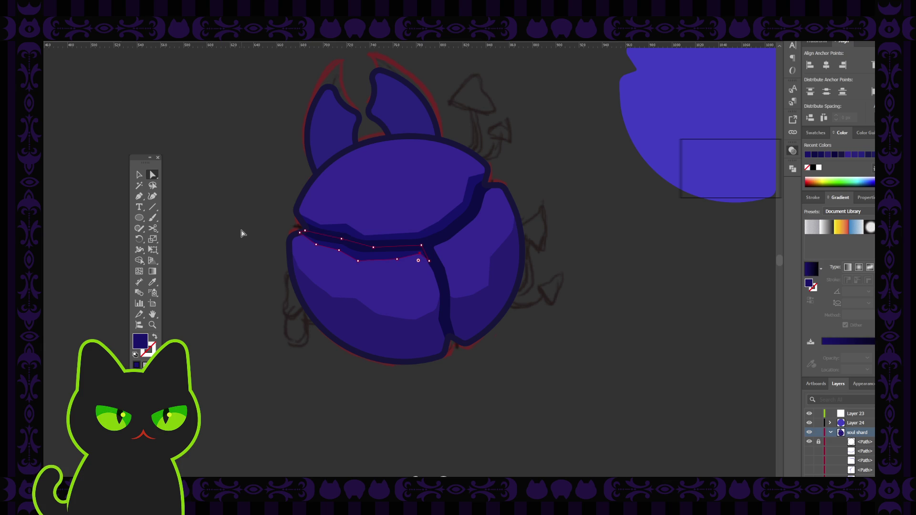
pyautogui.click(242, 233)
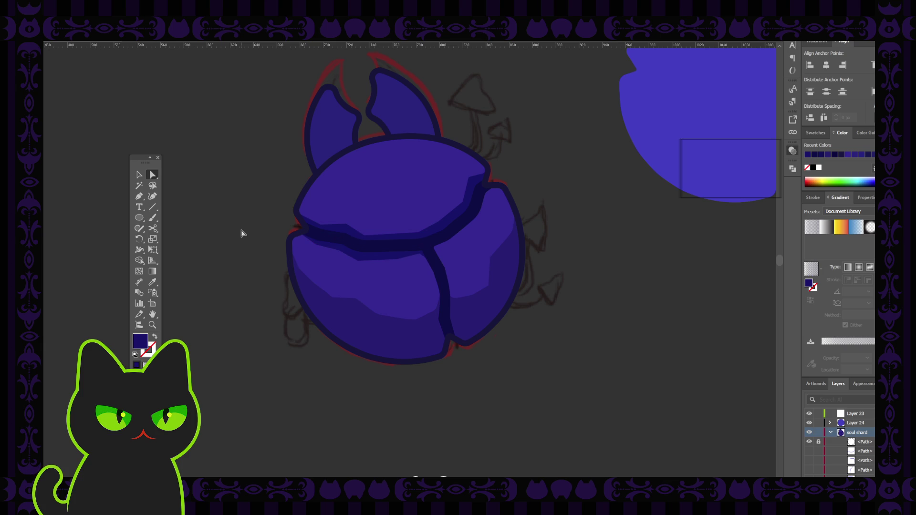
# Bend the seam's lower edge downward into a curve and deselect it.
pyautogui.click(398, 261)
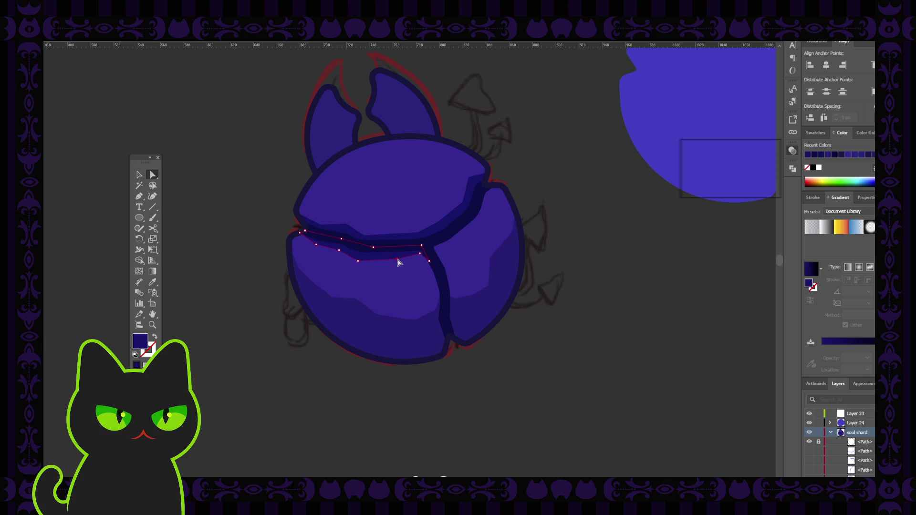
pyautogui.moveTo(399, 263); pyautogui.dragTo(387, 269)
pyautogui.click(240, 226)
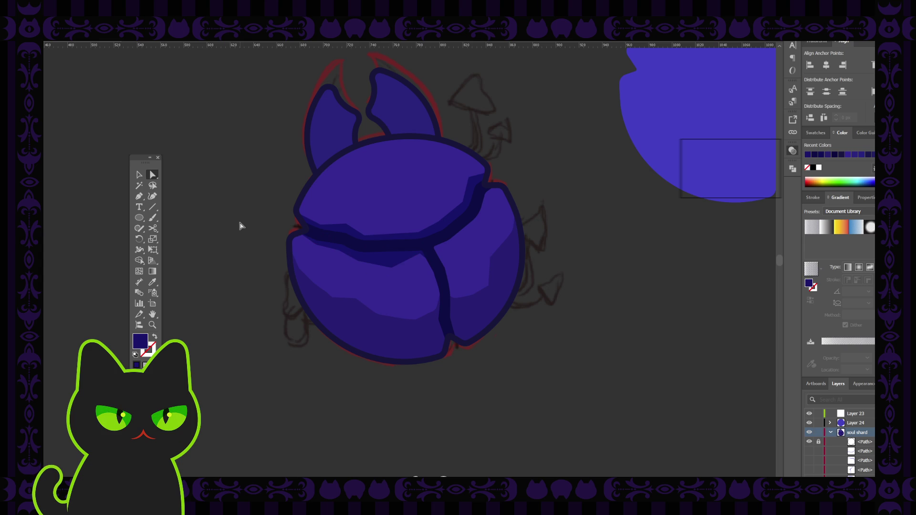
pyautogui.hotkey('ctrl', 'z')
pyautogui.click(250, 229)
pyautogui.click(138, 196)
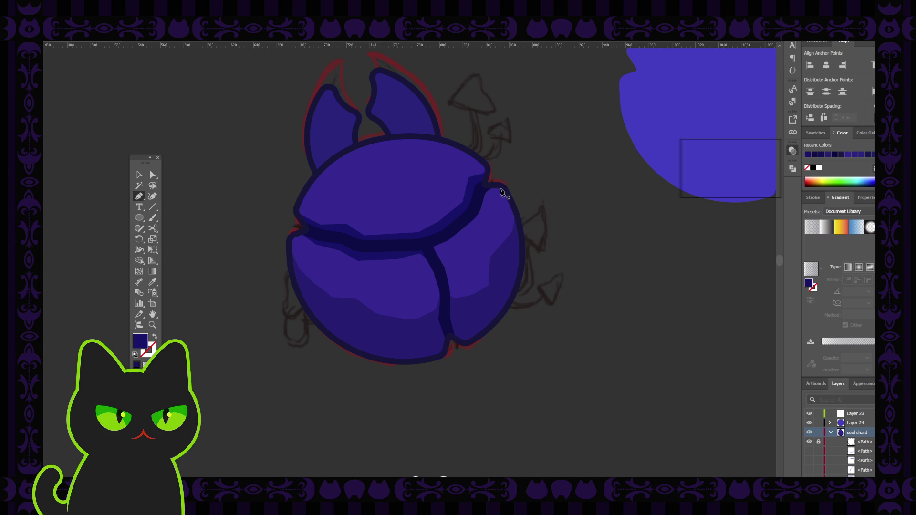
# Trace the shadow band's outer edge with the Pen down the right shard's crack to its bottom.
pyautogui.click(502, 188)
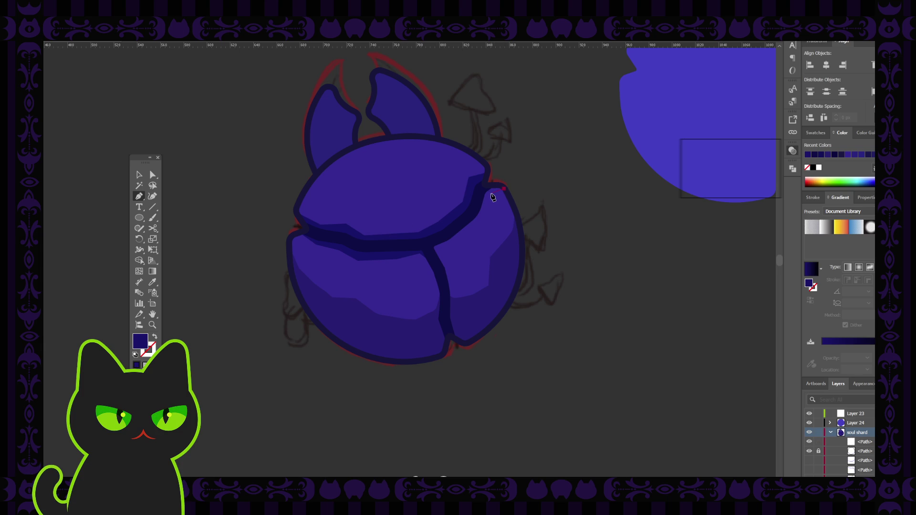
pyautogui.click(503, 188)
pyautogui.click(483, 217)
pyautogui.click(470, 232)
pyautogui.click(455, 248)
pyautogui.click(435, 250)
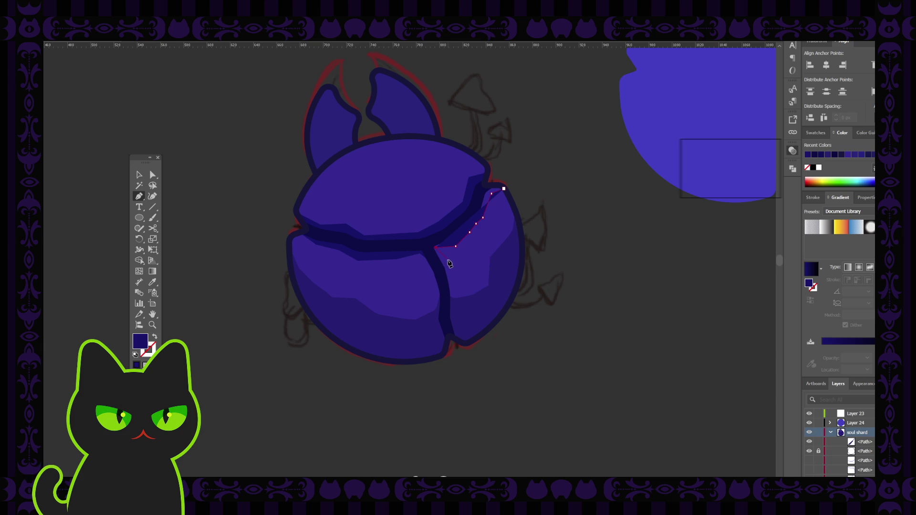
pyautogui.click(450, 264)
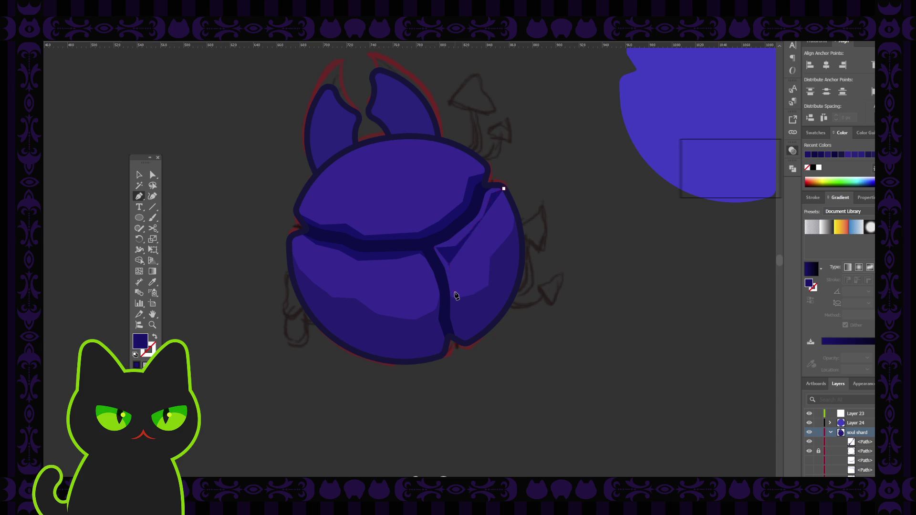
pyautogui.click(453, 293)
pyautogui.click(454, 319)
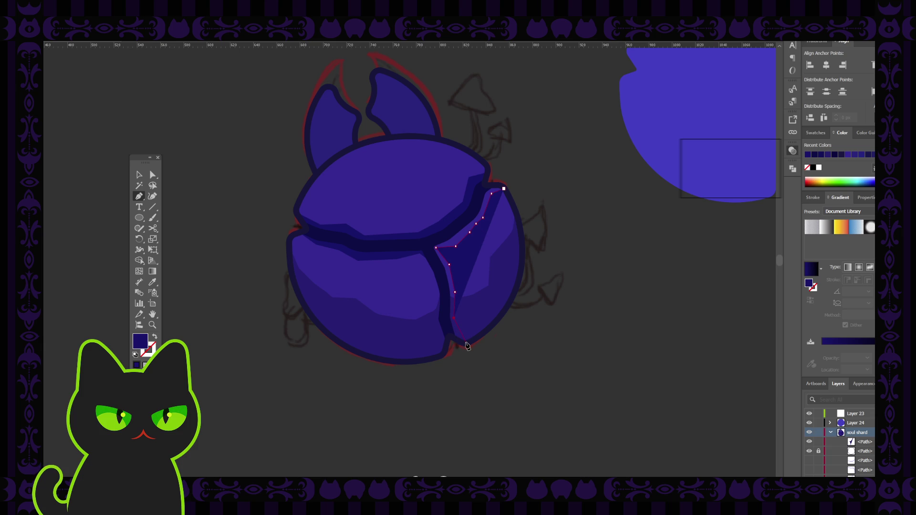
pyautogui.click(466, 346)
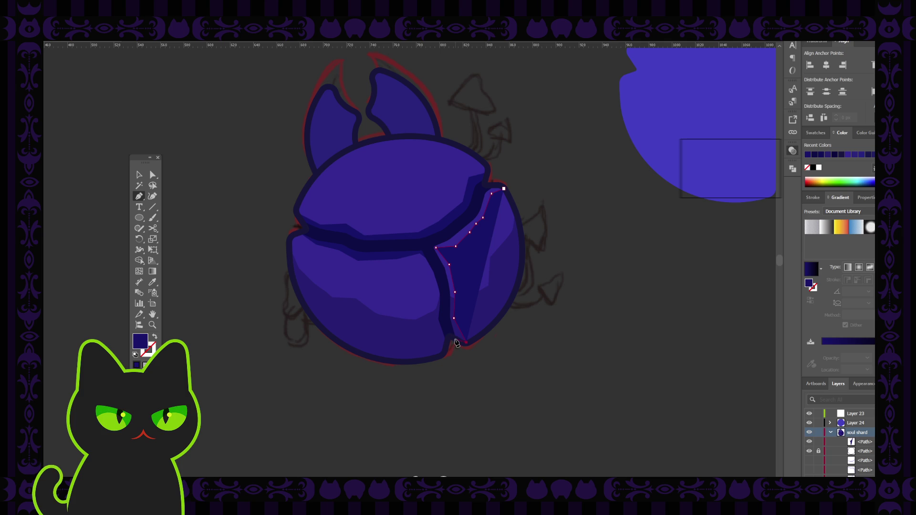
pyautogui.click(456, 338)
# Run the band's inner edge back up the crack and close the dark shadow shape.
pyautogui.click(447, 325)
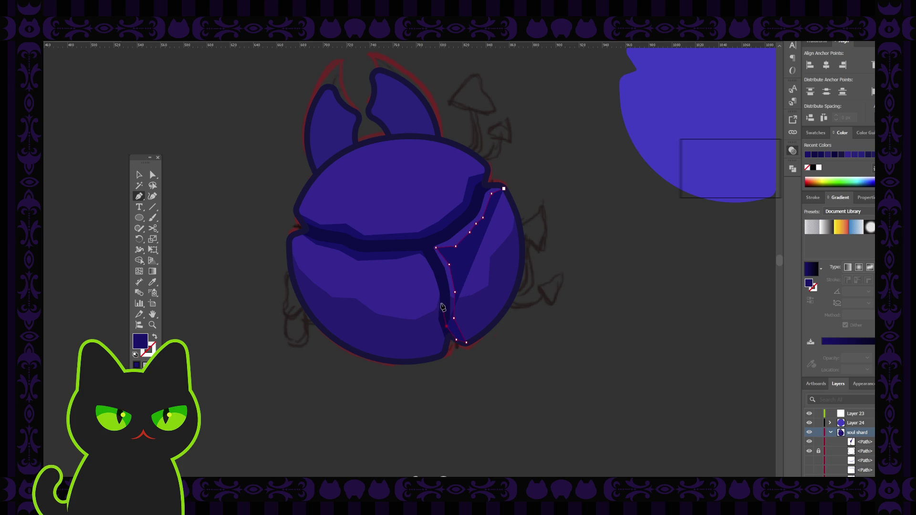
pyautogui.click(444, 293)
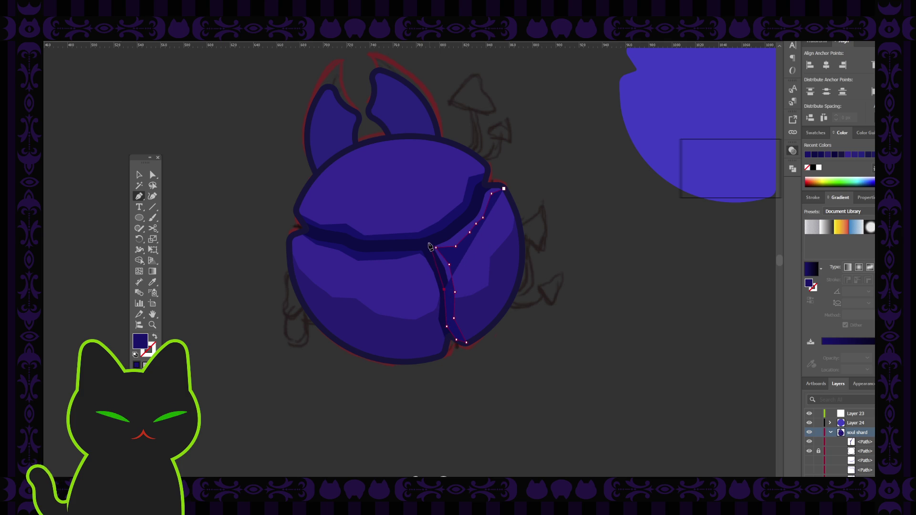
pyautogui.click(427, 244)
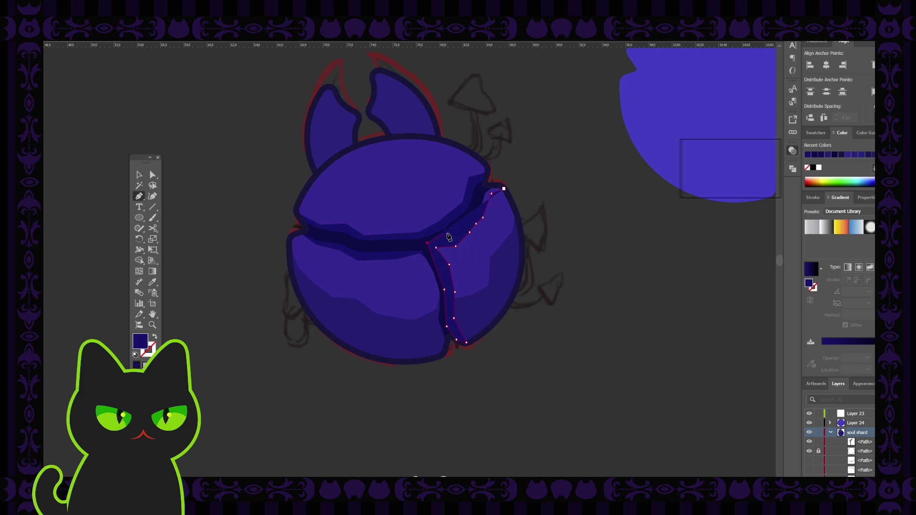
pyautogui.click(447, 238)
pyautogui.click(486, 187)
pyautogui.click(501, 188)
pyautogui.press('v')
pyautogui.click(194, 168)
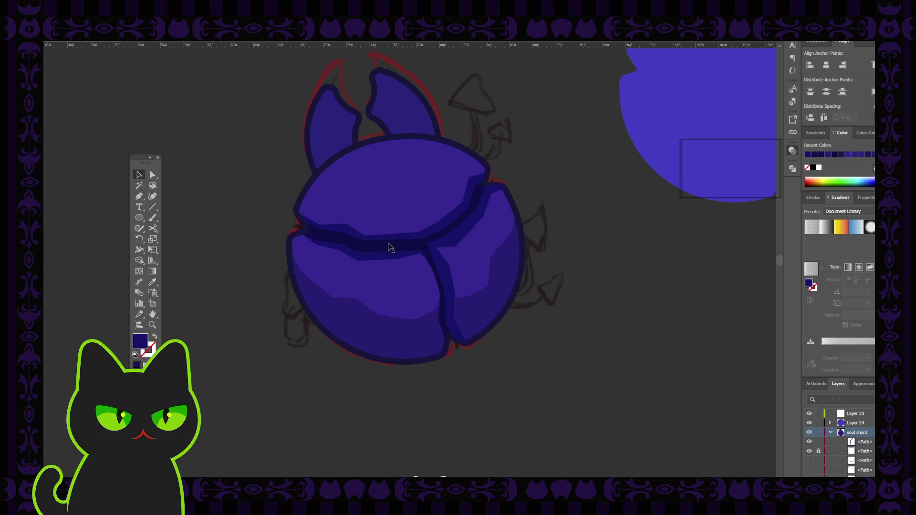
pyautogui.click(450, 242)
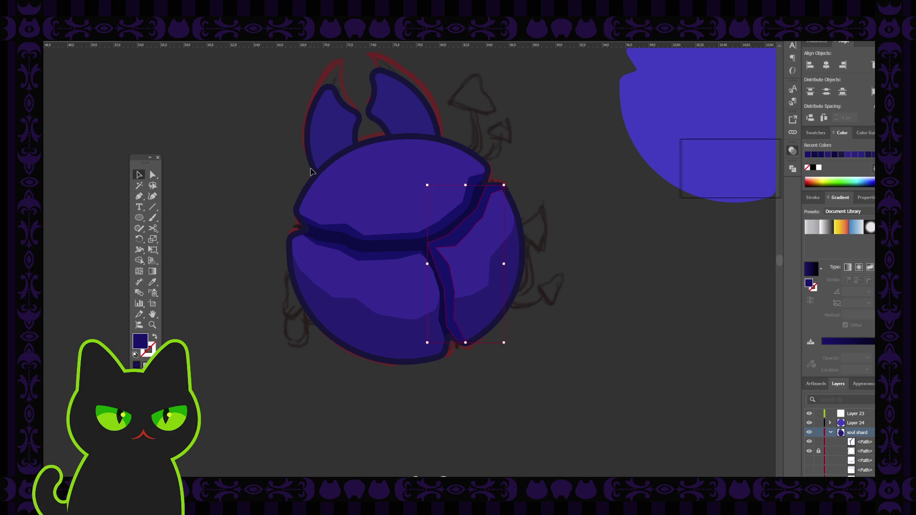
pyautogui.hotkey('ctrl', 'shift', '[')
pyautogui.hotkey('ctrl', 'z')
pyautogui.click(261, 163)
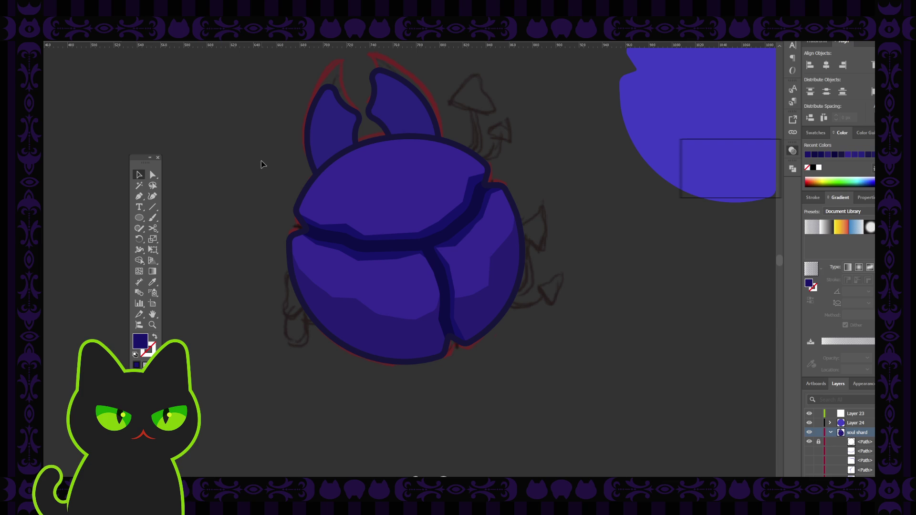
pyautogui.click(153, 175)
pyautogui.click(435, 250)
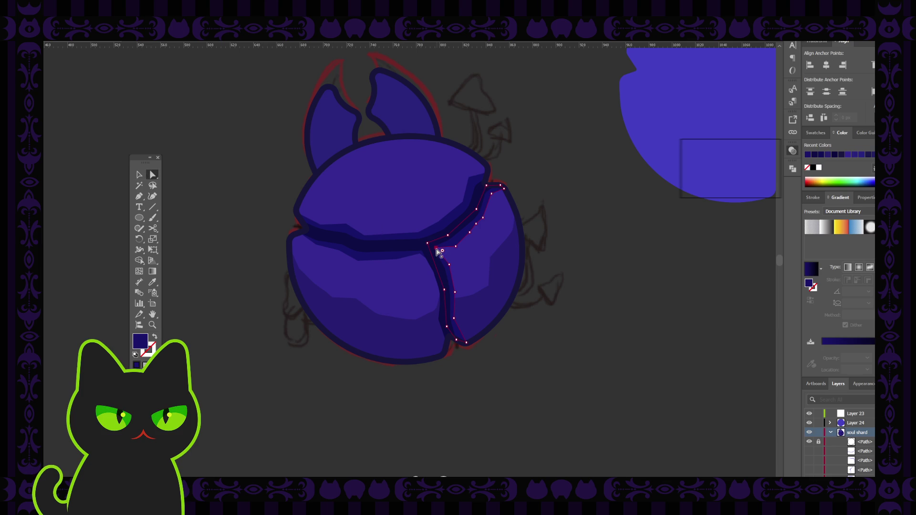
pyautogui.click(438, 250)
pyautogui.click(443, 252)
pyautogui.click(139, 175)
pyautogui.click(201, 170)
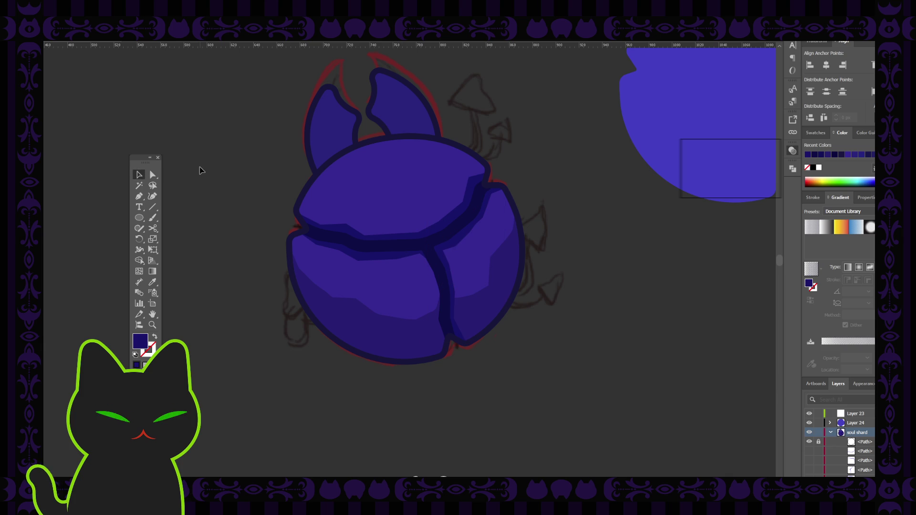
pyautogui.click(420, 256)
pyautogui.click(153, 175)
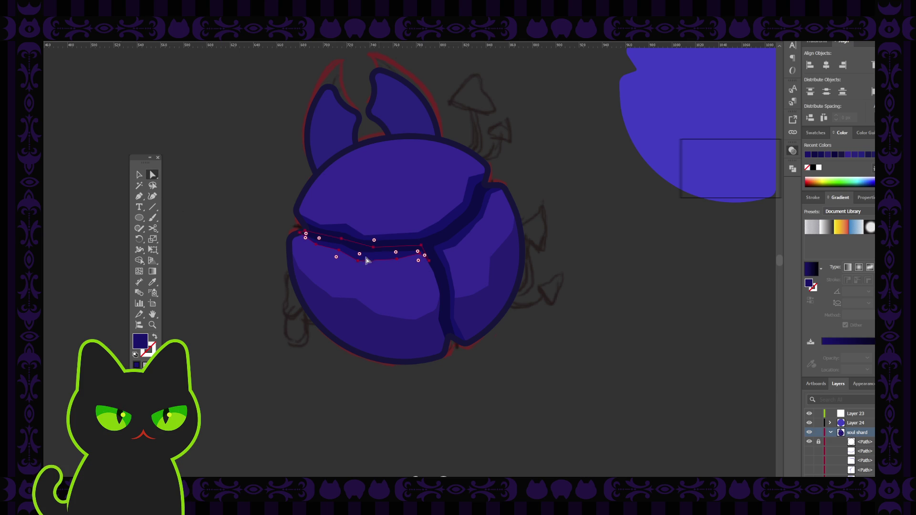
pyautogui.click(420, 256)
pyautogui.scroll(3, 420, 256)
pyautogui.scroll(3, 408, 245)
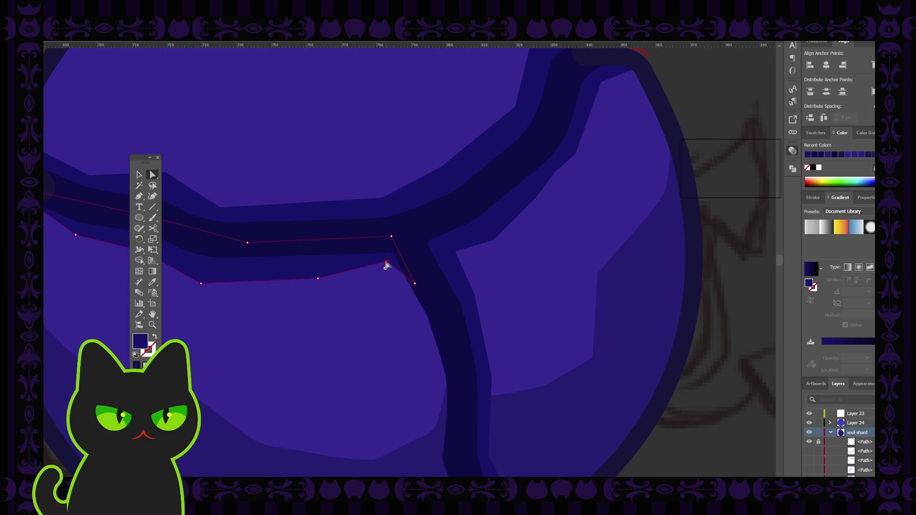
# Nudge the crack band anchors at the central junction with Direct Selection.
pyautogui.moveTo(386, 266)
pyautogui.mouseDown()
pyautogui.moveTo(430, 327)
pyautogui.moveTo(433, 305)
pyautogui.mouseUp()
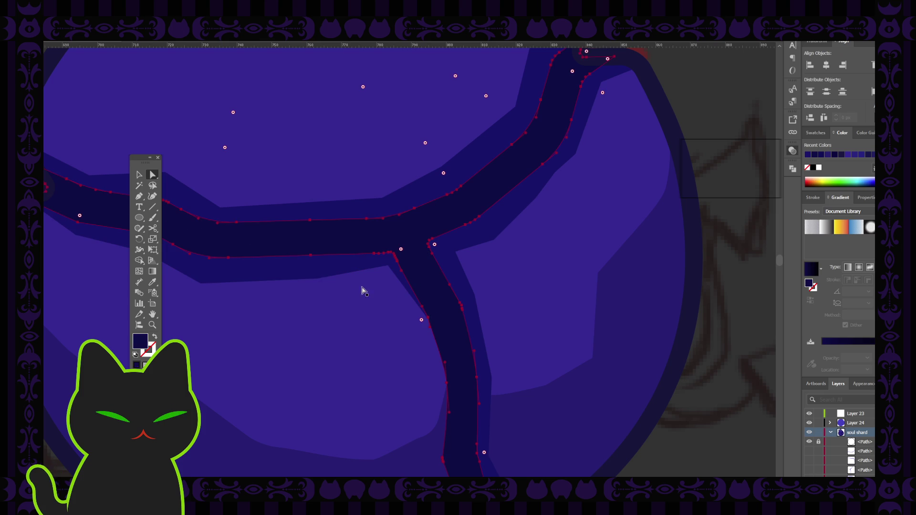
pyautogui.click(375, 266)
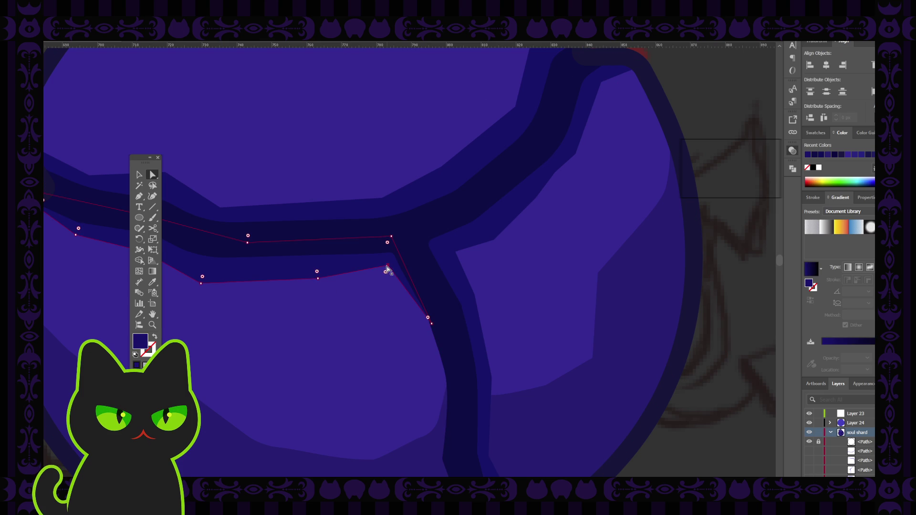
pyautogui.click(384, 268)
pyautogui.moveTo(383, 269); pyautogui.dragTo(382, 270)
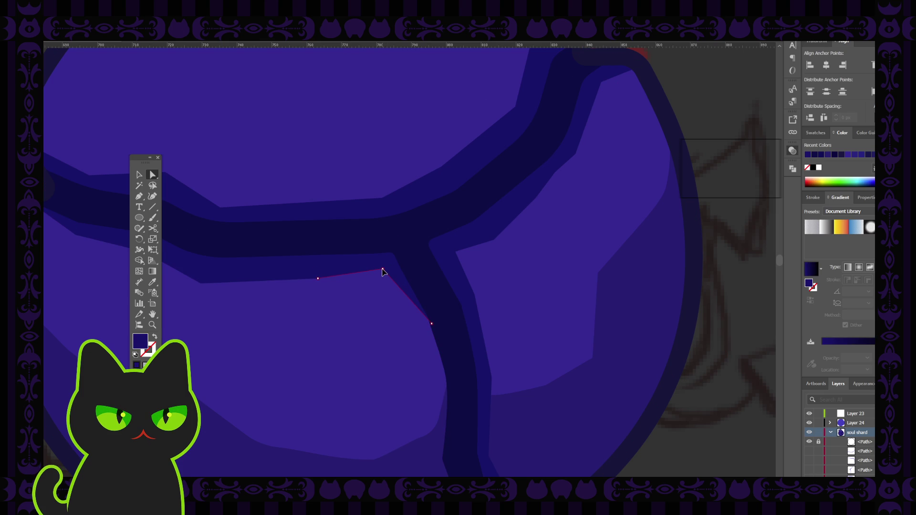
pyautogui.click(458, 256)
# Draw a small triangular patch over the crack junction with the Pen.
pyautogui.click(140, 197)
pyautogui.click(463, 244)
pyautogui.click(456, 266)
pyautogui.click(444, 249)
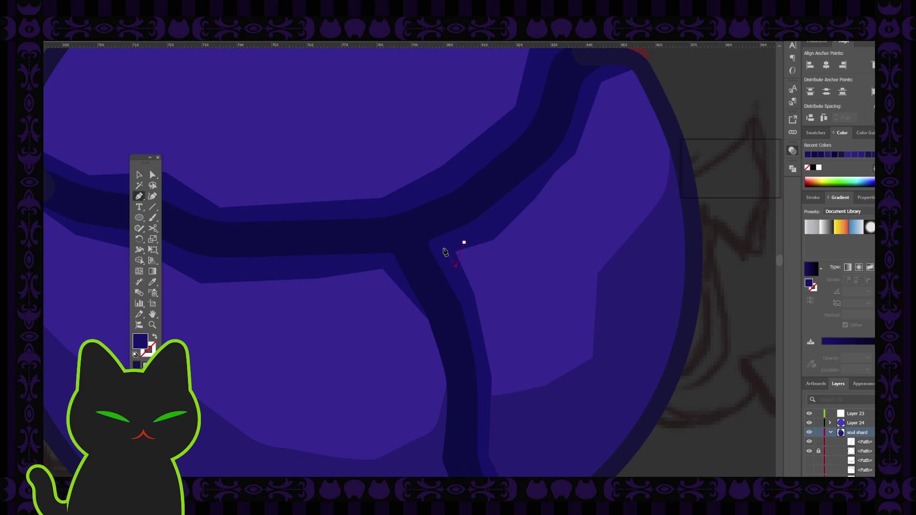
pyautogui.click(463, 244)
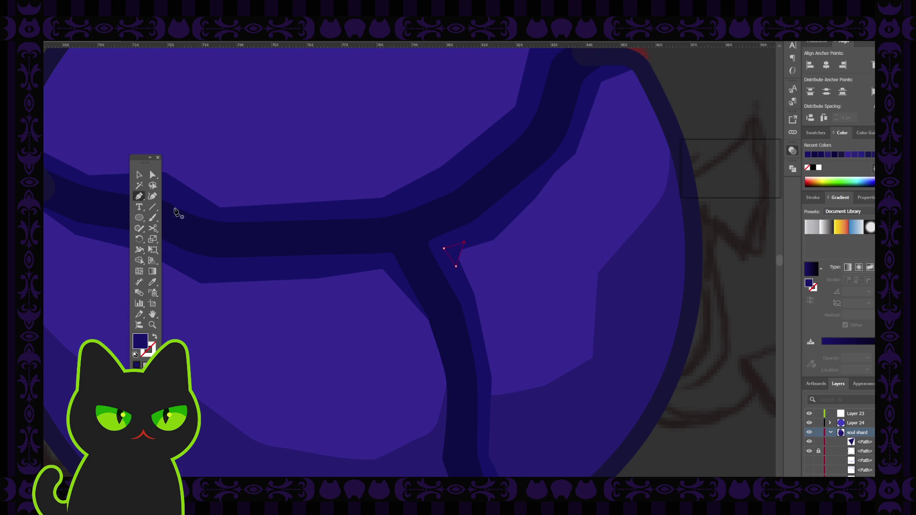
pyautogui.click(139, 174)
pyautogui.click(714, 276)
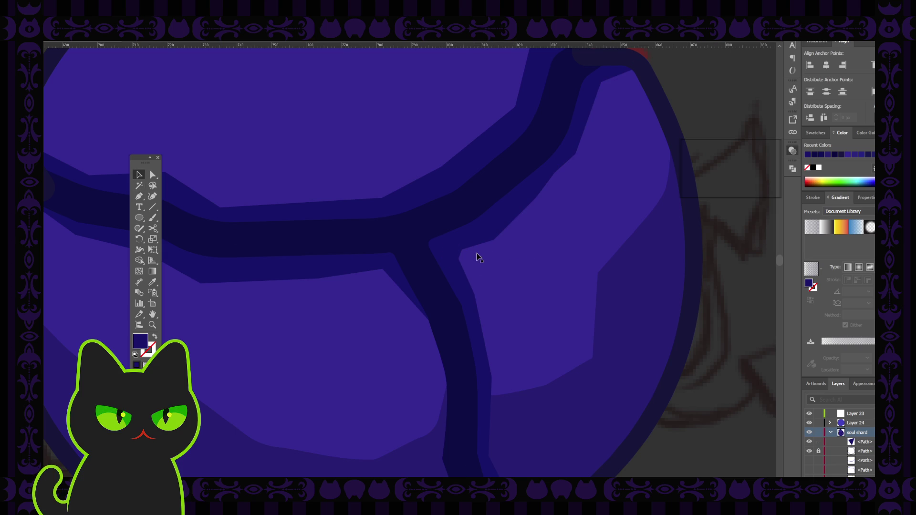
# Unite the triangle patch with the larger shard shape so the bands join cleanly.
pyautogui.click(460, 257)
pyautogui.click(482, 234)
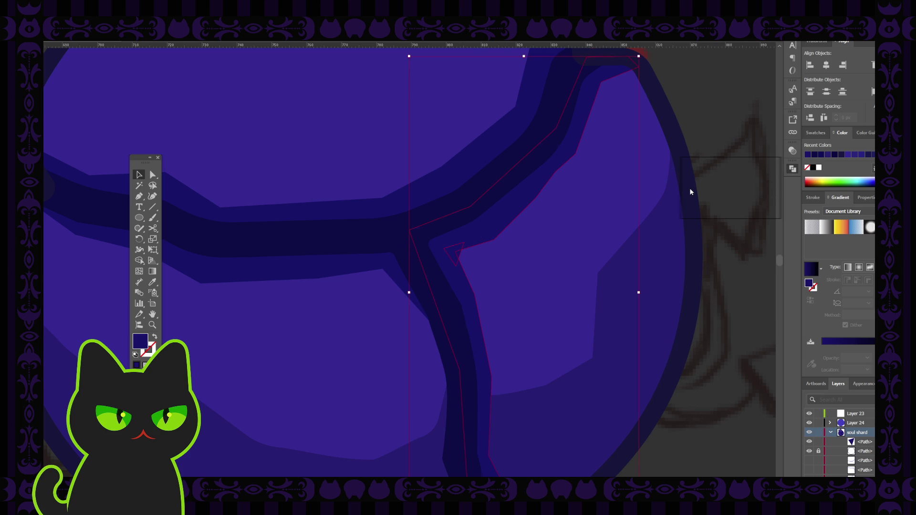
pyautogui.hotkey('ctrl', '8')
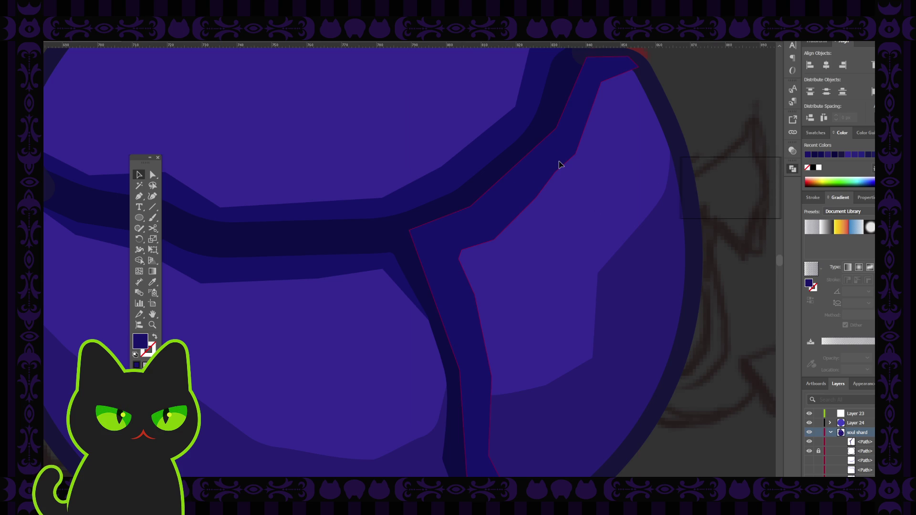
pyautogui.press('a')
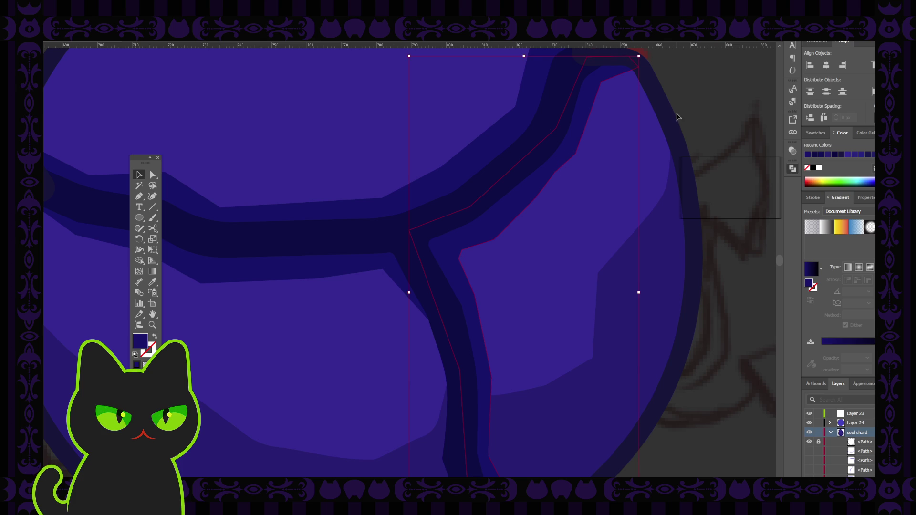
pyautogui.click(695, 106)
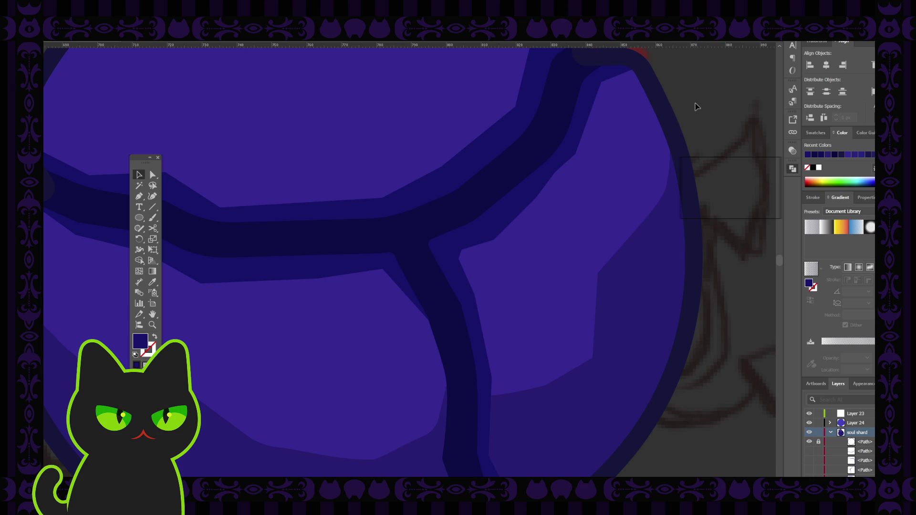
pyautogui.hotkey('ctrl', '-')
pyautogui.hotkey('ctrl', '-')
pyautogui.hotkey('ctrl', '-')
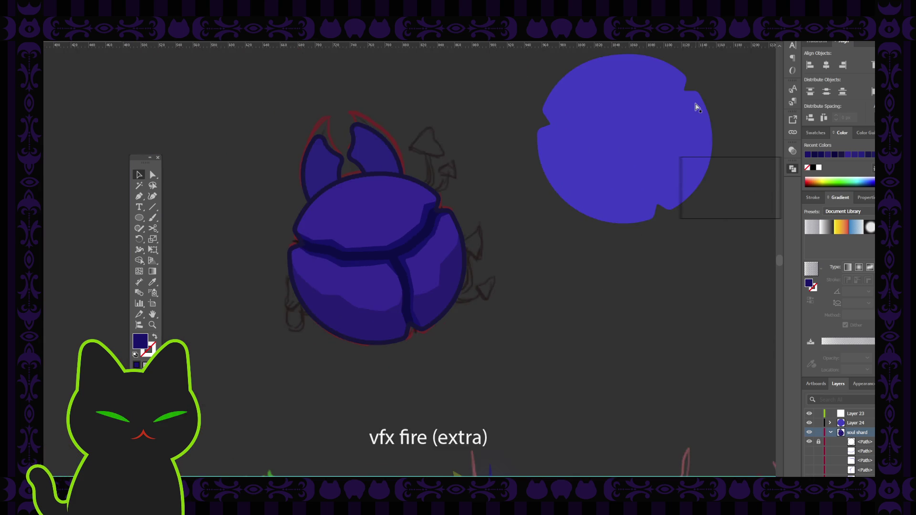
pyautogui.hotkey('ctrl', '-')
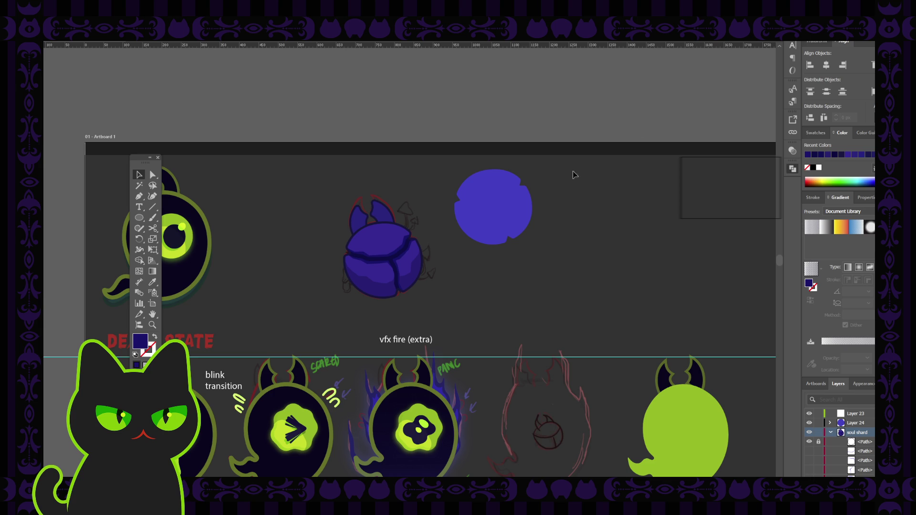
pyautogui.press('space')
pyautogui.moveTo(409, 224); pyautogui.dragTo(437, 220)
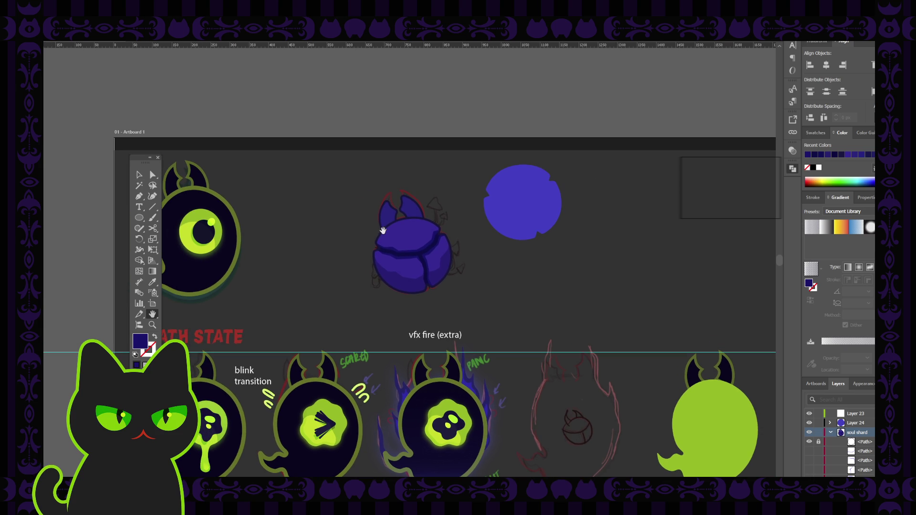
pyautogui.click(139, 175)
pyautogui.click(412, 268)
pyautogui.press('i')
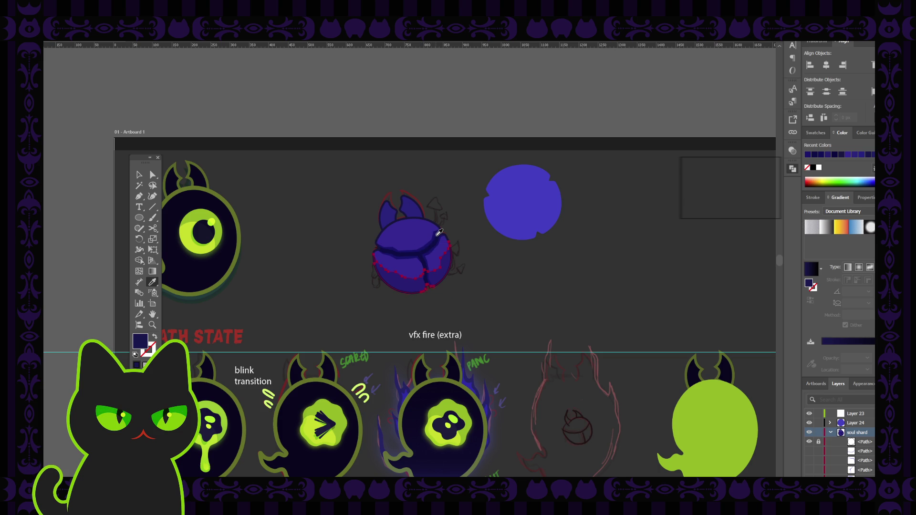
pyautogui.click(437, 231)
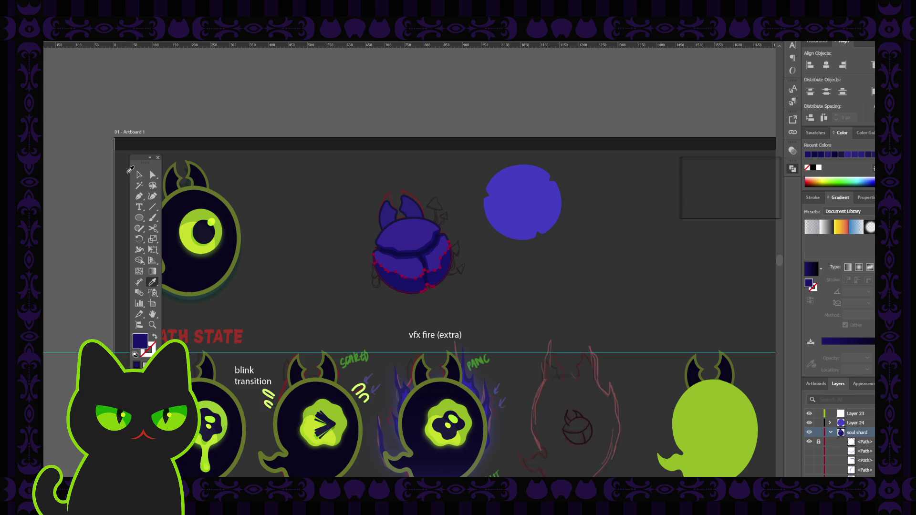
pyautogui.click(139, 175)
pyautogui.click(333, 280)
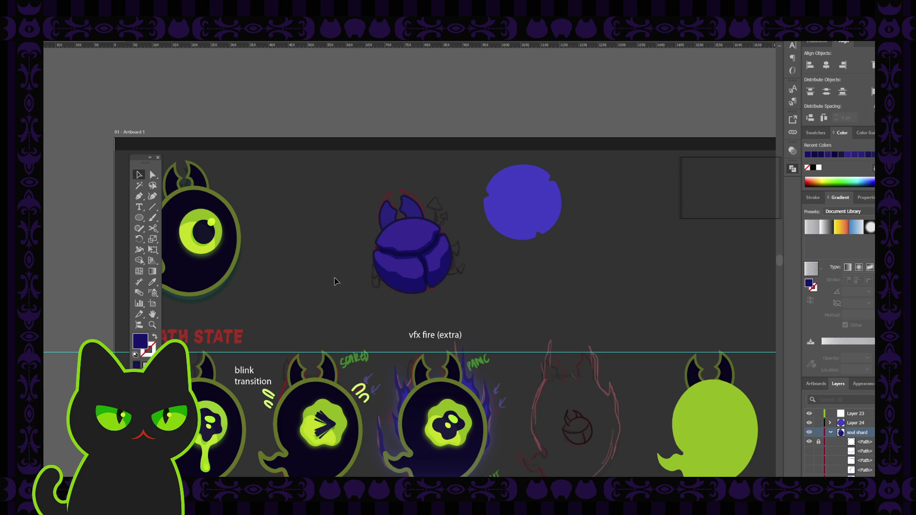
pyautogui.click(415, 285)
pyautogui.click(792, 150)
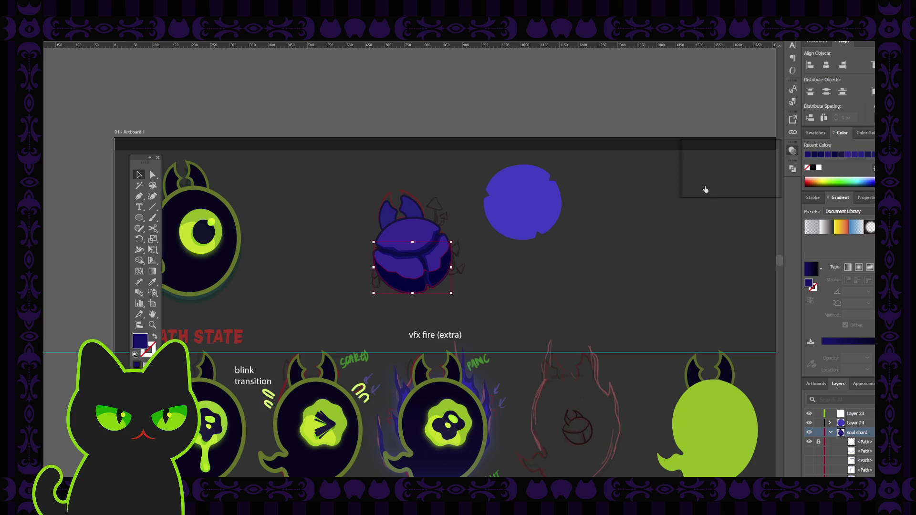
pyautogui.hotkey('ctrl', 'shift', 'a')
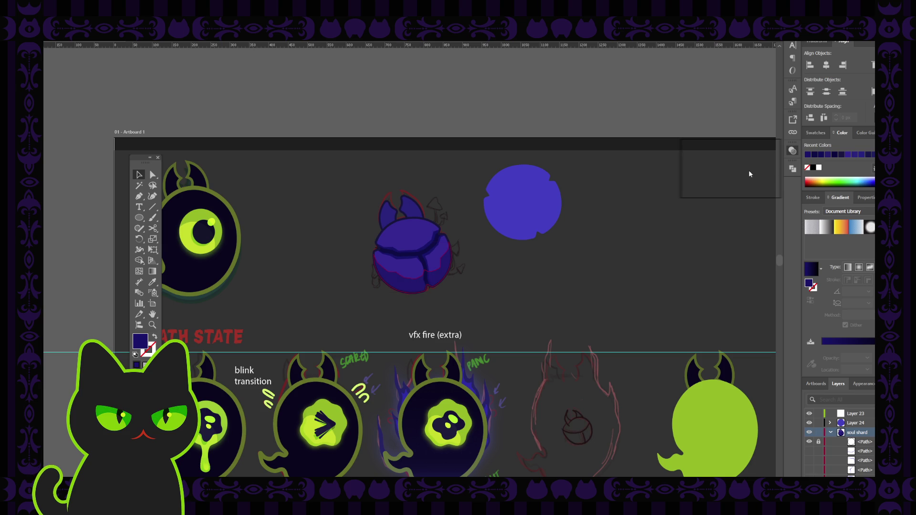
pyautogui.hotkey('ctrl', 'shift', 'b')
pyautogui.click(608, 184)
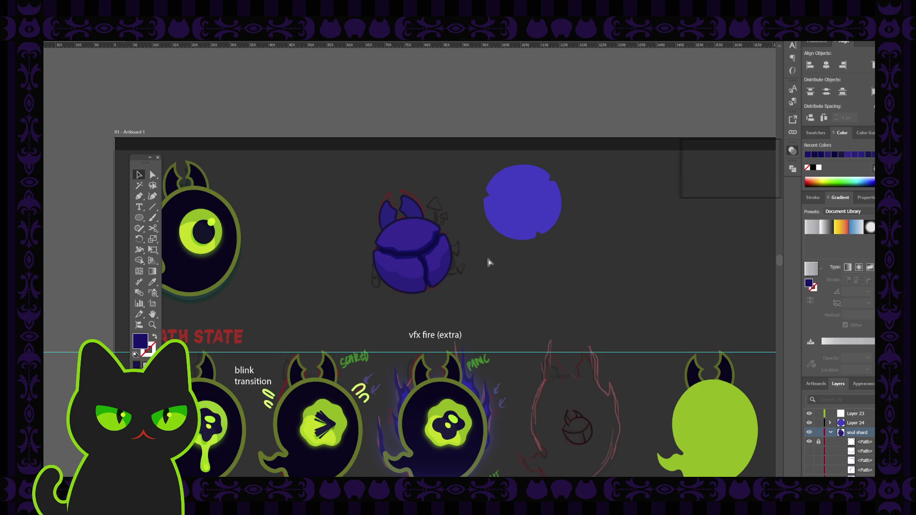
pyautogui.scroll(-3, 488, 262)
pyautogui.scroll(-1, 489, 263)
pyautogui.scroll(2, 488, 262)
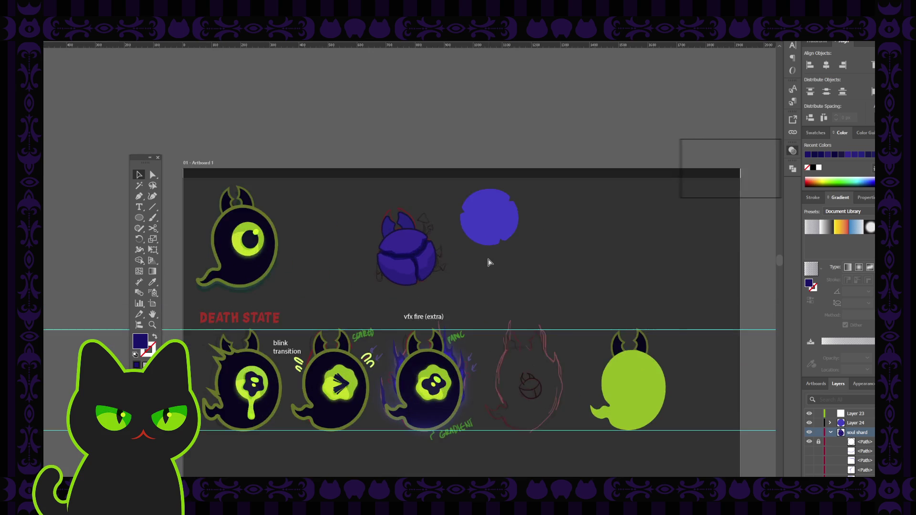
pyautogui.scroll(2, 488, 262)
pyautogui.scroll(2, 488, 262)
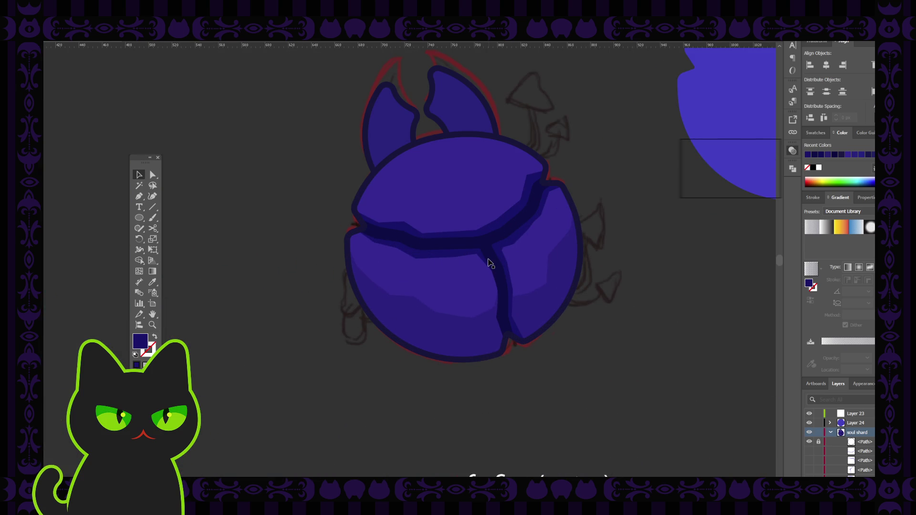
pyautogui.click(503, 243)
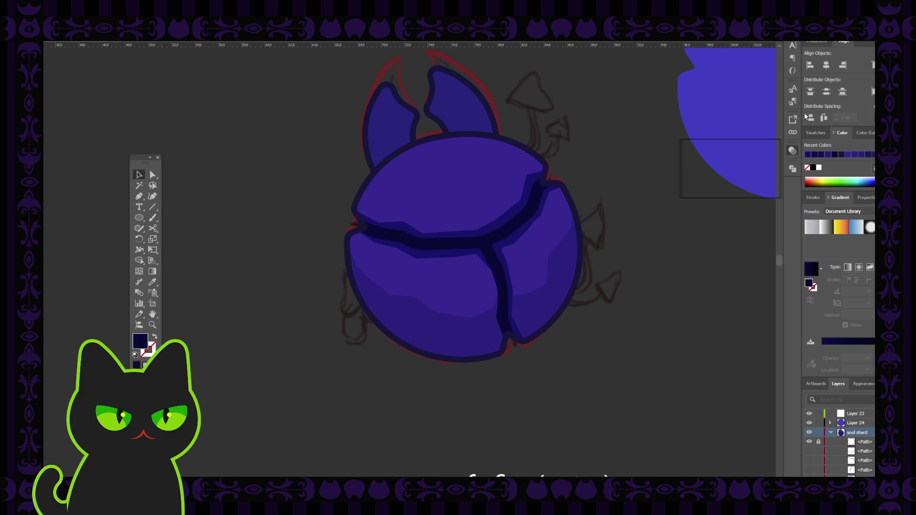
pyautogui.hotkey('ctrl', 'z')
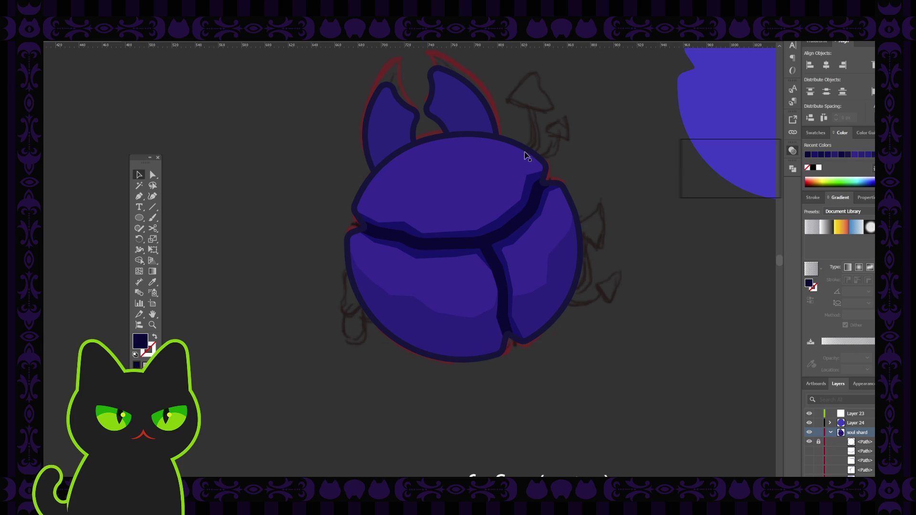
pyautogui.click(528, 155)
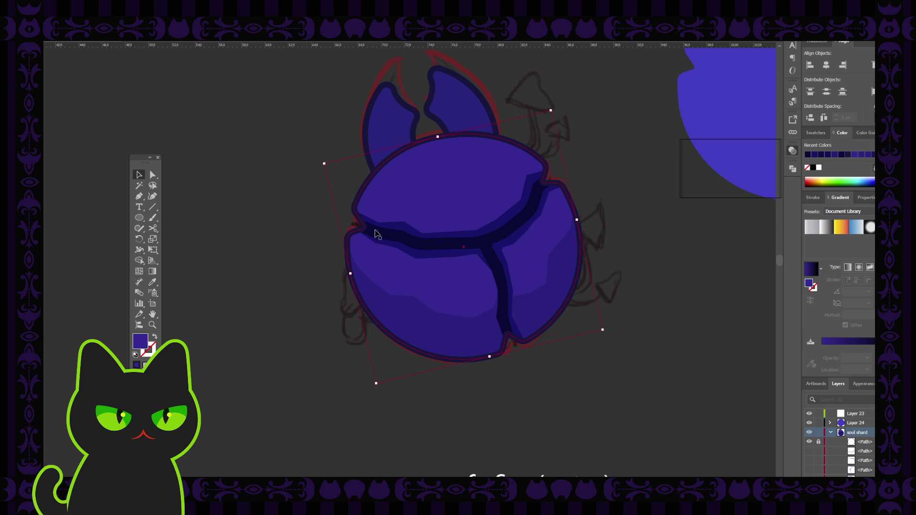
pyautogui.scroll(-3, 851, 452)
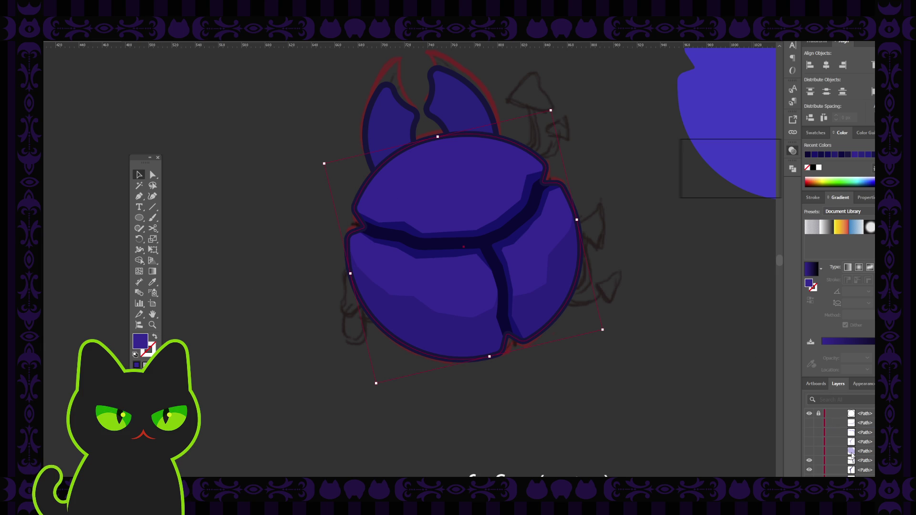
pyautogui.scroll(-2, 829, 465)
pyautogui.scroll(5, 827, 452)
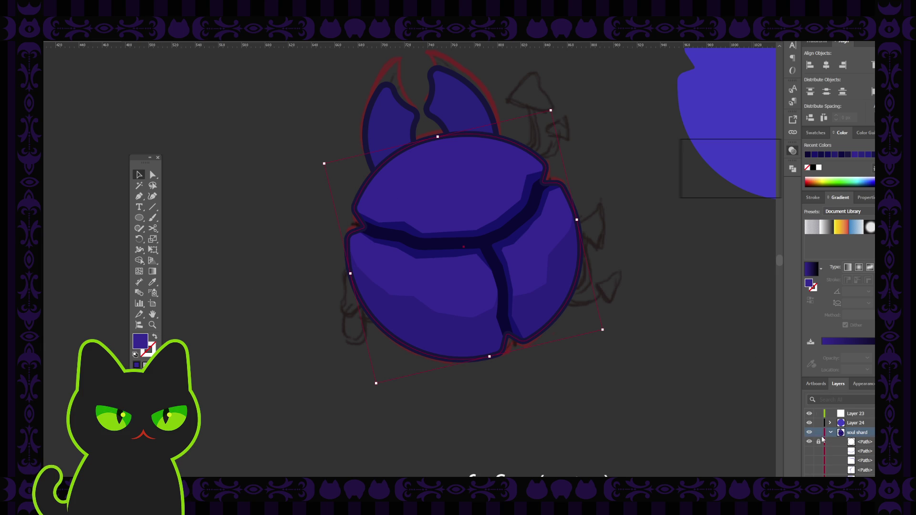
pyautogui.click(656, 236)
pyautogui.click(532, 163)
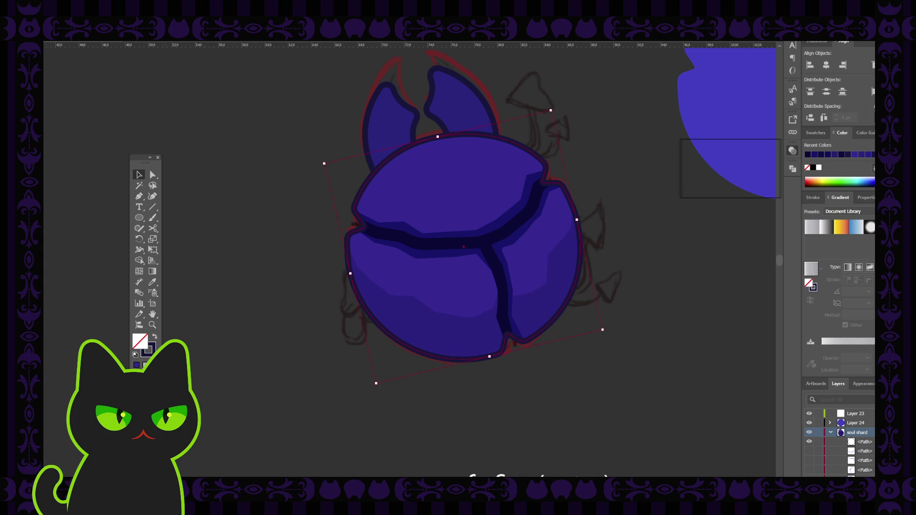
pyautogui.press('x')
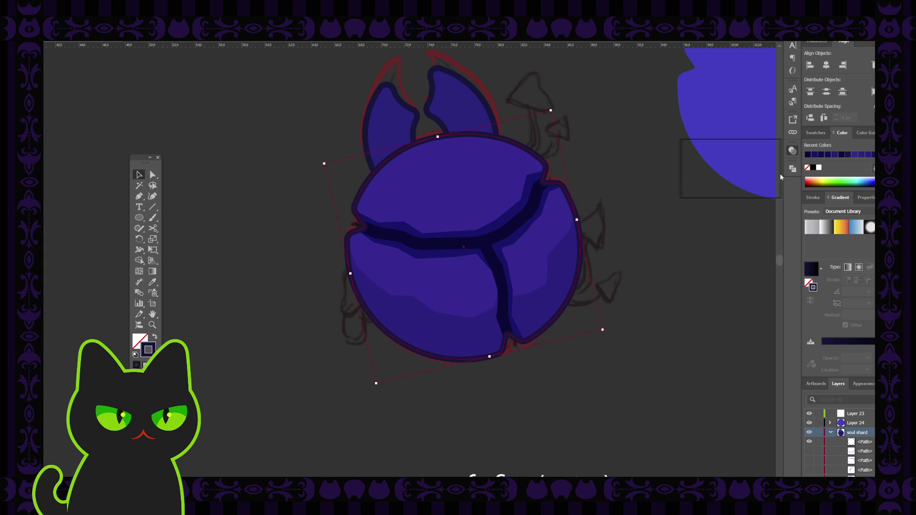
pyautogui.click(764, 161)
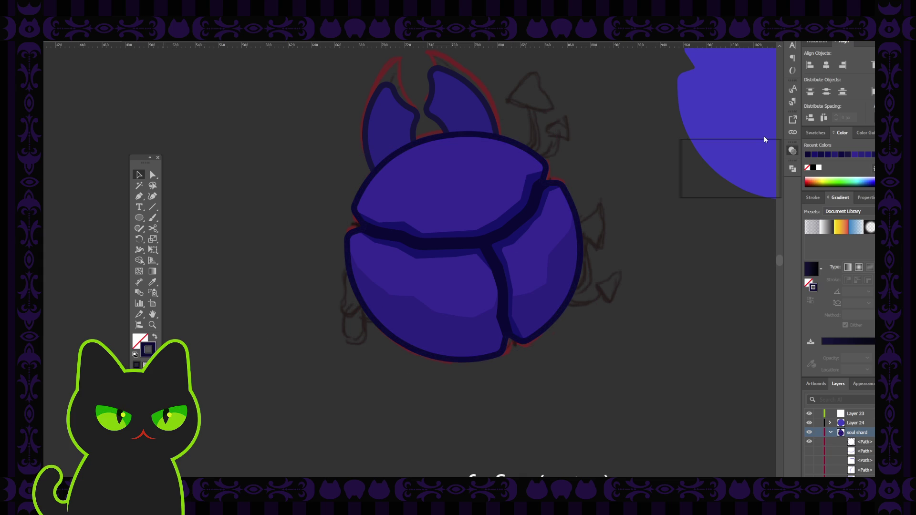
pyautogui.hotkey('ctrl', 'z')
pyautogui.click(631, 107)
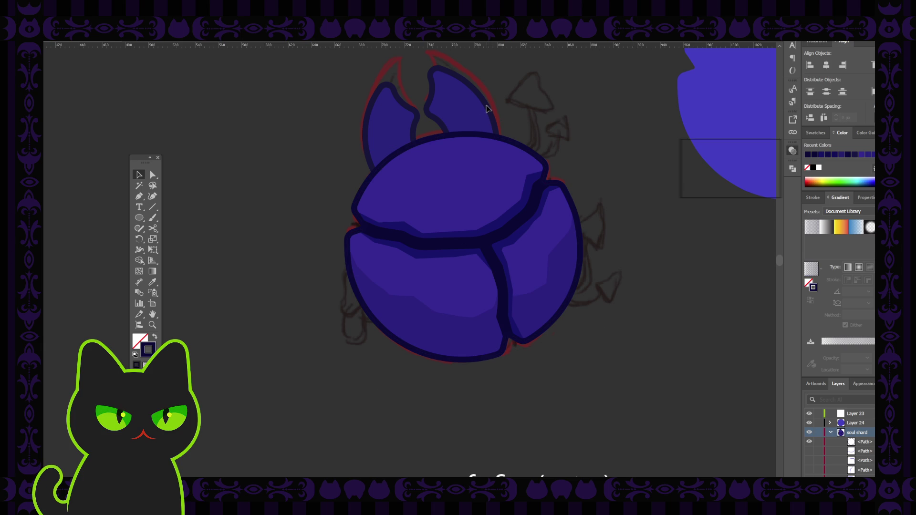
pyautogui.hotkey('ctrl', '0')
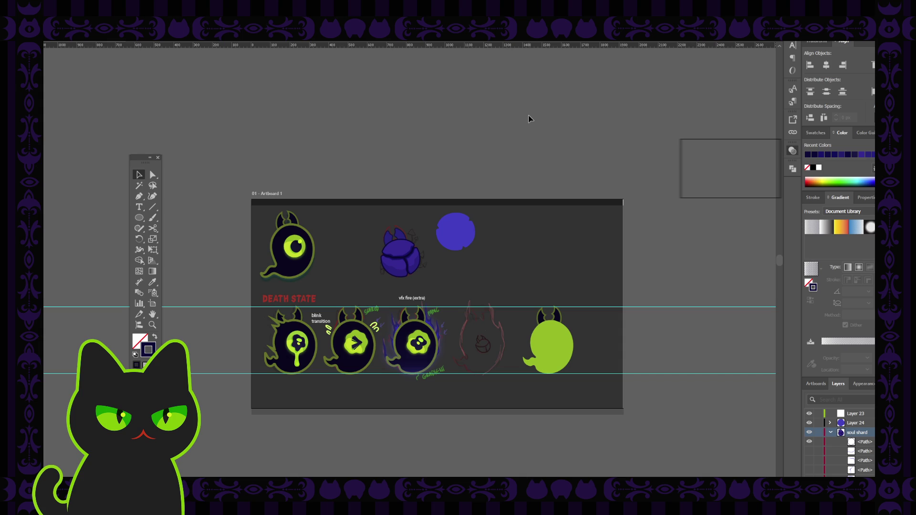
pyautogui.hotkey('ctrl', '1')
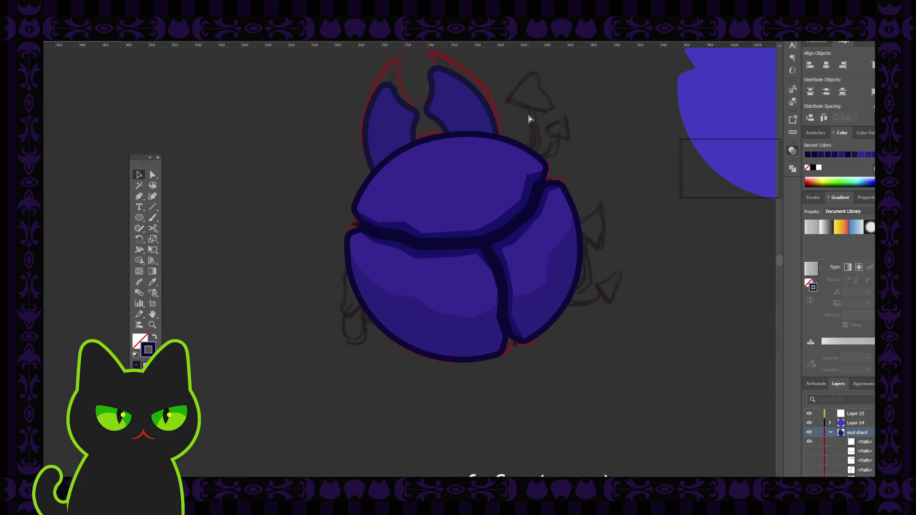
pyautogui.click(510, 217)
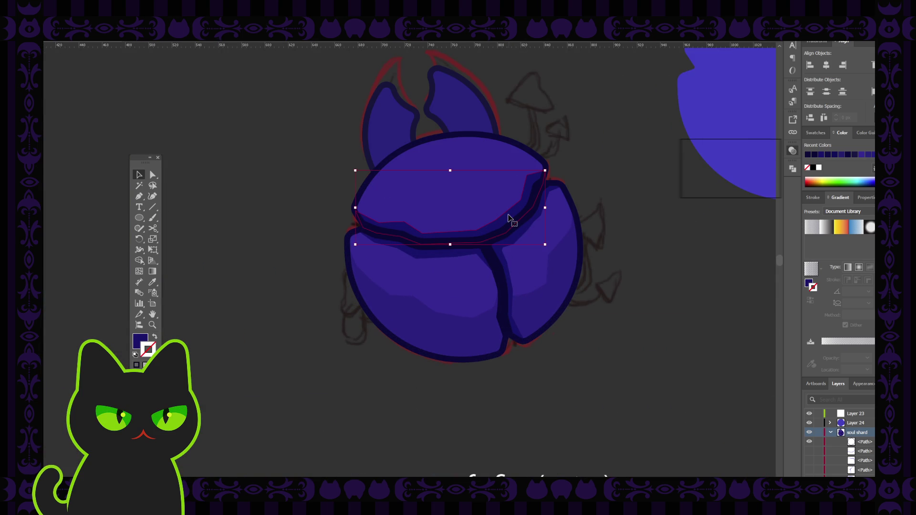
pyautogui.click(144, 341)
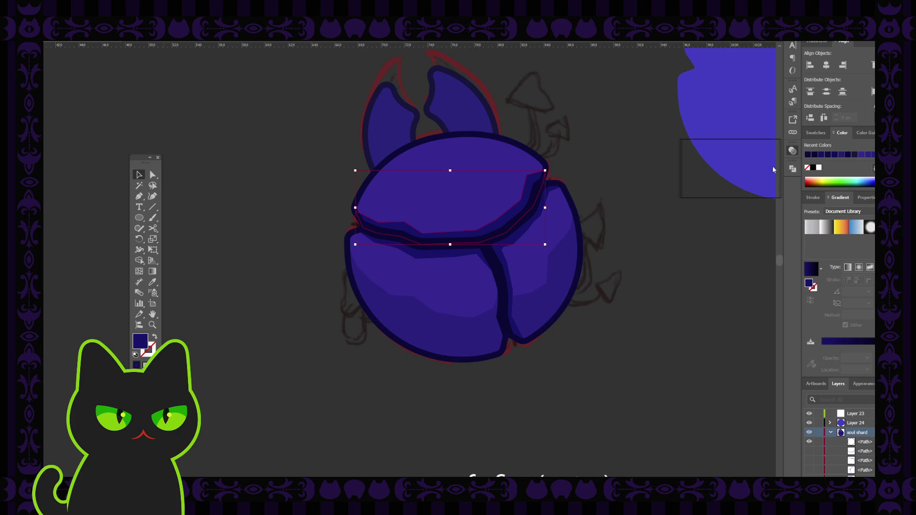
pyautogui.click(764, 181)
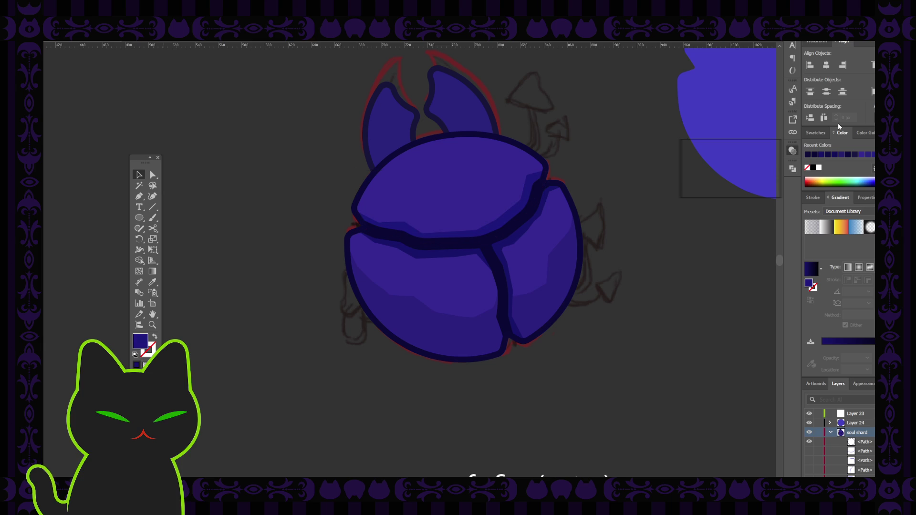
pyautogui.hotkey('ctrl', 'z')
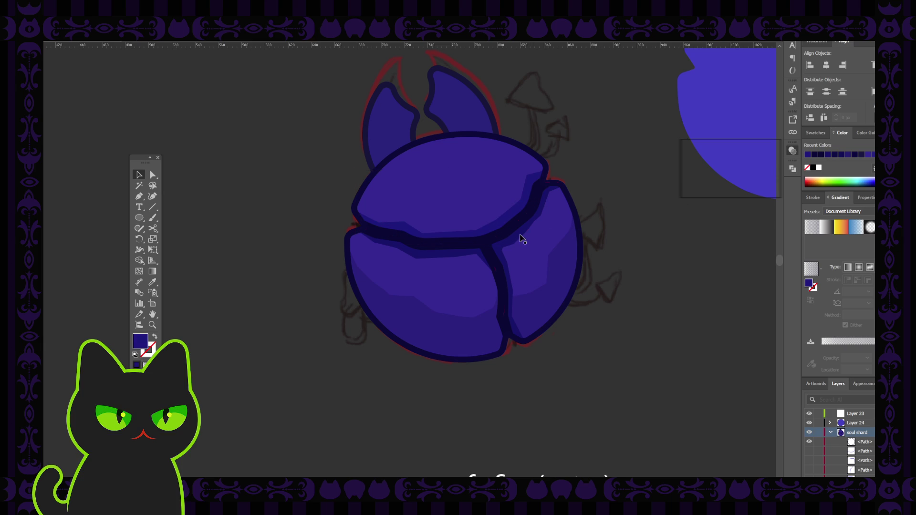
pyautogui.click(521, 240)
pyautogui.keyDown('shift'); pyautogui.click(452, 255); pyautogui.keyUp('shift')
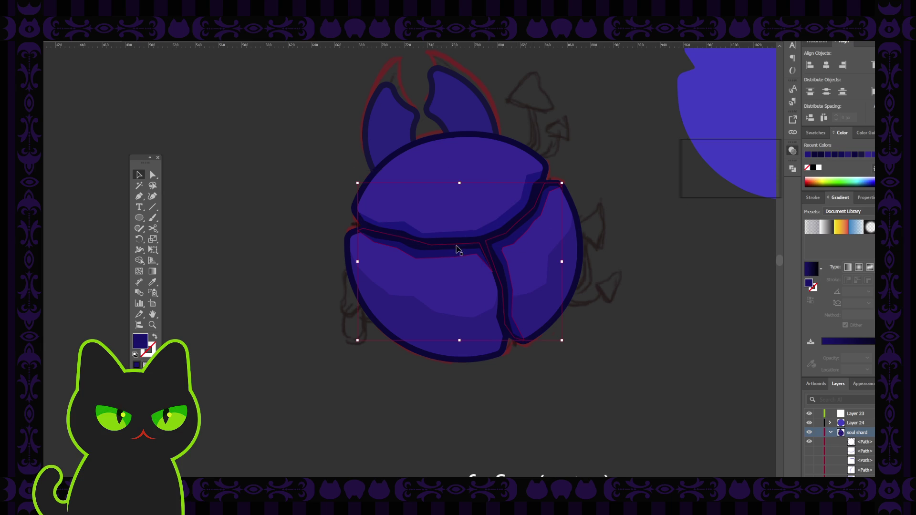
pyautogui.press('i')
pyautogui.click(138, 174)
pyautogui.click(240, 187)
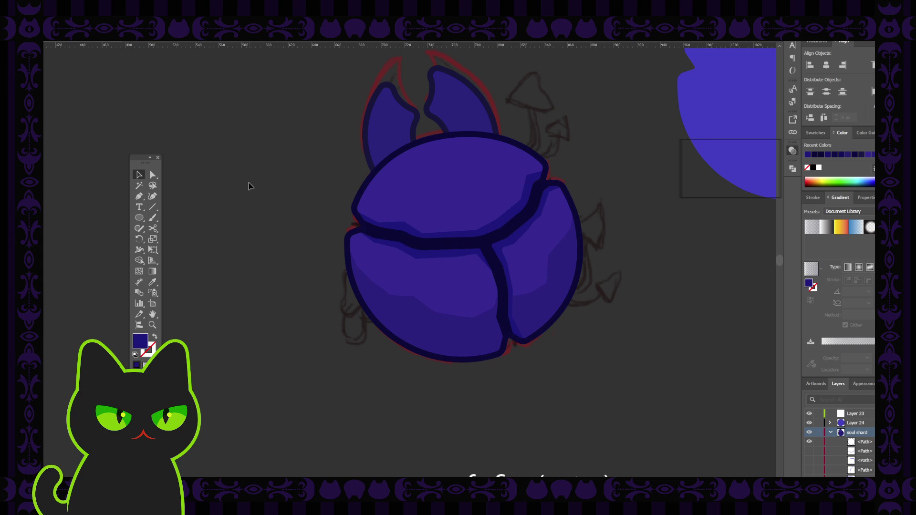
pyautogui.hotkey('ctrl', '-')
pyautogui.hotkey('ctrl', '-')
pyautogui.hotkey('ctrl', '-')
pyautogui.hotkey('ctrl', '-')
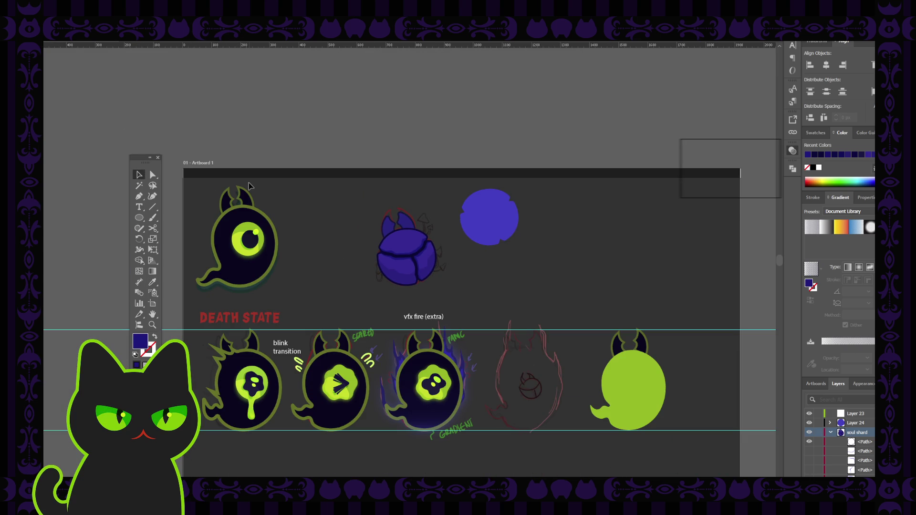
pyautogui.hotkey('ctrl', '+')
pyautogui.hotkey('ctrl', '+')
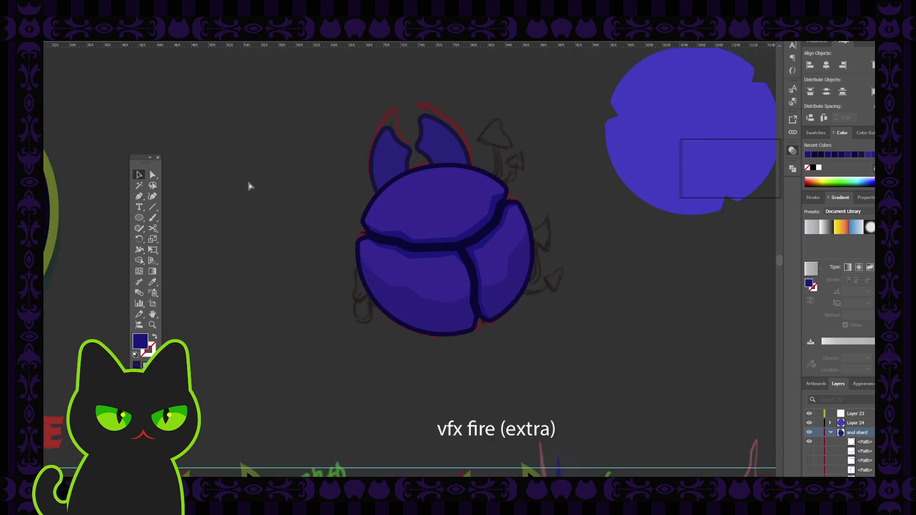
pyautogui.hotkey('ctrl', '+')
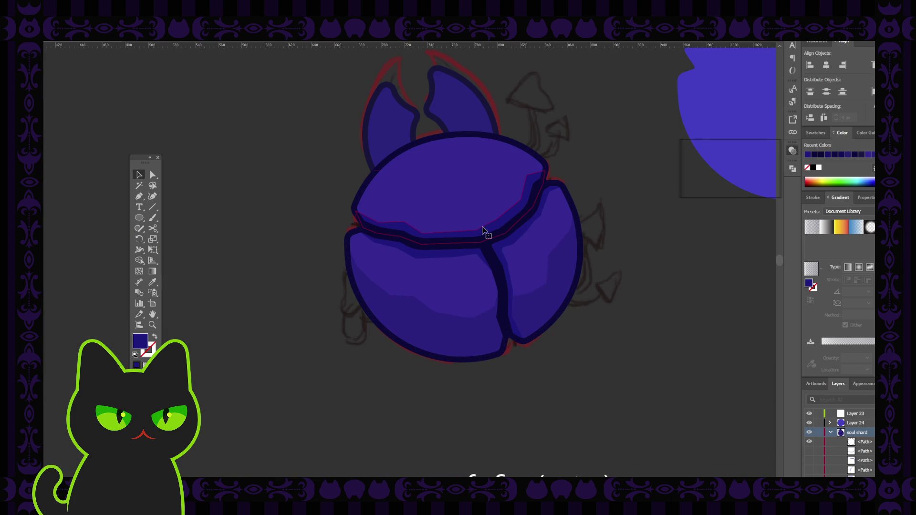
pyautogui.click(484, 232)
pyautogui.press('i')
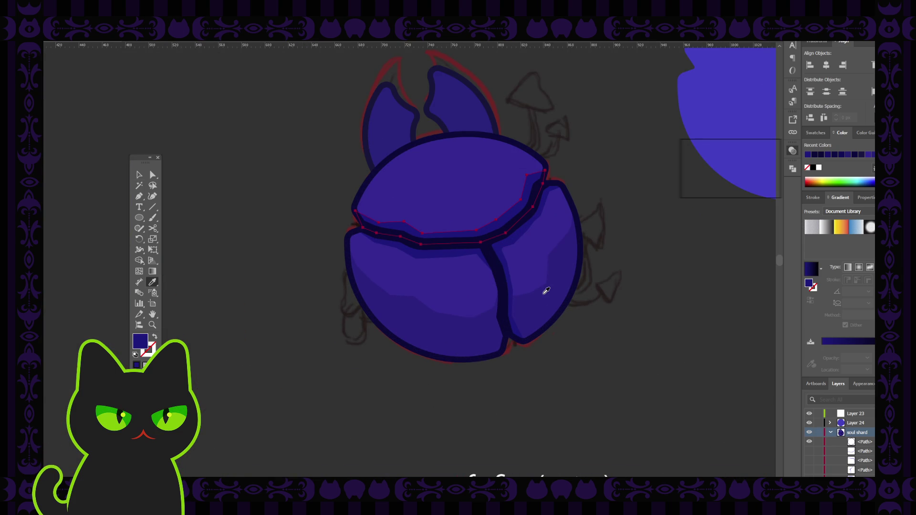
pyautogui.click(529, 279)
pyautogui.click(138, 175)
pyautogui.click(244, 197)
pyautogui.click(471, 257)
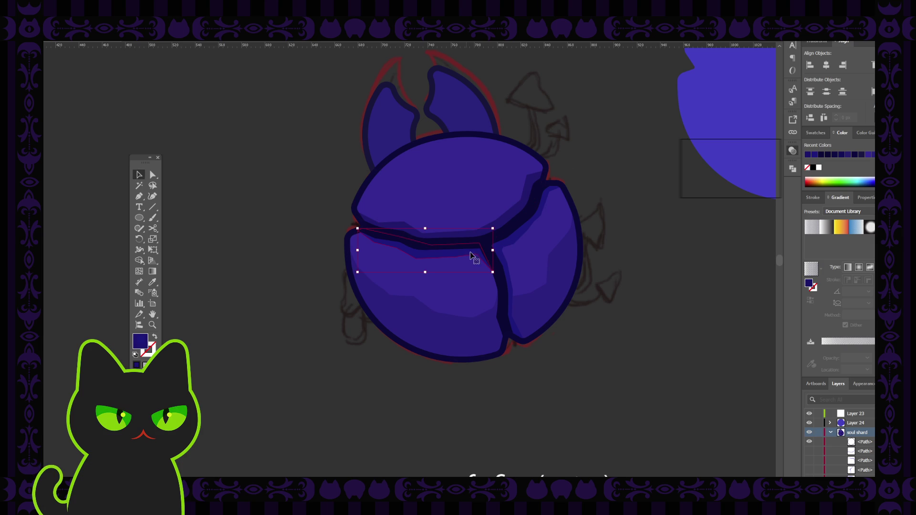
pyautogui.keyDown('shift'); pyautogui.click(519, 242); pyautogui.keyUp('shift')
pyautogui.press('i')
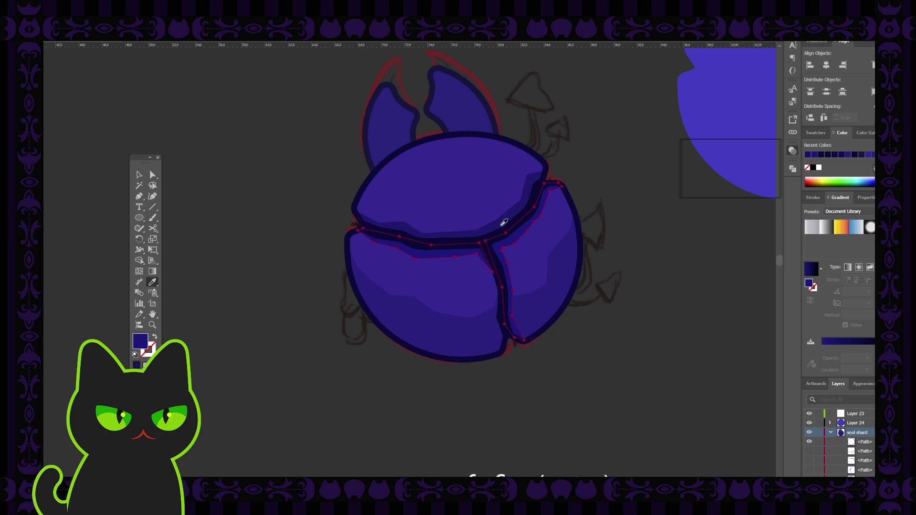
pyautogui.click(139, 174)
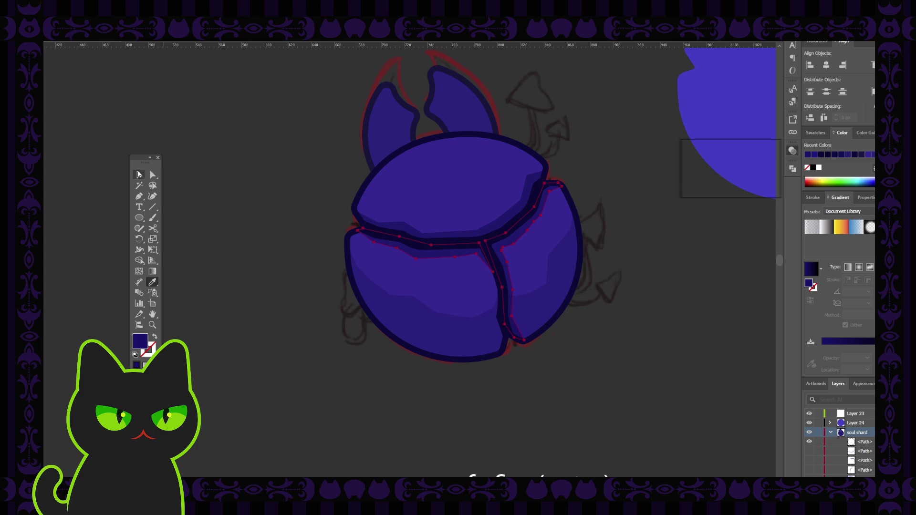
pyautogui.click(204, 169)
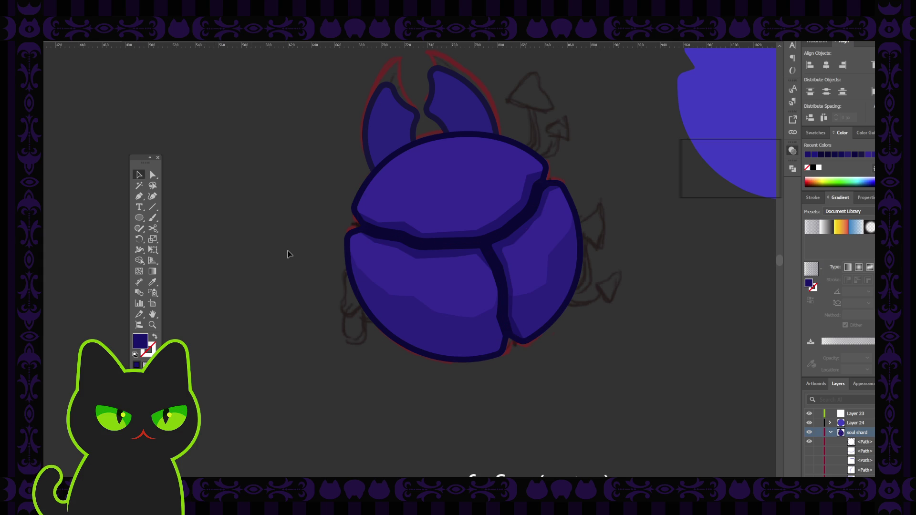
pyautogui.scroll(-3, 822, 460)
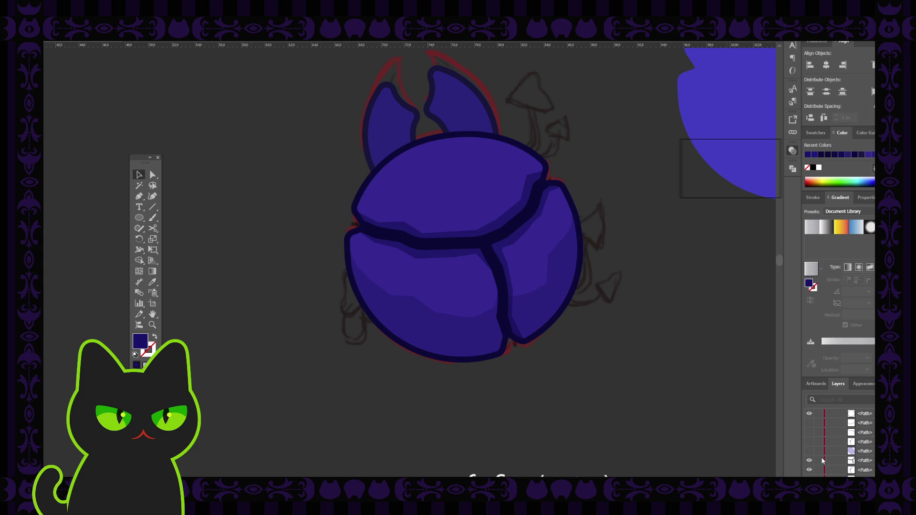
pyautogui.scroll(-1, 831, 459)
# Box-select the dark outline paths around the two horns.
pyautogui.click(809, 469)
pyautogui.click(871, 469)
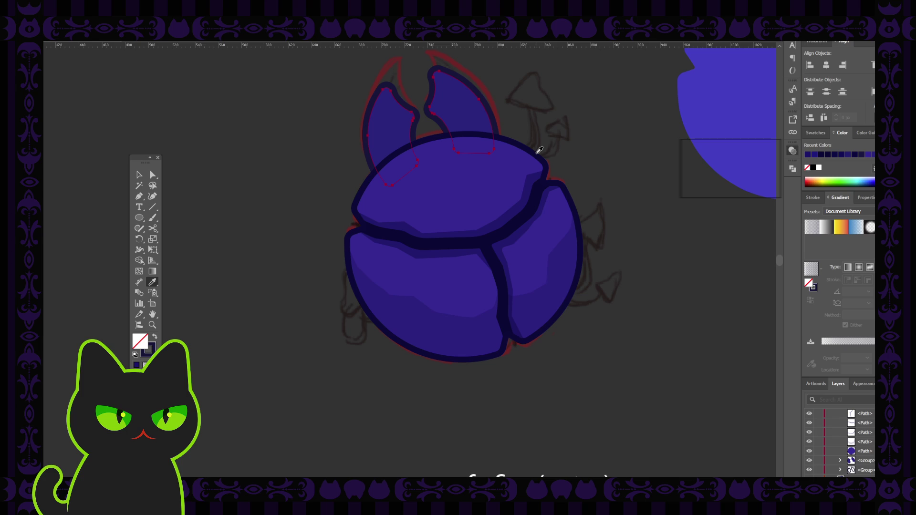
pyautogui.press('i')
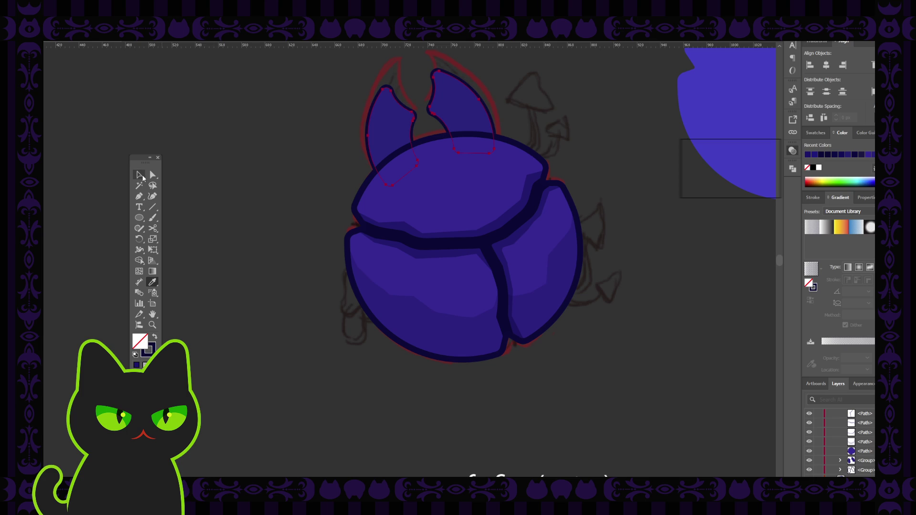
pyautogui.click(140, 175)
pyautogui.click(207, 171)
pyautogui.click(492, 127)
pyautogui.moveTo(513, 99); pyautogui.dragTo(473, 122)
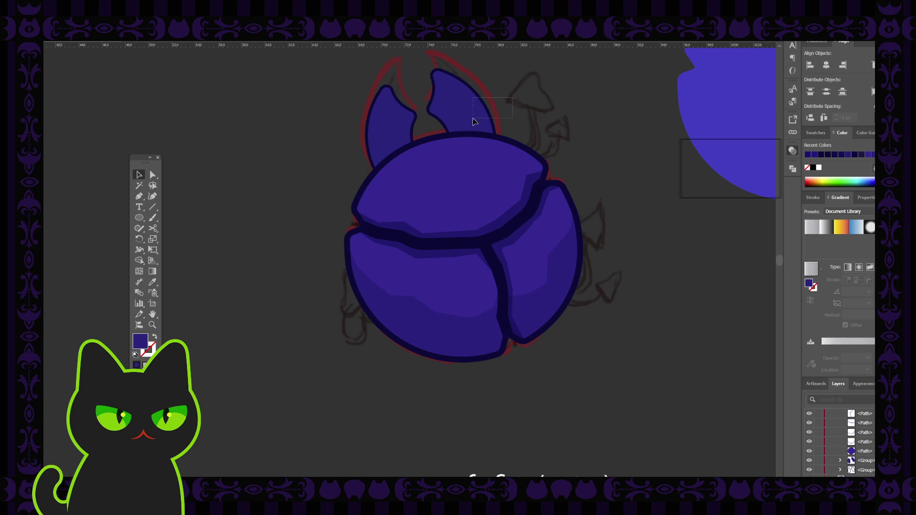
pyautogui.hotkey('shift', 'x')
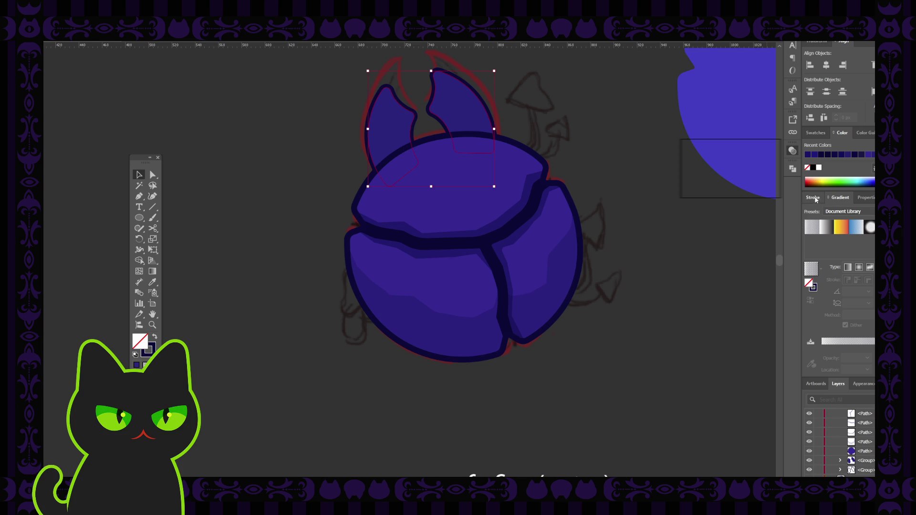
# Set the horn outlines' stroke to align outside and reduce its weight from 6 pt to 4 pt.
pyautogui.click(814, 197)
pyautogui.click(846, 247)
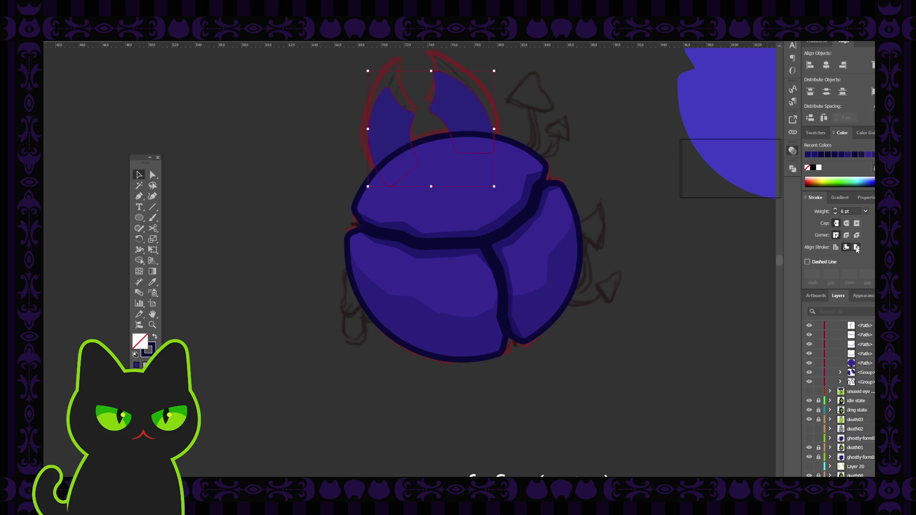
pyautogui.click(856, 247)
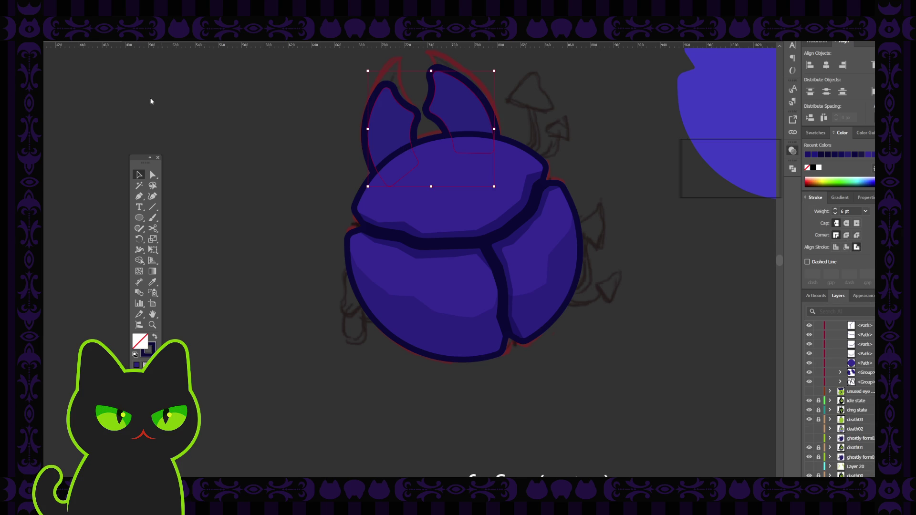
pyautogui.hotkey('ctrl', 'z')
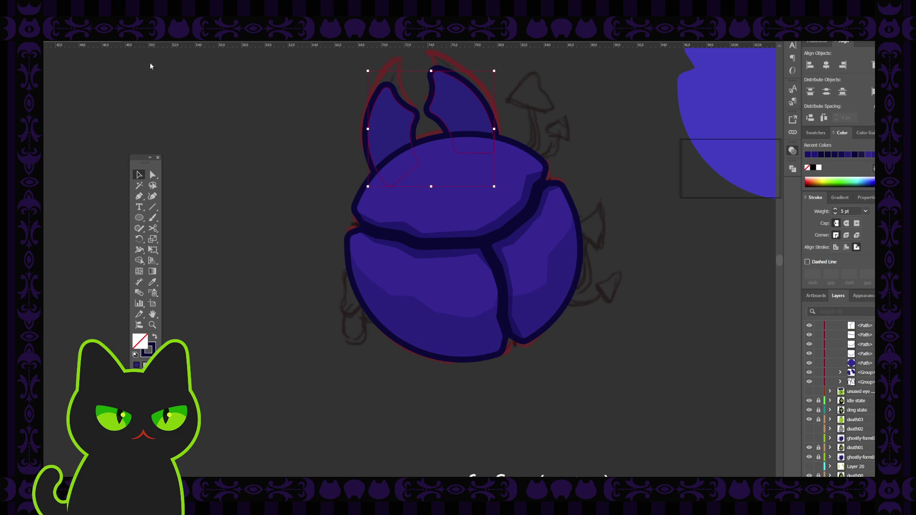
pyautogui.hotkey('ctrl', 'z')
pyautogui.click(213, 96)
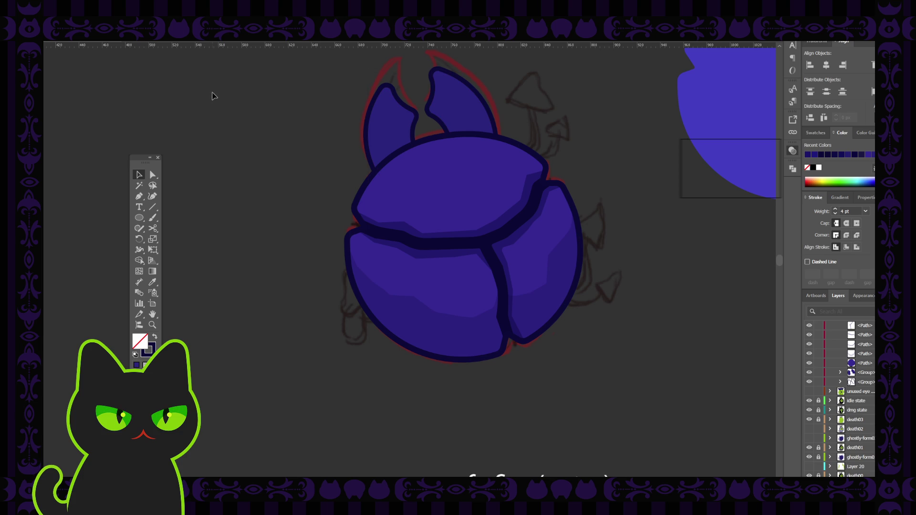
# Move the whole purple orb drawing left so it sits beside the red sketch.
pyautogui.hotkey('ctrl', '-')
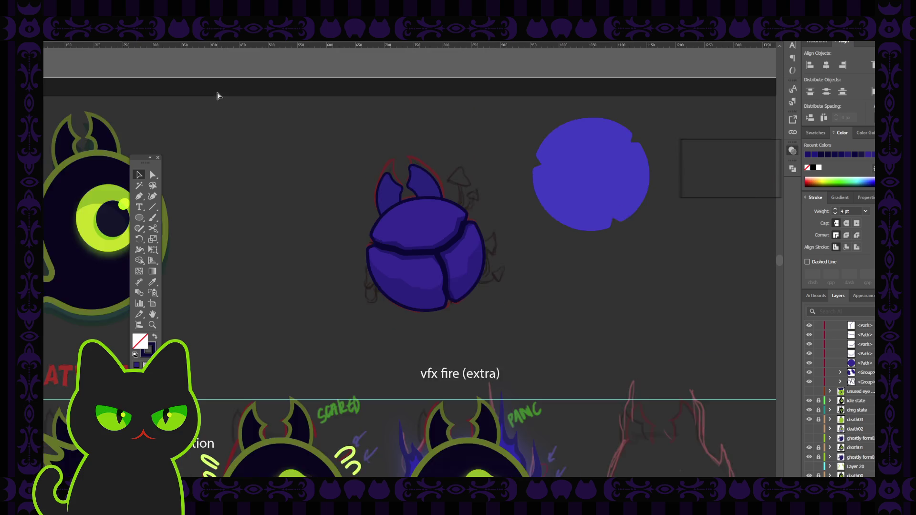
pyautogui.hotkey('ctrl', '-')
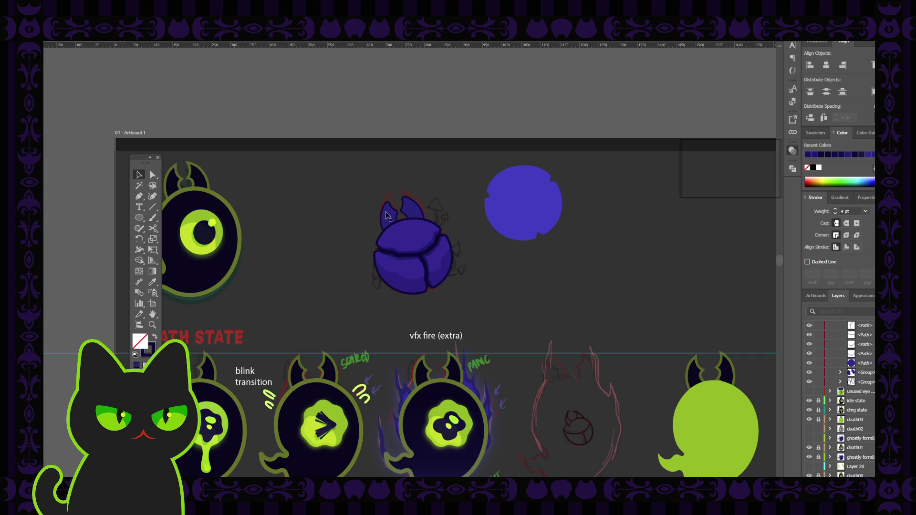
pyautogui.moveTo(352, 178); pyautogui.dragTo(458, 295)
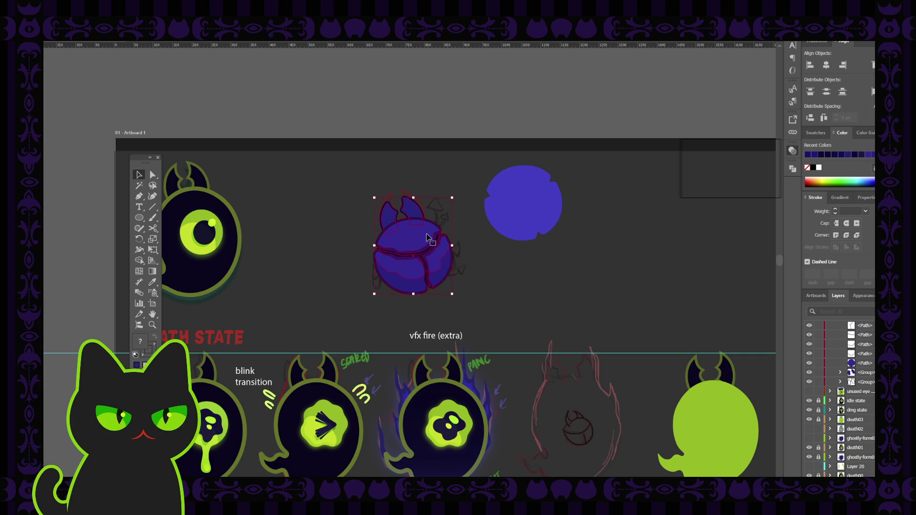
pyautogui.moveTo(427, 237); pyautogui.dragTo(336, 241)
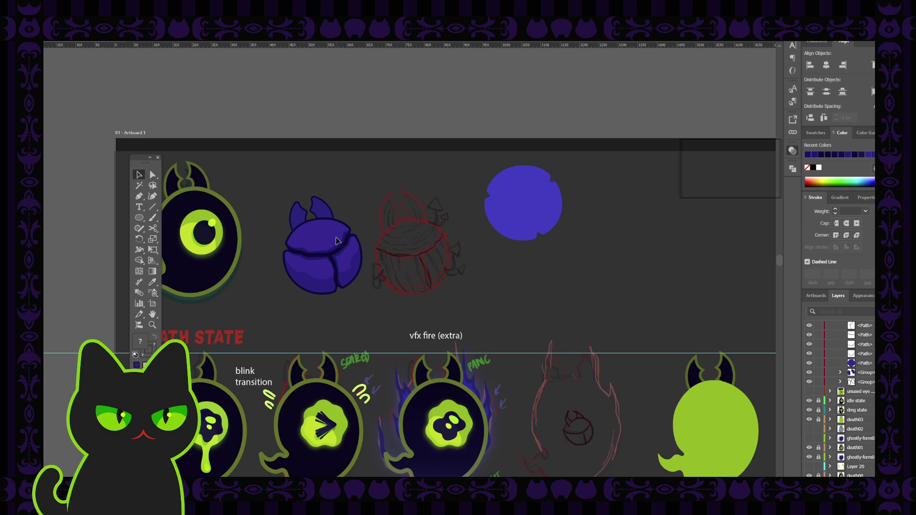
pyautogui.click(362, 187)
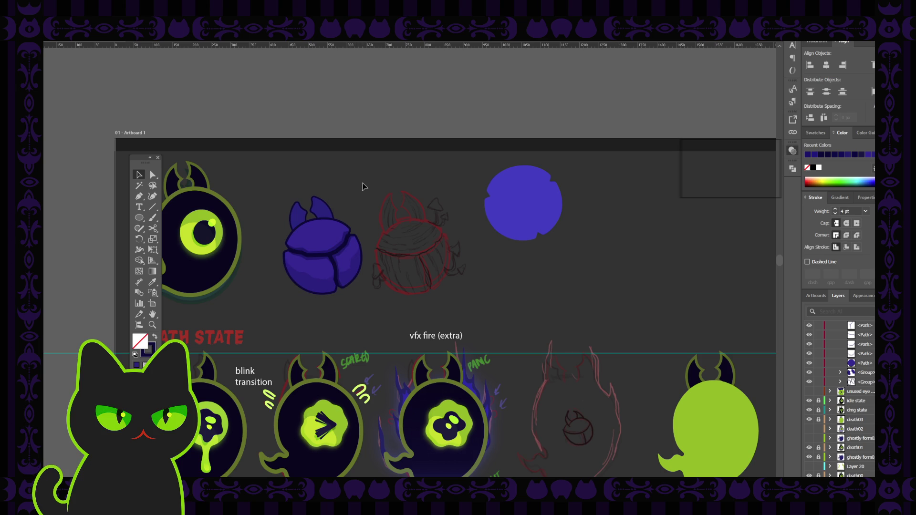
# Delete the spare blue circle and pan to centre the orb with its sketch.
pyautogui.click(514, 215)
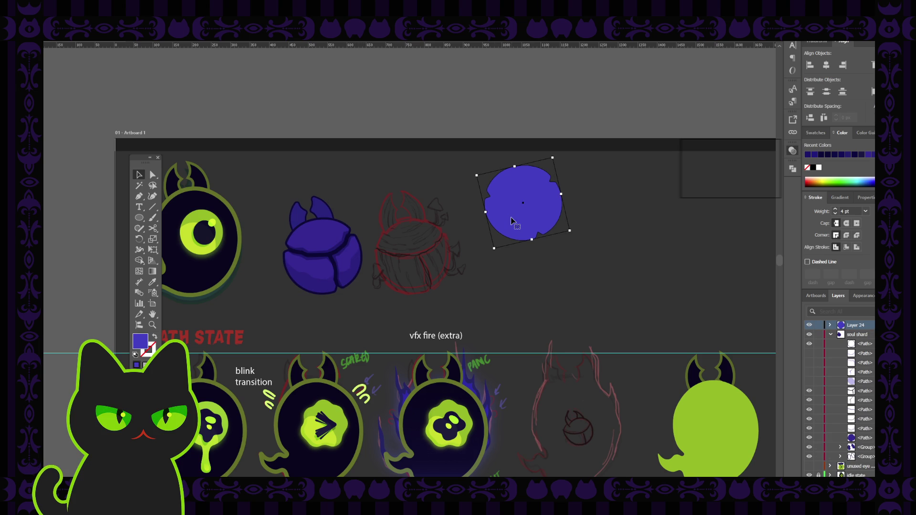
pyautogui.press('Delete')
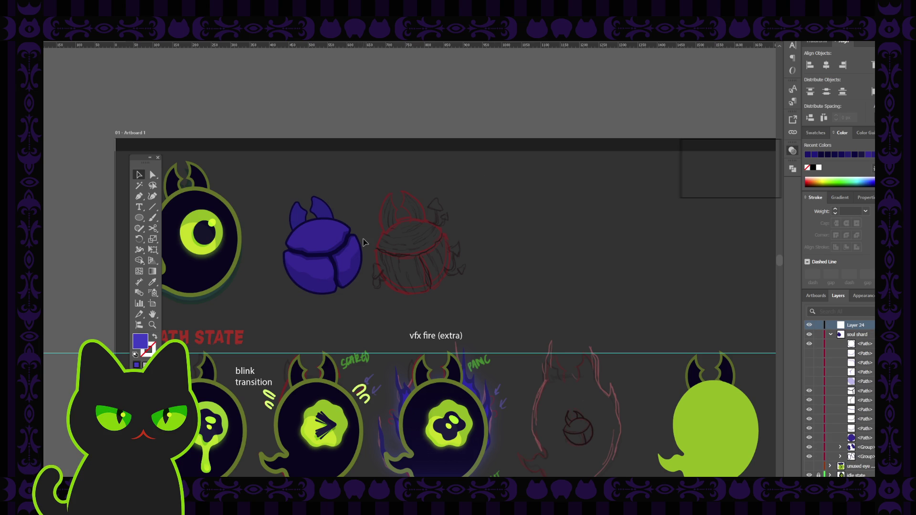
pyautogui.scroll(3, 364, 242)
pyautogui.press('space')
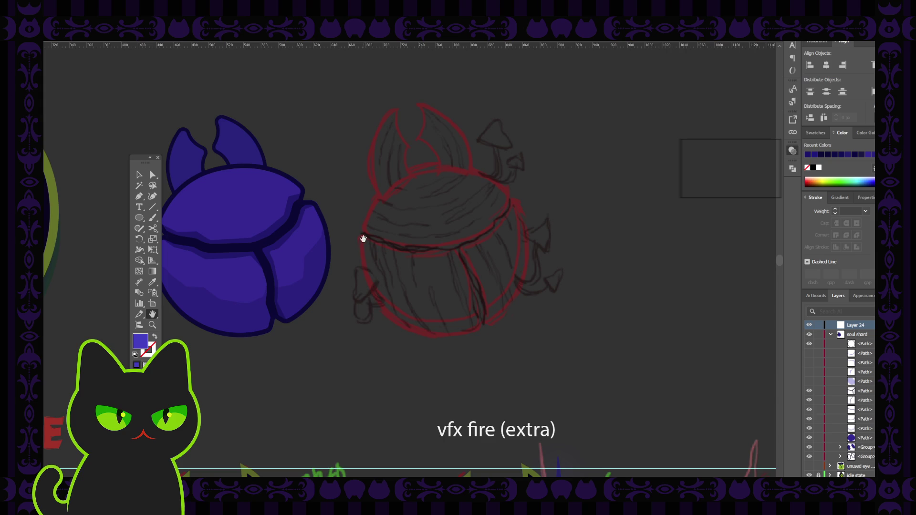
pyautogui.moveTo(363, 239); pyautogui.dragTo(438, 272)
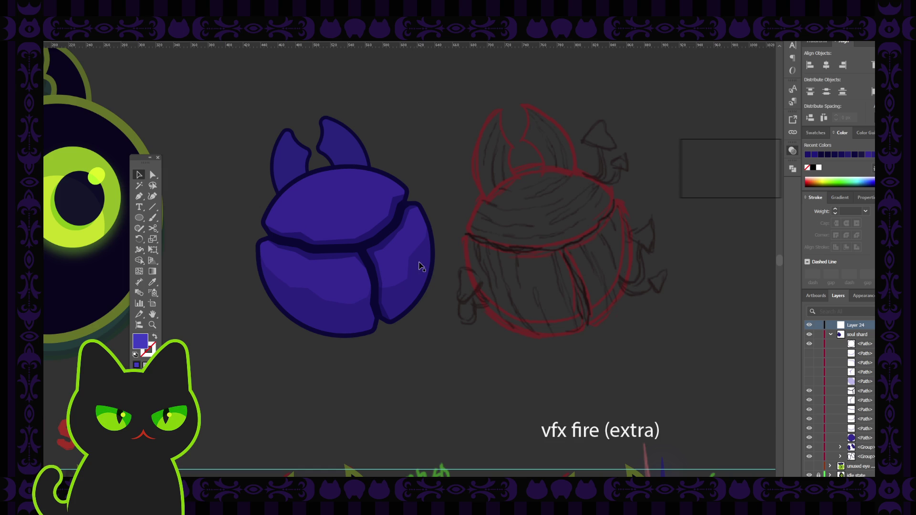
pyautogui.click(362, 240)
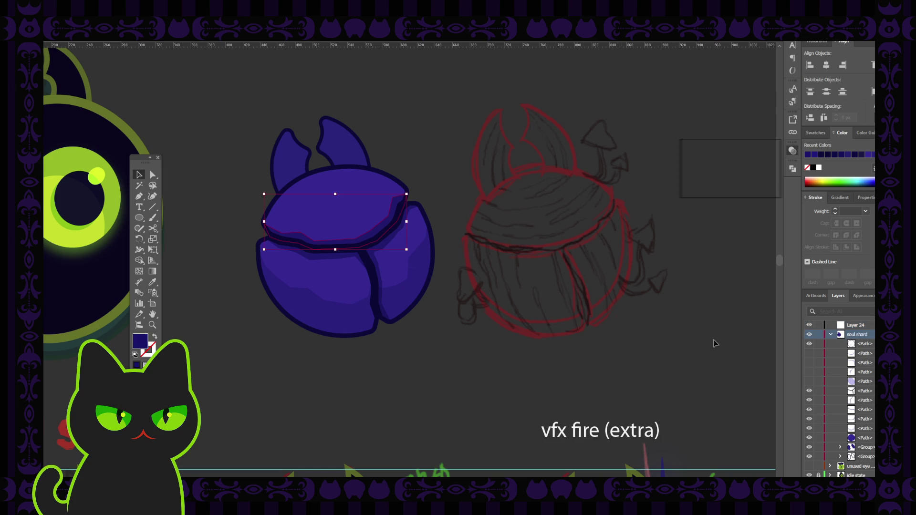
# Shift-select four hidden paths in the soul shard layer and unite them into one.
pyautogui.click(872, 353)
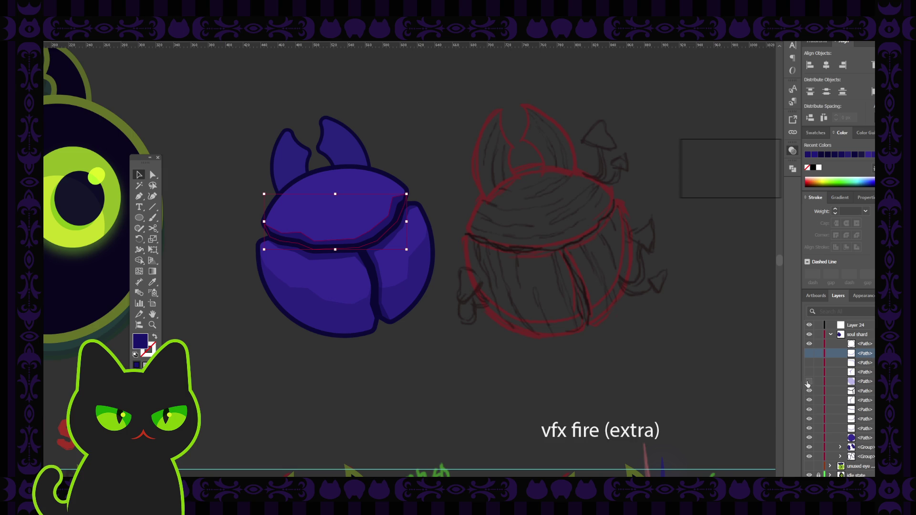
pyautogui.click(808, 382)
pyautogui.click(809, 382)
pyautogui.click(860, 383)
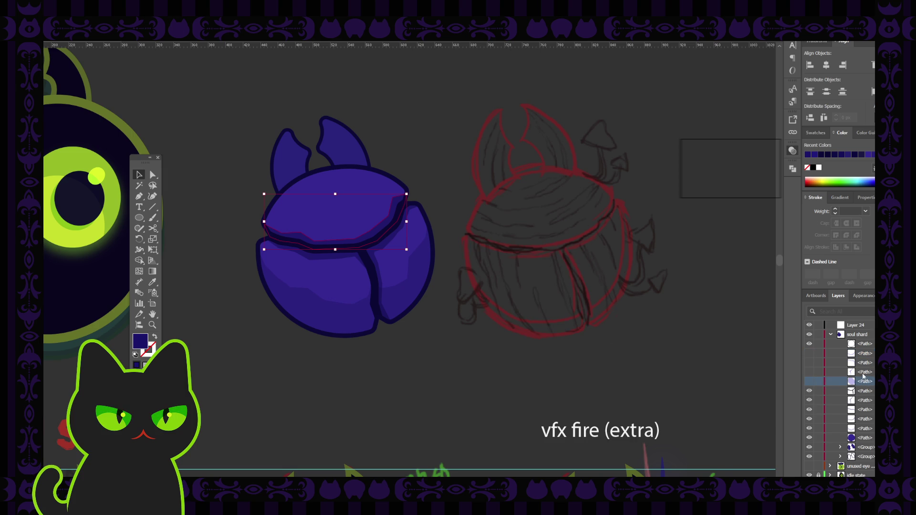
pyautogui.keyDown('shift'); pyautogui.click(859, 353); pyautogui.keyUp('shift')
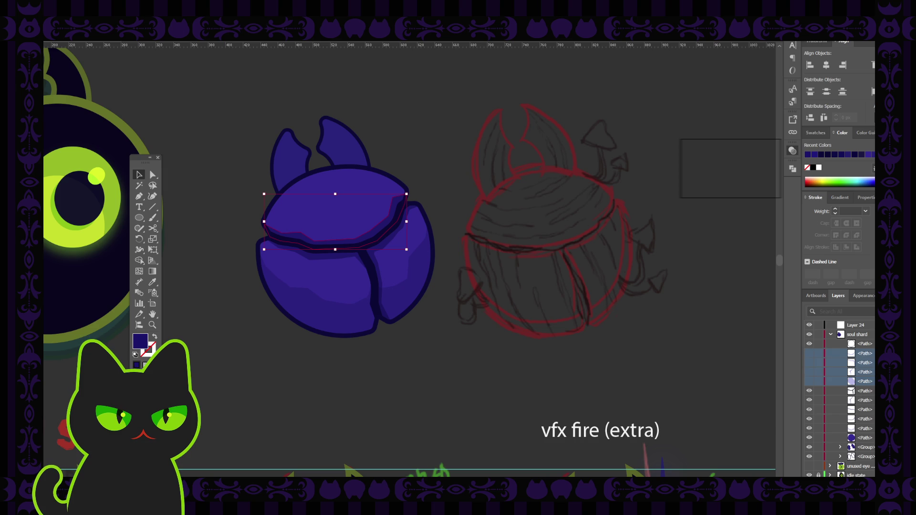
pyautogui.hotkey('ctrl', 'j')
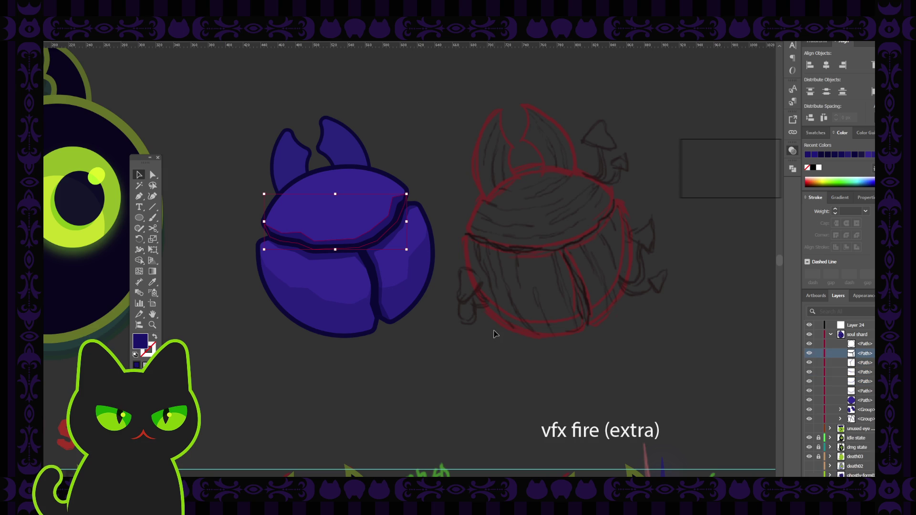
pyautogui.click(494, 334)
# Remove the extra dark band sitting over the orb's top piece.
pyautogui.click(373, 230)
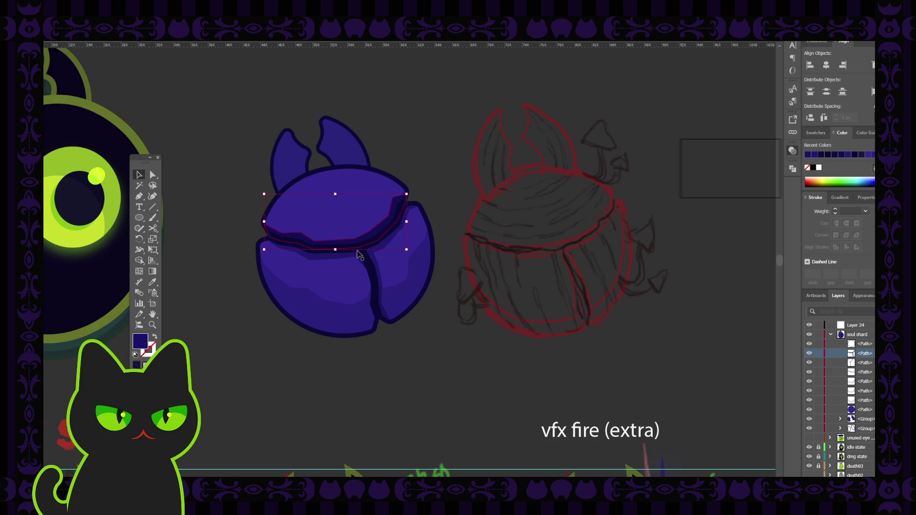
pyautogui.click(234, 334)
pyautogui.click(380, 231)
pyautogui.hotkey('ctrl', 'z')
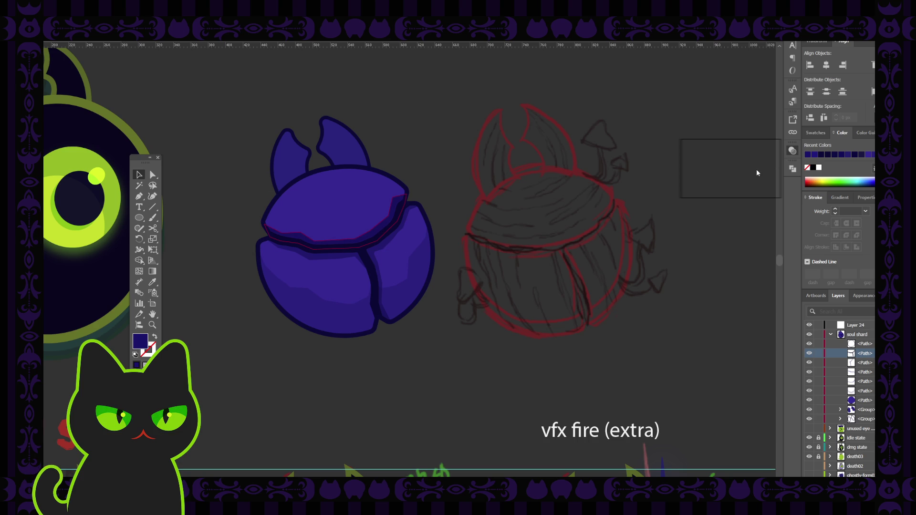
pyautogui.click(423, 131)
# Outline the dark seam stroke under the top piece into a filled shape.
pyautogui.click(383, 227)
pyautogui.hotkey('ctrl', 'c')
pyautogui.hotkey('ctrl', 'f')
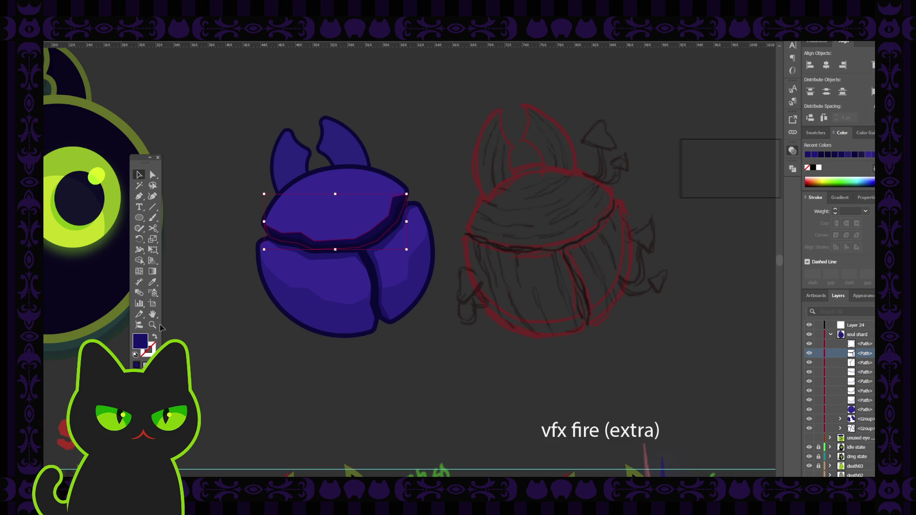
# Make the seam under the top shard a stroke-only line in a lighter purple.
pyautogui.click(154, 339)
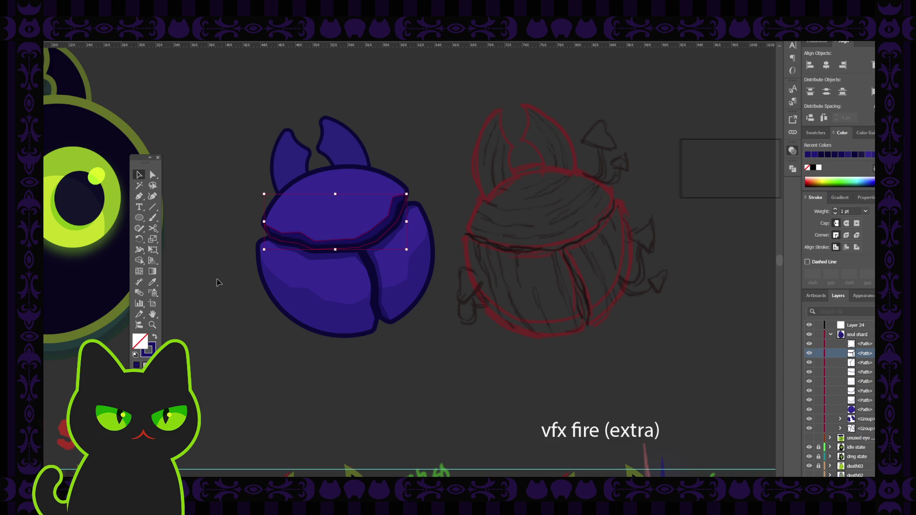
pyautogui.press('i')
pyautogui.click(322, 207)
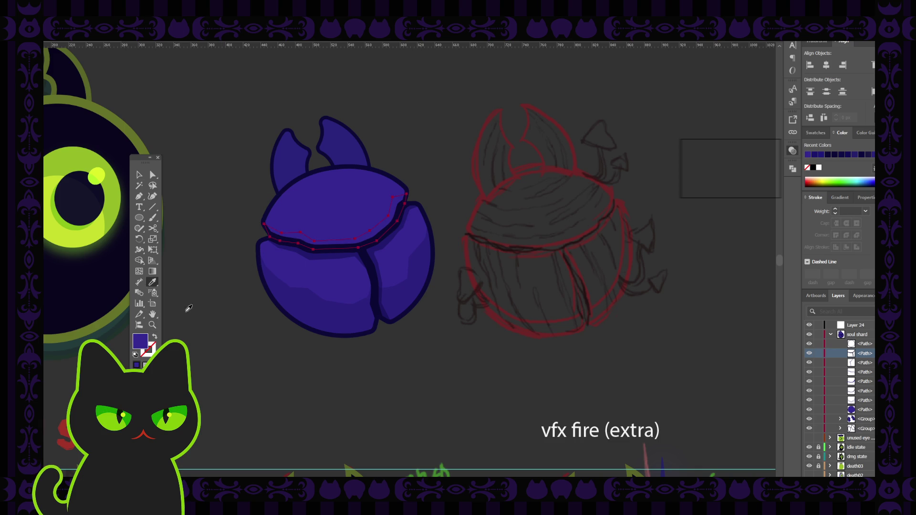
pyautogui.click(763, 163)
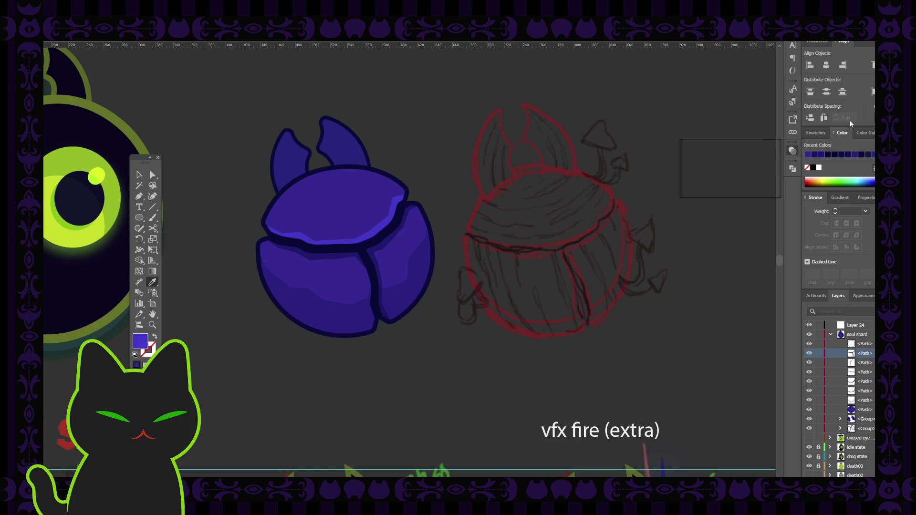
pyautogui.click(155, 339)
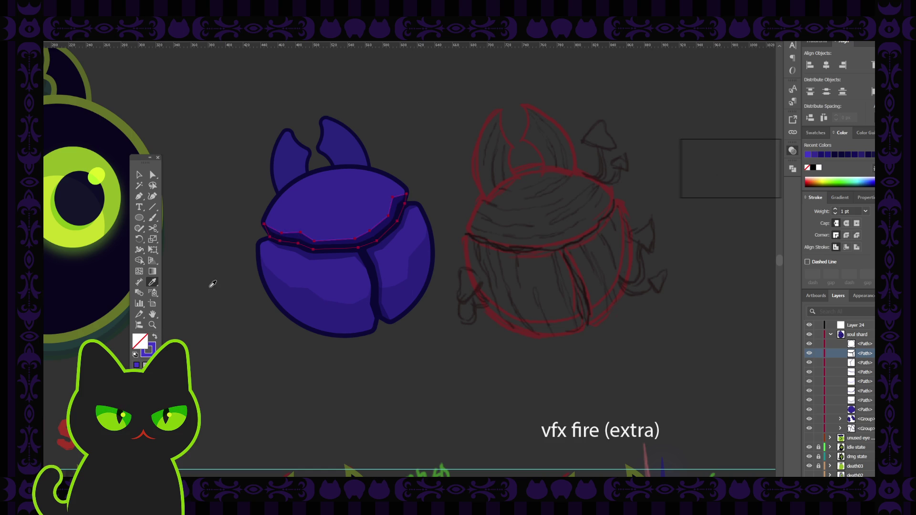
# Adjust the seam path's anchor points with Direct Selection.
pyautogui.press('a')
pyautogui.hotkey('ctrl', '=')
pyautogui.hotkey('ctrl', '=')
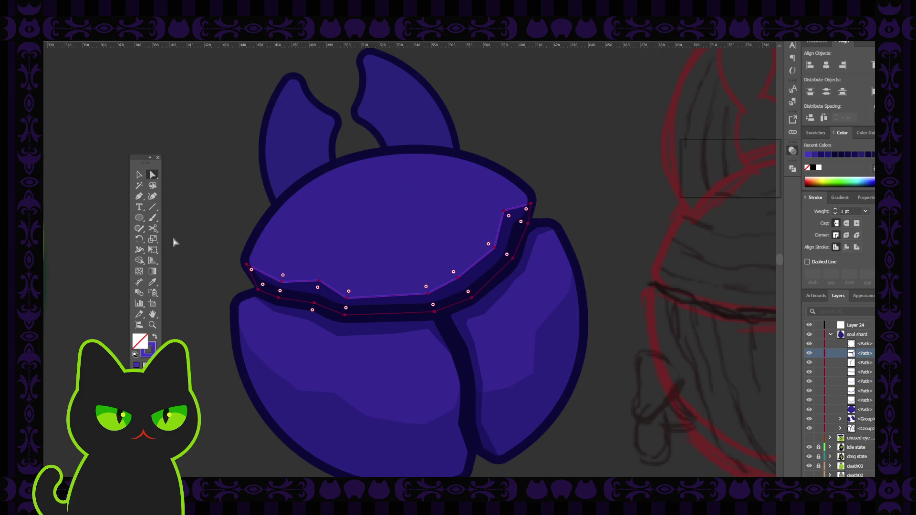
pyautogui.click(259, 289)
pyautogui.click(344, 316)
pyautogui.keyDown('shift'); pyautogui.click(435, 313); pyautogui.keyUp('shift')
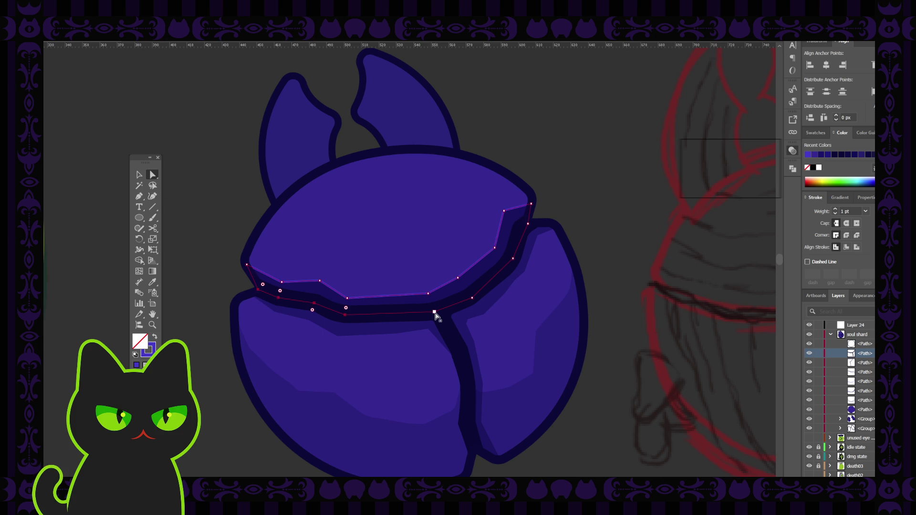
pyautogui.keyDown('shift'); pyautogui.click(472, 301); pyautogui.keyUp('shift')
pyautogui.keyDown('shift'); pyautogui.click(513, 259); pyautogui.keyUp('shift')
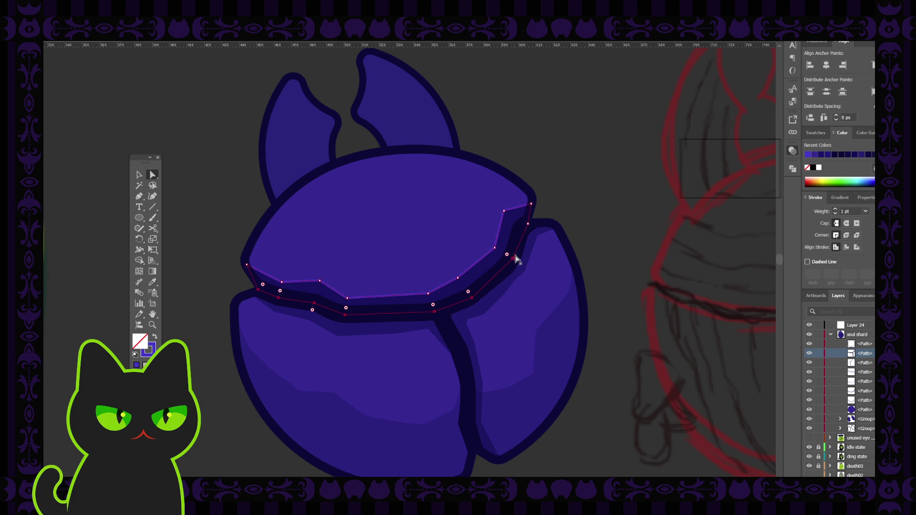
pyautogui.click(530, 228)
pyautogui.press('v')
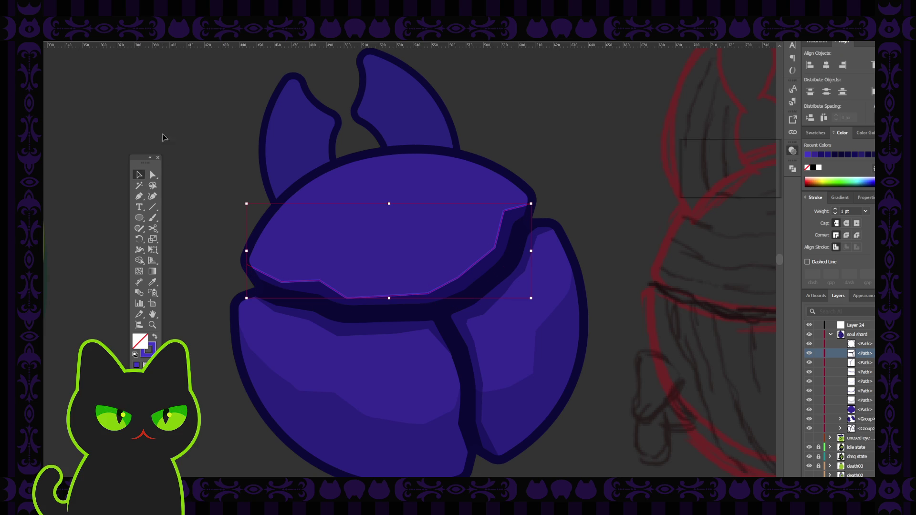
# Give the seam highlight a tapered width profile and a 2 pt stroke weight.
pyautogui.hotkey('ctrl', 'shift', 'z')
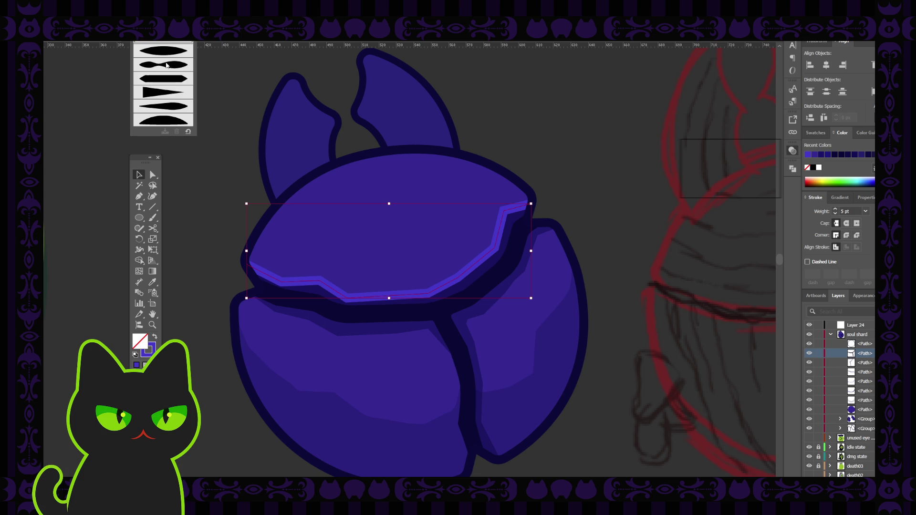
pyautogui.click(170, 54)
pyautogui.click(179, 91)
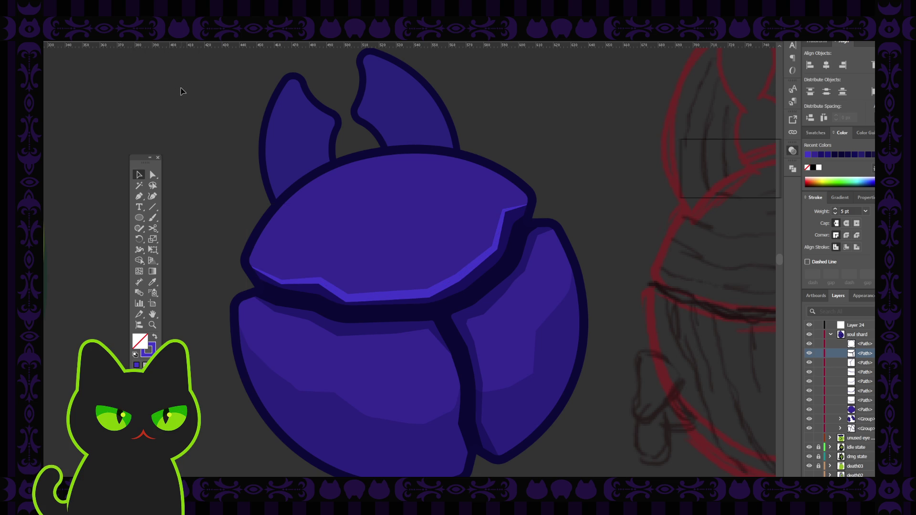
pyautogui.click(373, 301)
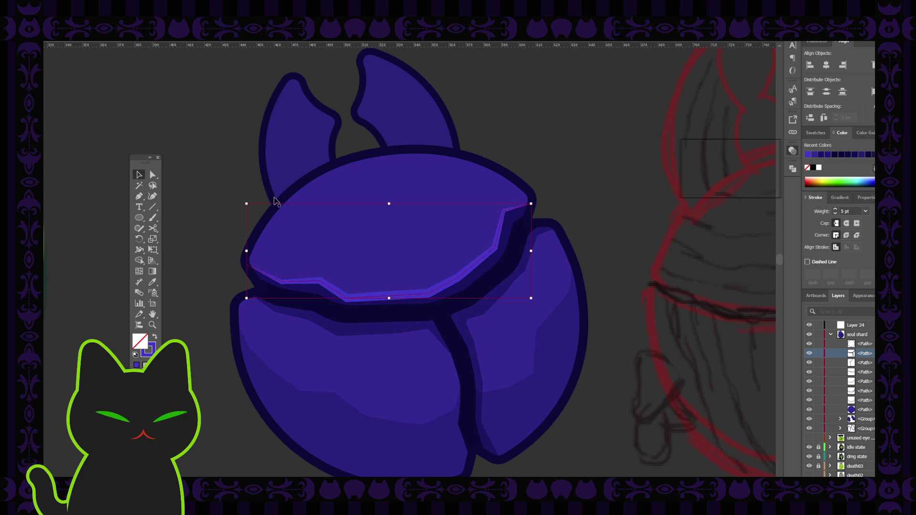
pyautogui.click(152, 73)
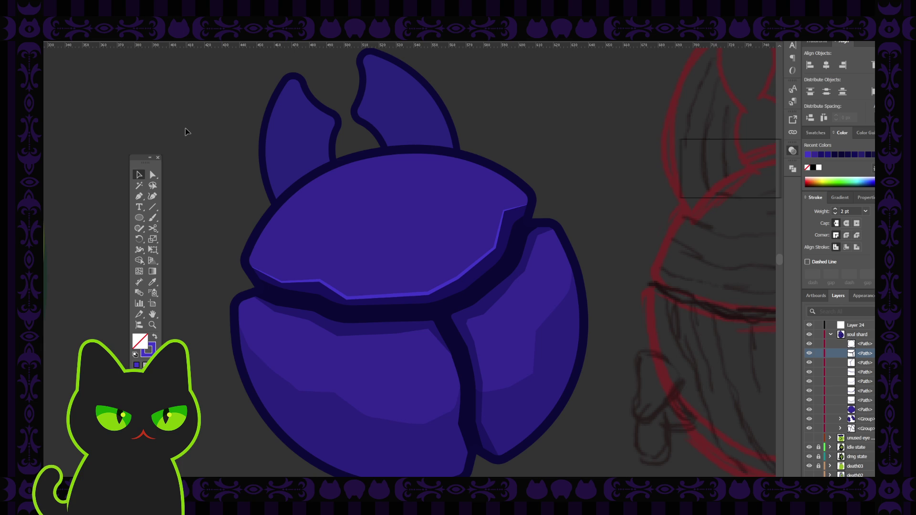
pyautogui.hotkey('ctrl', '-')
pyautogui.hotkey('ctrl', '-')
pyautogui.hotkey('ctrl', '-')
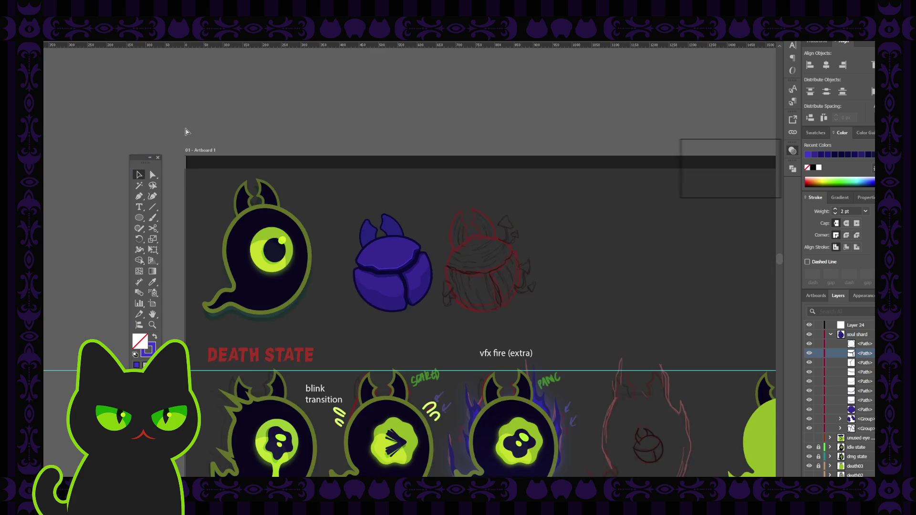
pyautogui.hotkey('ctrl', '-')
# Inspect the top shard path and make its stroke colour the active attribute.
pyautogui.hotkey('ctrl', '+')
pyautogui.hotkey('ctrl', '+')
pyautogui.hotkey('ctrl', '+')
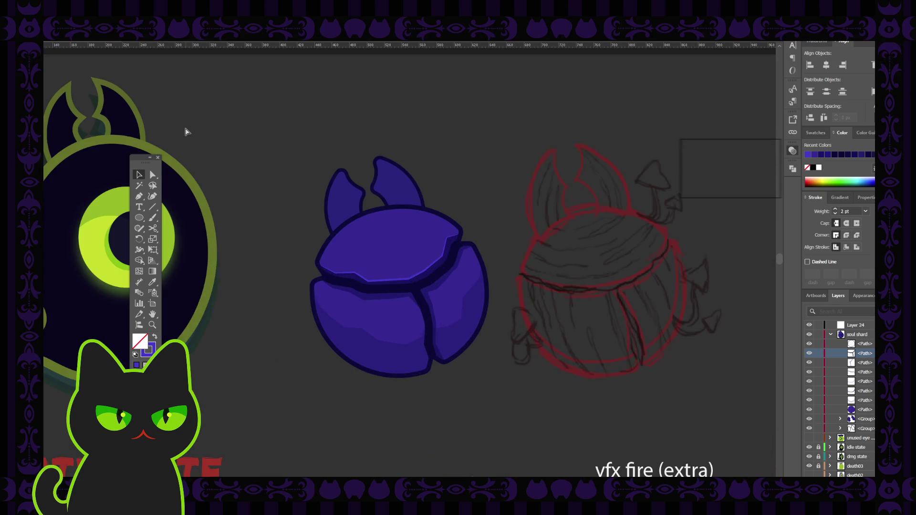
pyautogui.click(381, 285)
pyautogui.click(148, 356)
pyautogui.click(765, 139)
pyautogui.hotkey('ctrl', 'a')
pyautogui.click(462, 188)
pyautogui.hotkey('ctrl', '-')
pyautogui.hotkey('ctrl', '-')
pyautogui.hotkey('ctrl', '-')
pyautogui.hotkey('ctrl', '-')
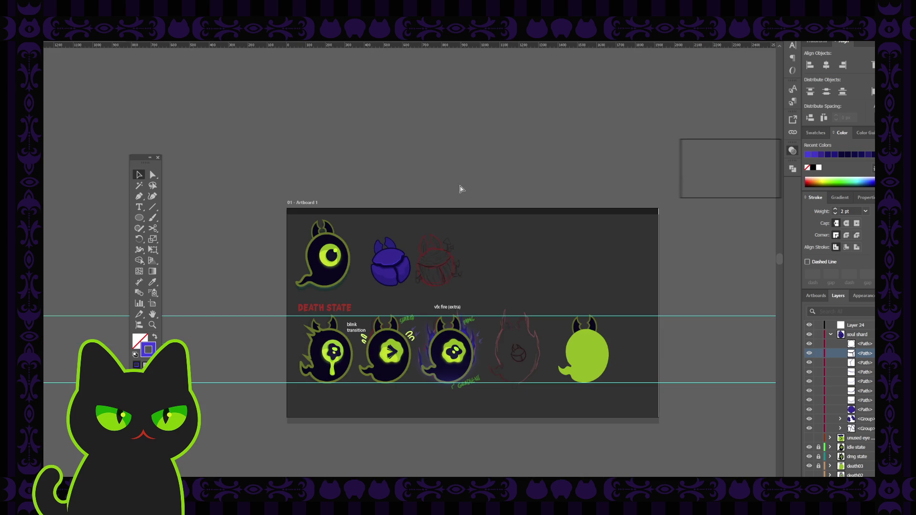
pyautogui.hotkey('ctrl', '+')
pyautogui.hotkey('ctrl', '+')
pyautogui.hotkey('ctrl', '+')
pyautogui.hotkey('ctrl', '+')
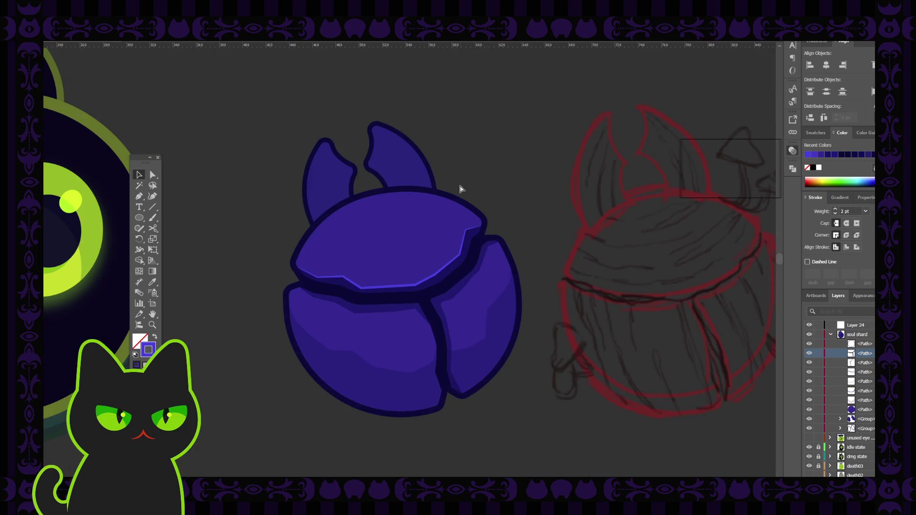
# Apply a tapered Variable Width Profile to the top shard highlight and set its weight to 3 pt.
pyautogui.click(449, 270)
pyautogui.click(163, 35)
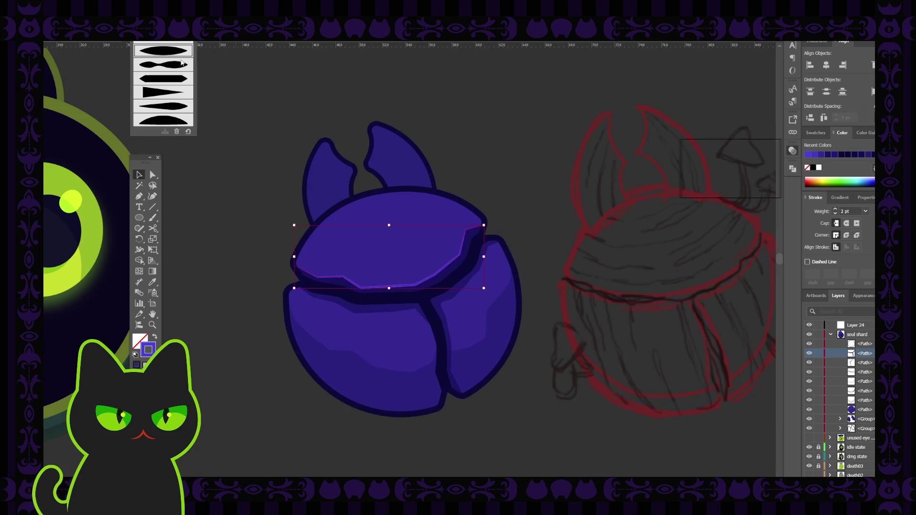
pyautogui.click(176, 70)
pyautogui.click(189, 83)
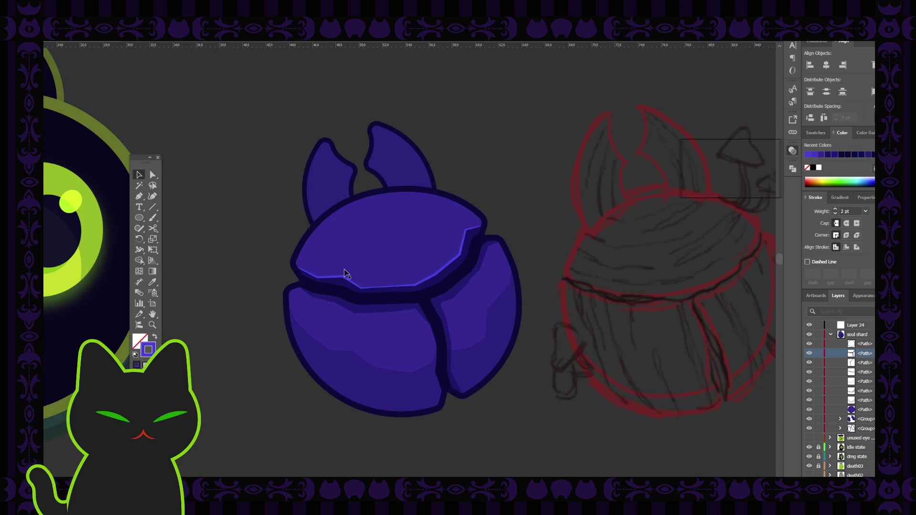
pyautogui.click(434, 277)
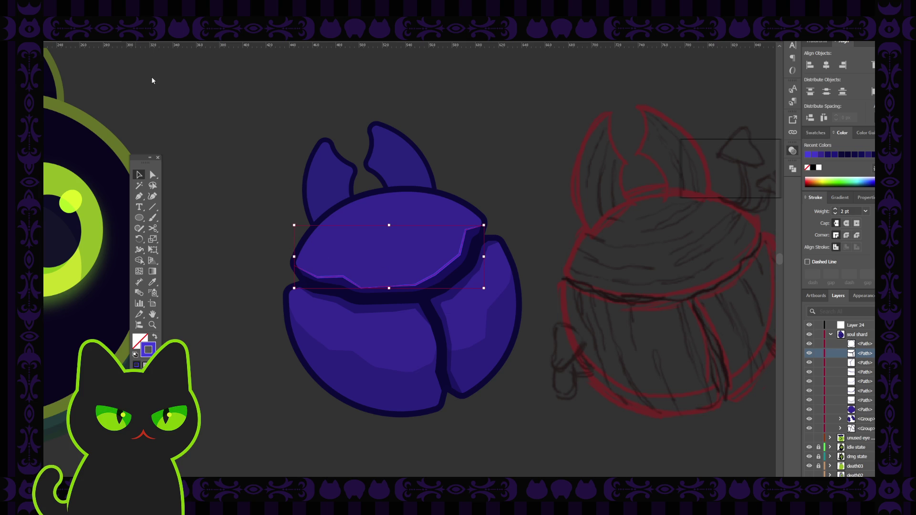
pyautogui.click(174, 86)
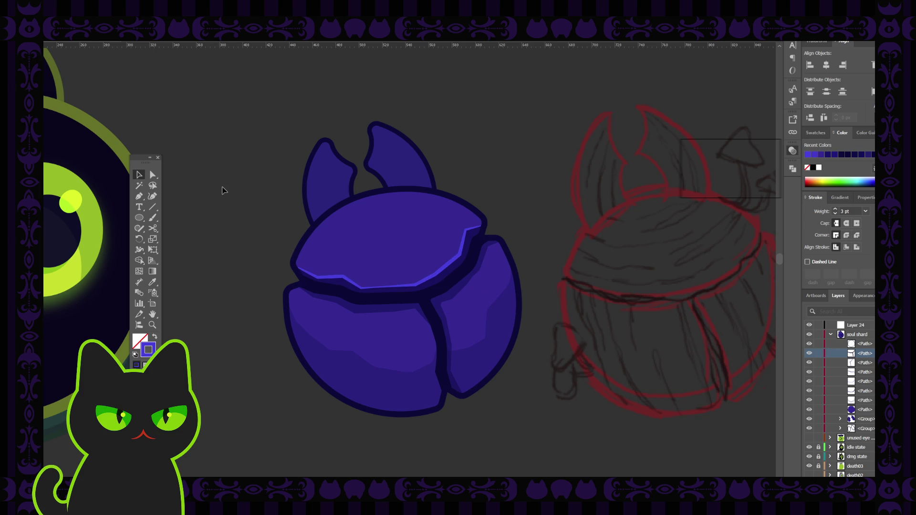
pyautogui.hotkey('ctrl', '-')
pyautogui.hotkey('ctrl', '-')
pyautogui.hotkey('ctrl', '-')
pyautogui.hotkey('ctrl', '-')
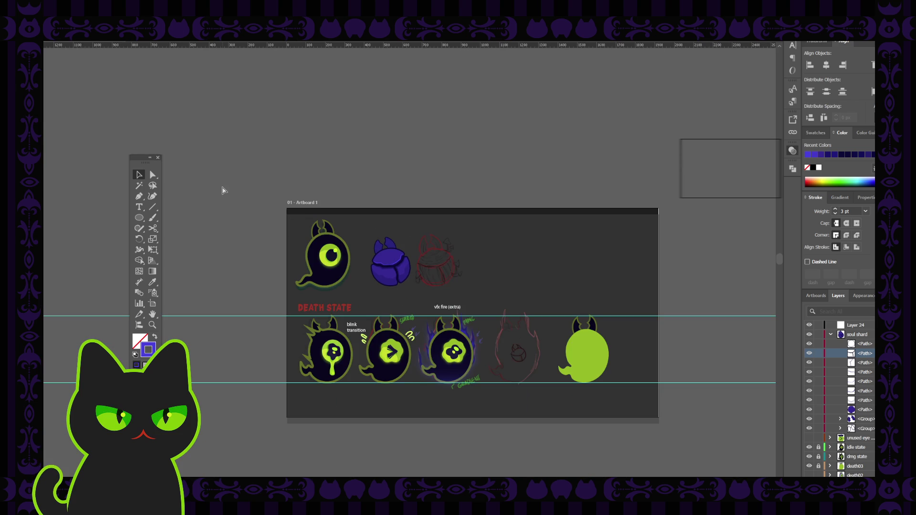
pyautogui.hotkey('ctrl', '+')
pyautogui.hotkey('ctrl', '+')
pyautogui.hotkey('ctrl', '+')
pyautogui.hotkey('ctrl', '+')
pyautogui.hotkey('ctrl', '+')
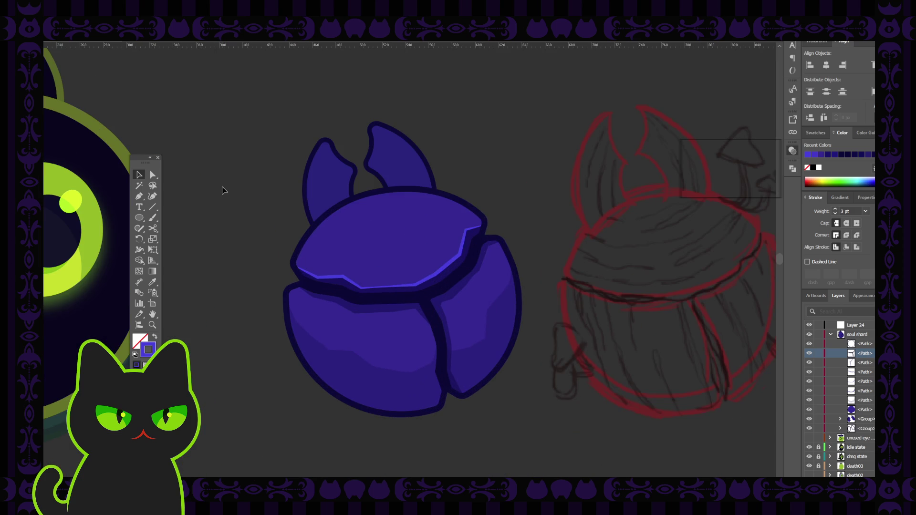
pyautogui.click(397, 293)
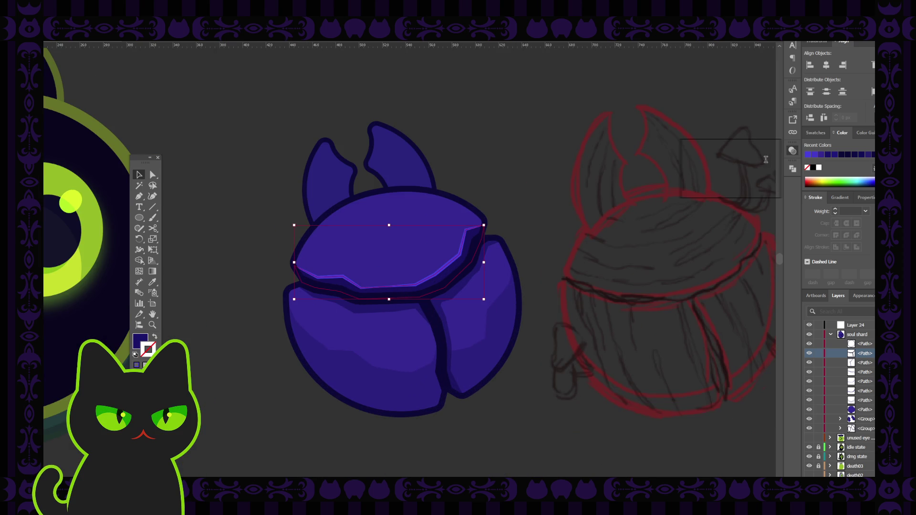
# Create the dark shadow band on the lower-left shard and paste a copy of it in front.
pyautogui.press('a')
pyautogui.click(512, 416)
pyautogui.click(387, 313)
pyautogui.press('a')
pyautogui.hotkey('ctrl', 'c')
pyautogui.hotkey('ctrl', 'f')
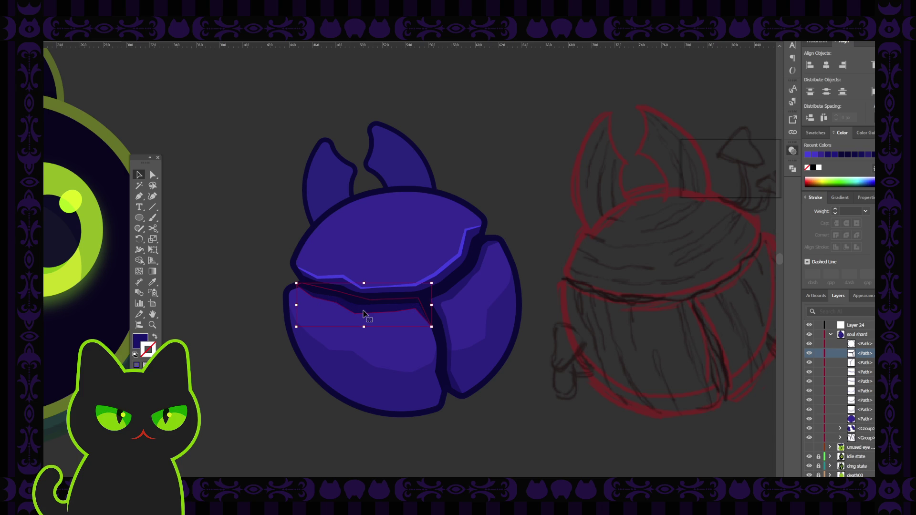
# Sample the light-purple highlight stroke onto the copied band with the Eyedropper.
pyautogui.press('i')
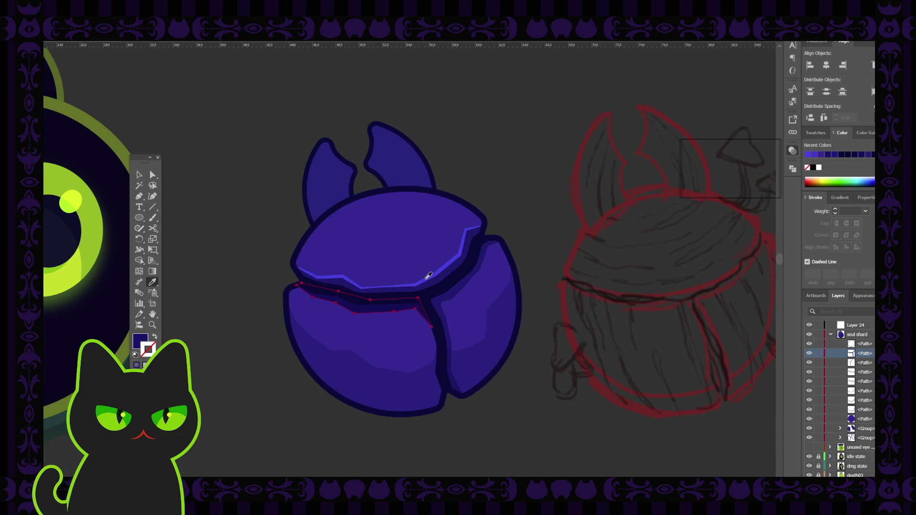
pyautogui.click(427, 278)
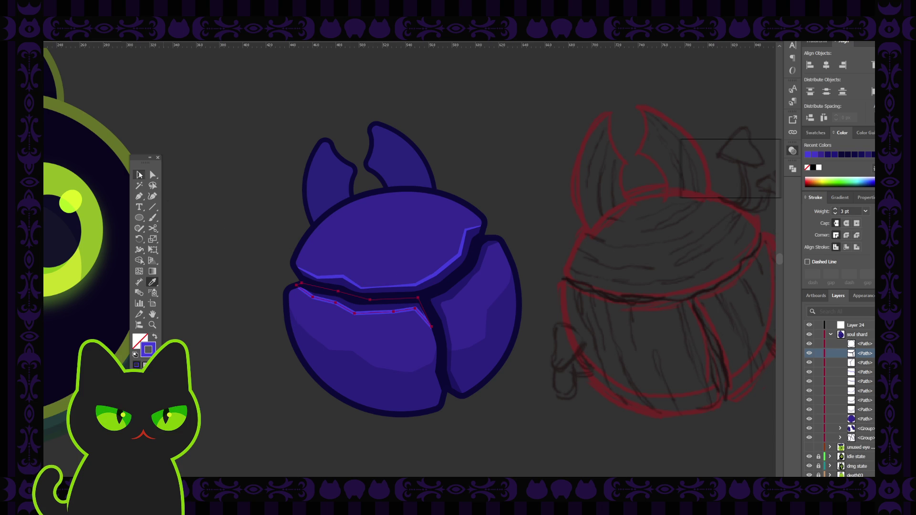
pyautogui.click(139, 174)
pyautogui.click(180, 179)
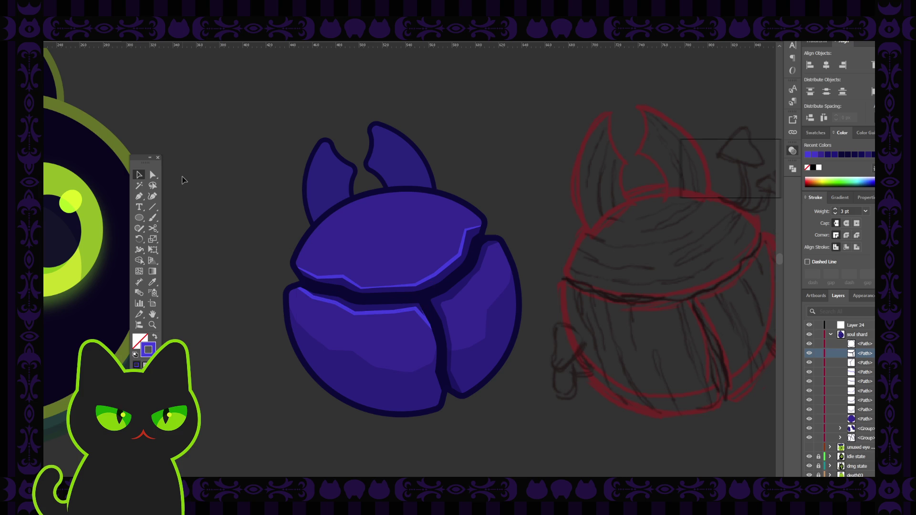
# Tweak the anchor points of the lower shard's highlight path.
pyautogui.click(339, 309)
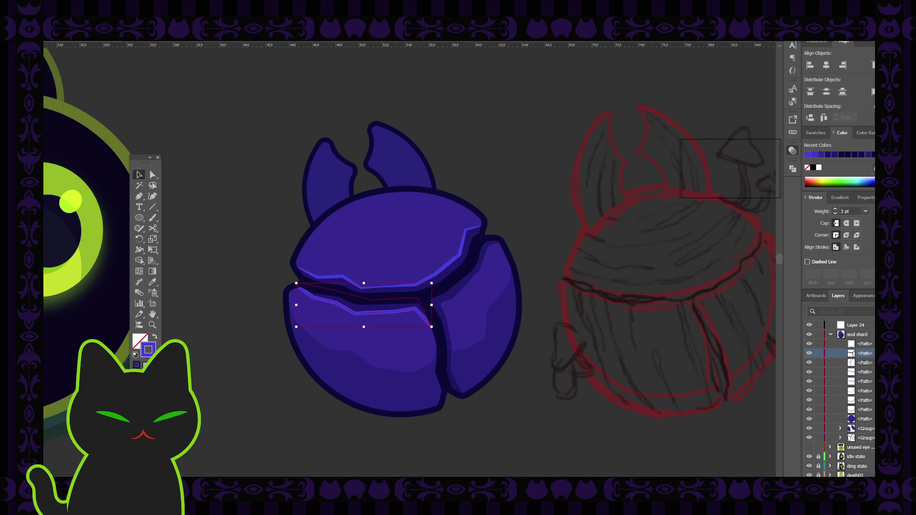
pyautogui.click(152, 175)
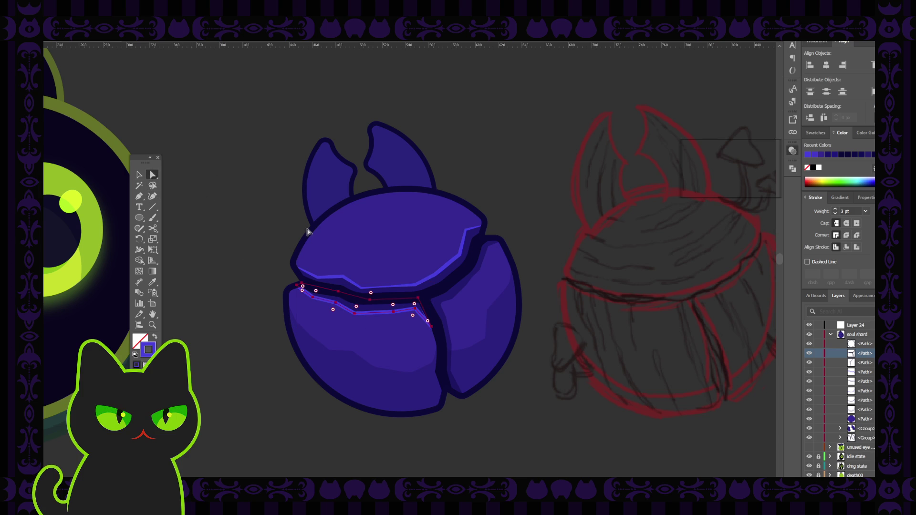
pyautogui.click(303, 287)
pyautogui.click(338, 292)
pyautogui.click(370, 299)
pyautogui.click(140, 174)
pyautogui.click(209, 219)
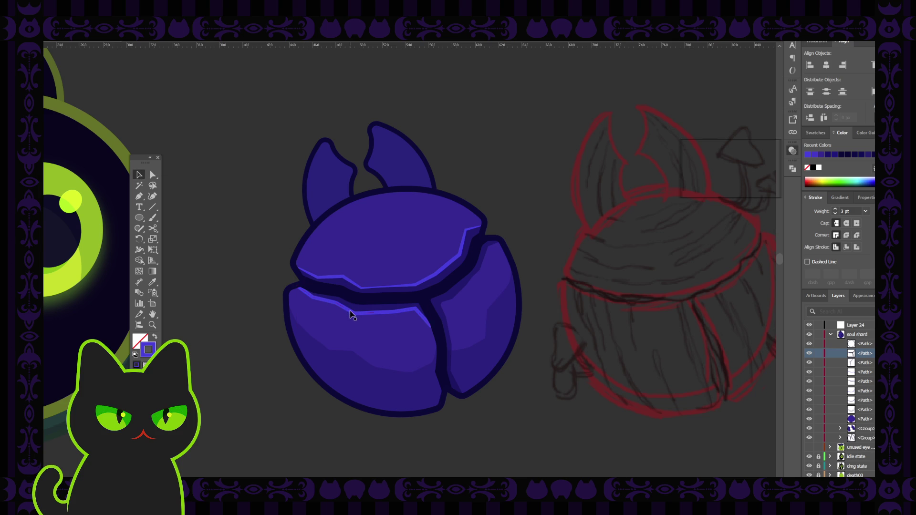
# Give the lower shard's light-purple highlight a tapered width profile.
pyautogui.click(351, 315)
pyautogui.click(175, 71)
pyautogui.click(214, 125)
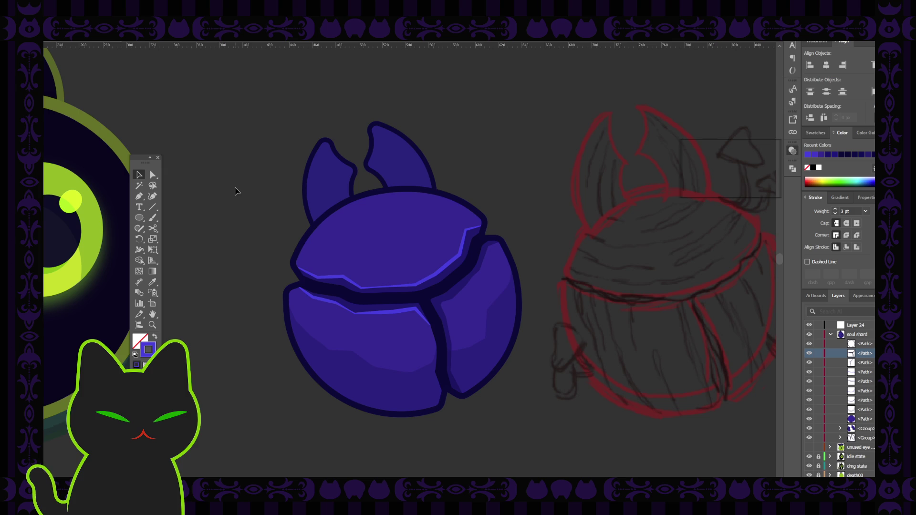
pyautogui.hotkey('ctrl', '-')
pyautogui.hotkey('ctrl', '-')
pyautogui.hotkey('ctrl', '-')
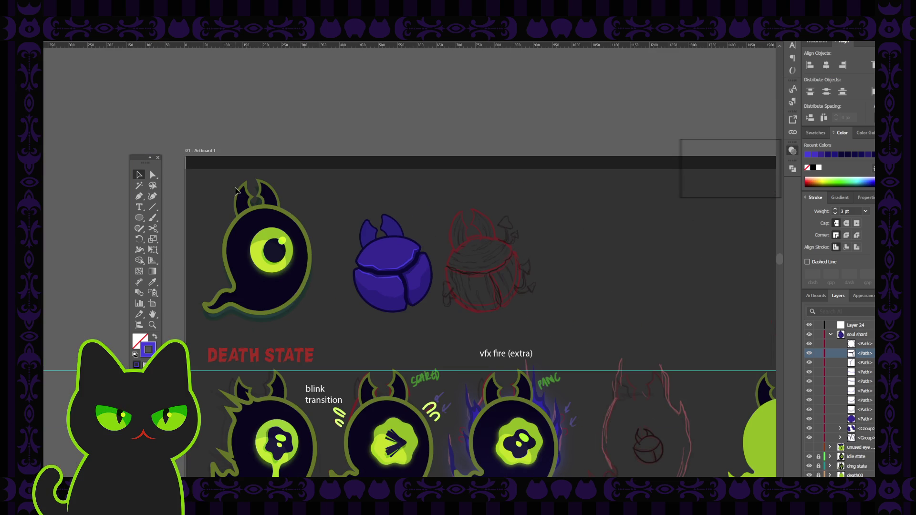
pyautogui.hotkey('ctrl', '+')
pyautogui.hotkey('ctrl', '+')
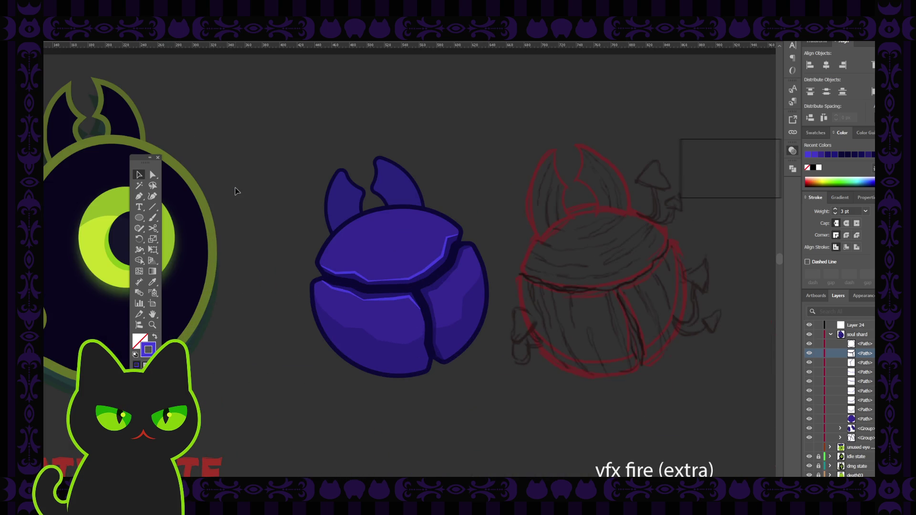
pyautogui.click(395, 302)
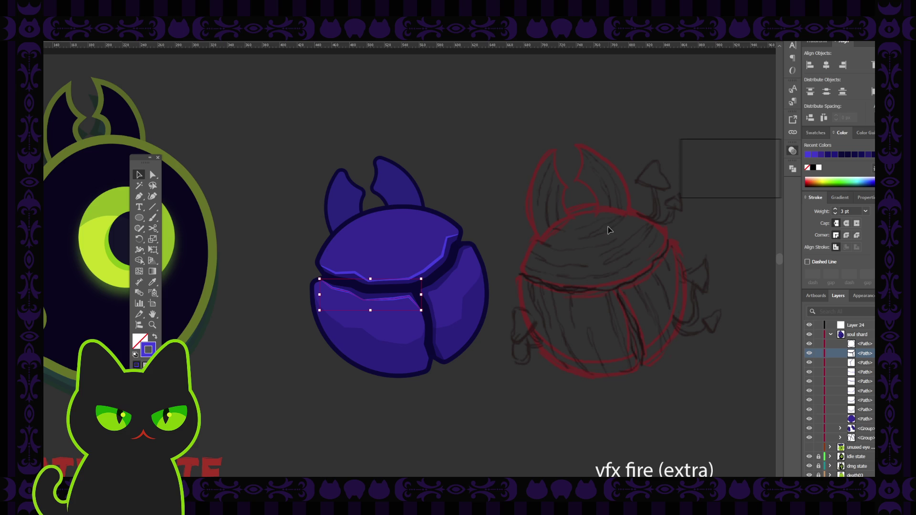
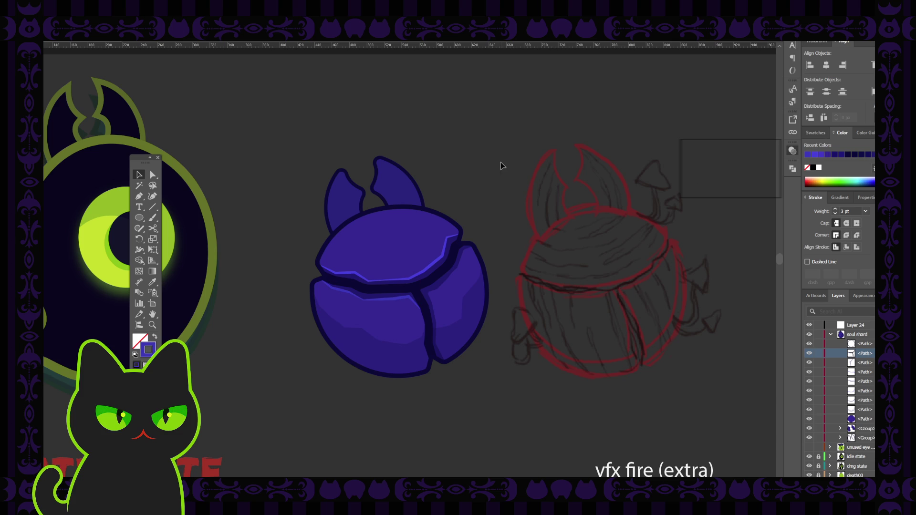
# Inspect the upper shard highlight and right shard path on the purple orb, selecting and releasing each.
pyautogui.hotkey('ctrl', '-')
pyautogui.hotkey('ctrl', '-')
pyautogui.hotkey('ctrl', '-')
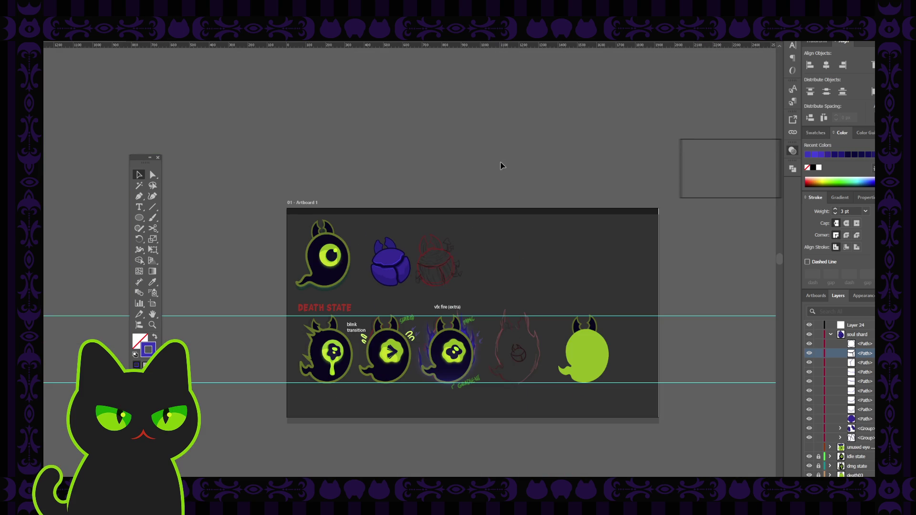
pyautogui.hotkey('ctrl', '+')
pyautogui.hotkey('ctrl', '+')
pyautogui.hotkey('ctrl', '+')
pyautogui.hotkey('ctrl', '+')
pyautogui.hotkey('ctrl', '+')
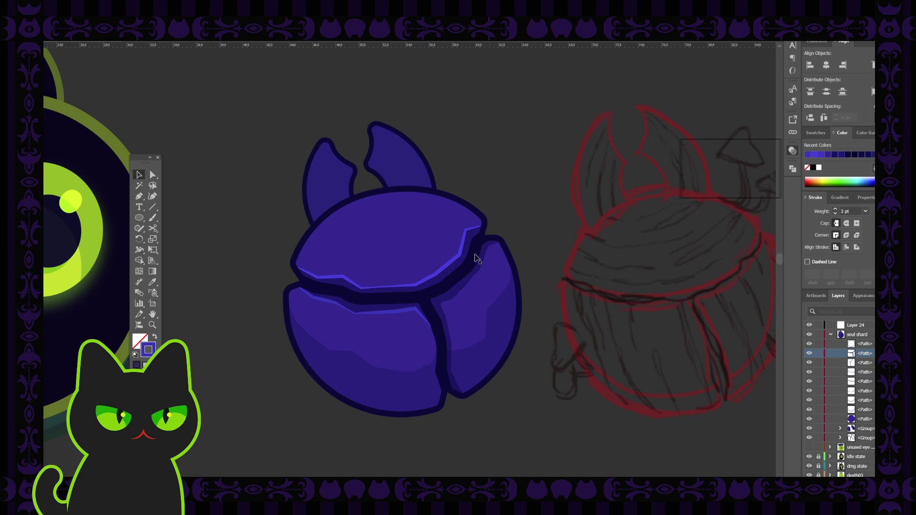
pyautogui.click(432, 262)
pyautogui.click(200, 99)
pyautogui.click(451, 300)
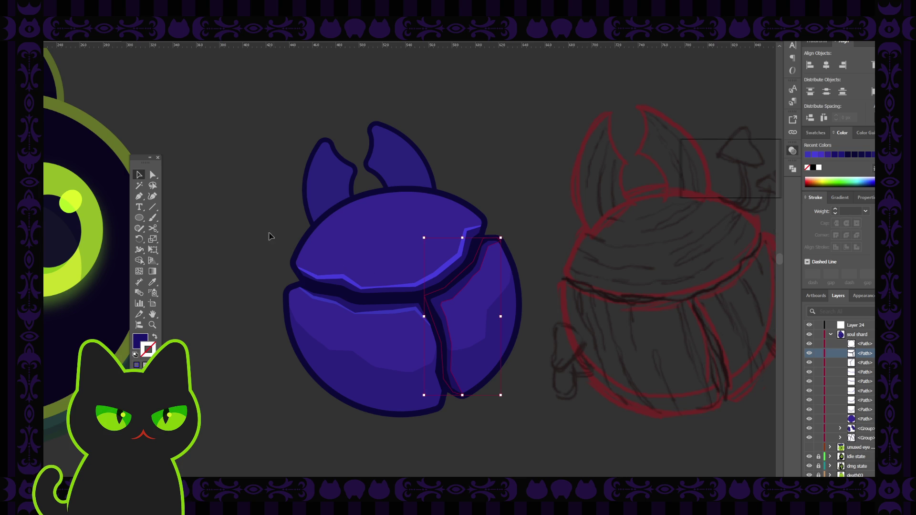
pyautogui.click(250, 218)
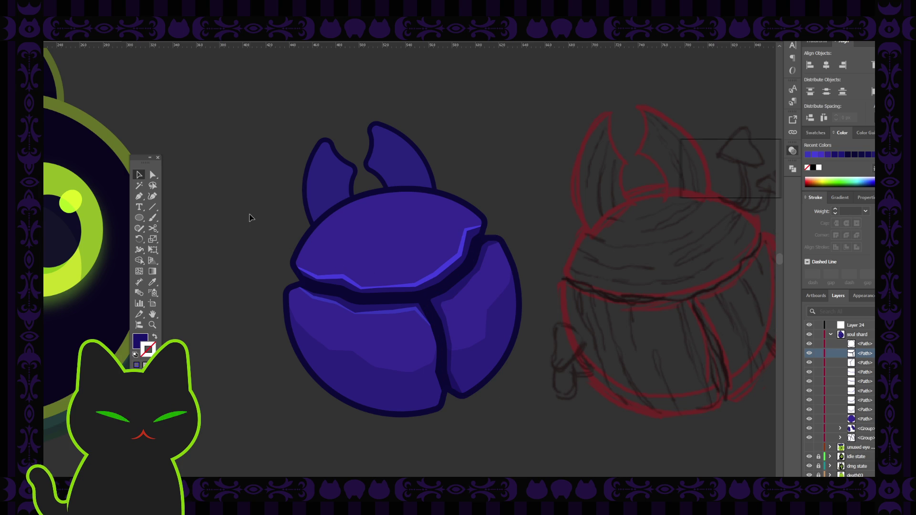
pyautogui.hotkey('ctrl', '-')
pyautogui.hotkey('ctrl', '-')
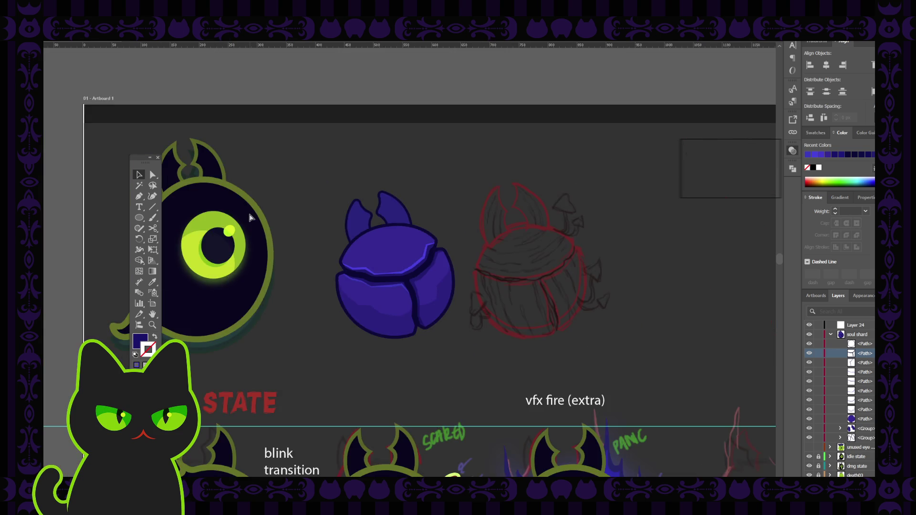
pyautogui.hotkey('ctrl', '-')
pyautogui.hotkey('ctrl', '-')
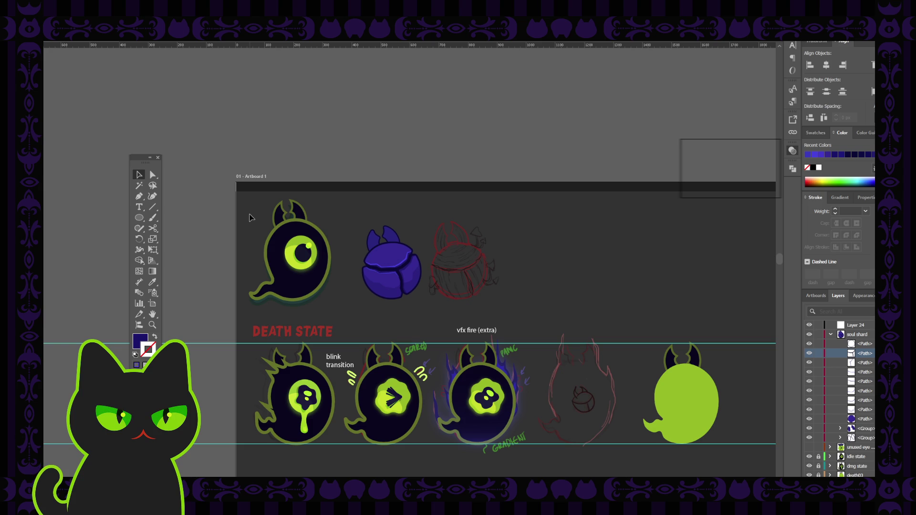
pyautogui.hotkey('ctrl', '=')
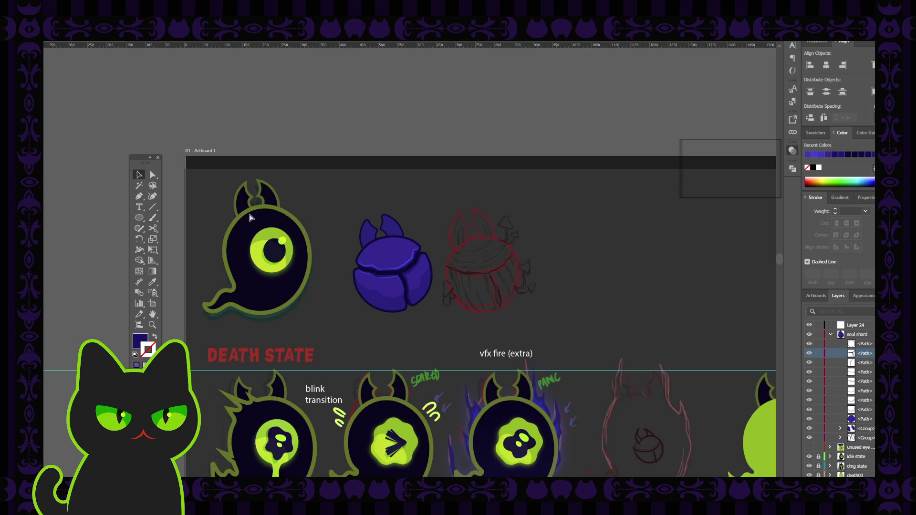
pyautogui.hotkey('ctrl', '=')
pyautogui.hotkey('ctrl', '=')
pyautogui.hotkey('ctrl', '=')
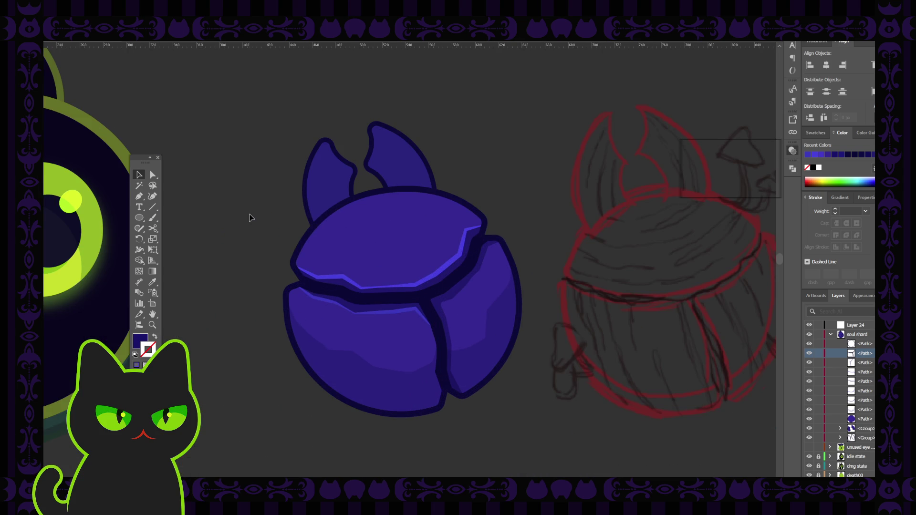
# Copy the dark crack line on the right shard and paste a duplicate in front.
pyautogui.click(458, 294)
pyautogui.hotkey('ctrl', 'c')
pyautogui.hotkey('ctrl', 'f')
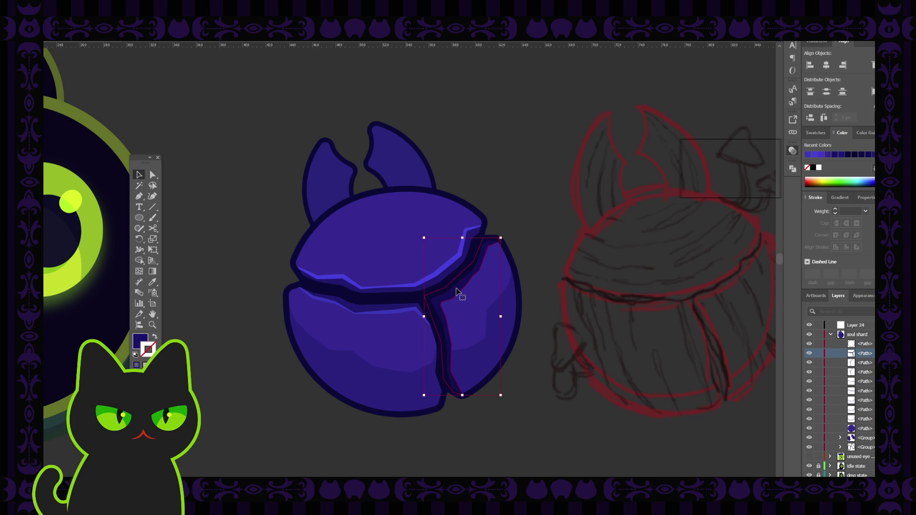
# Sample the light-blue highlight style onto the duplicate crack and adjust its anchor points.
pyautogui.press('i')
pyautogui.click(432, 273)
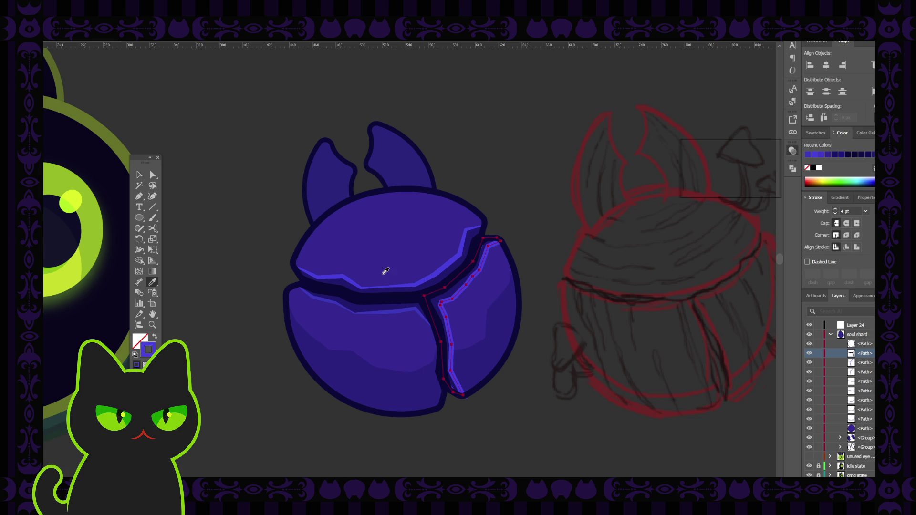
pyautogui.click(152, 175)
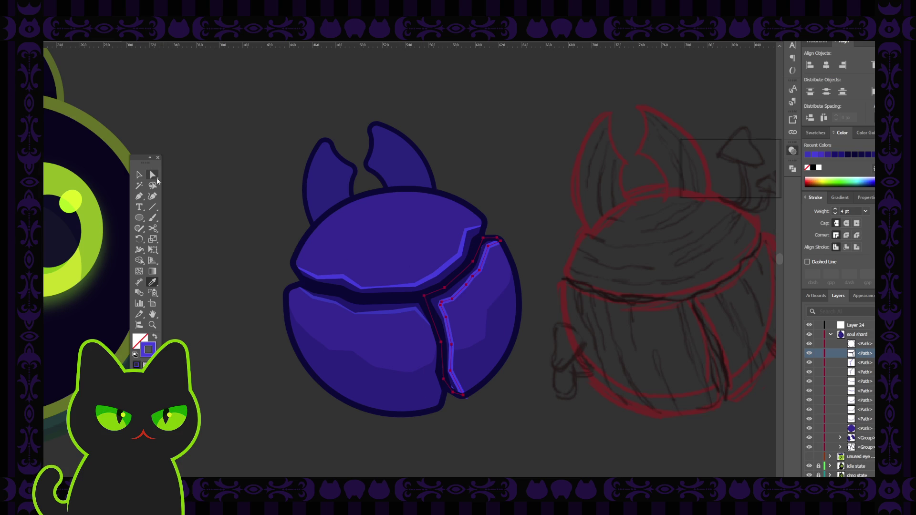
pyautogui.click(499, 242)
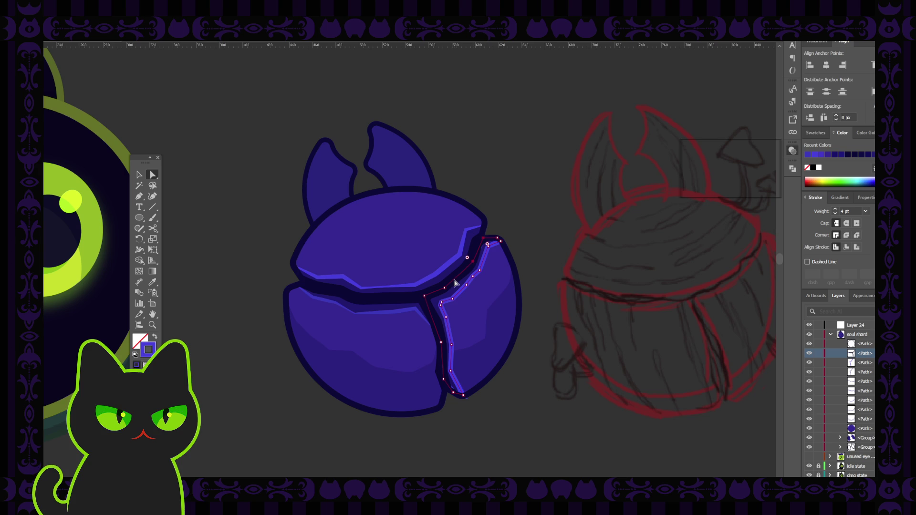
pyautogui.click(424, 296)
pyautogui.click(441, 343)
pyautogui.hotkey('ctrl', 'z')
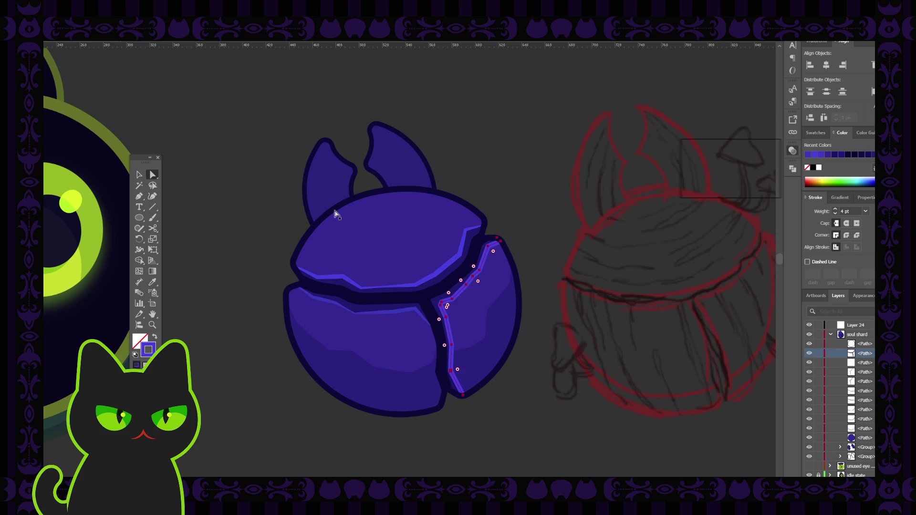
# Reapply the light-blue edge stroke and give the crack highlight a tapered width profile.
pyautogui.press('i')
pyautogui.click(432, 271)
pyautogui.press('v')
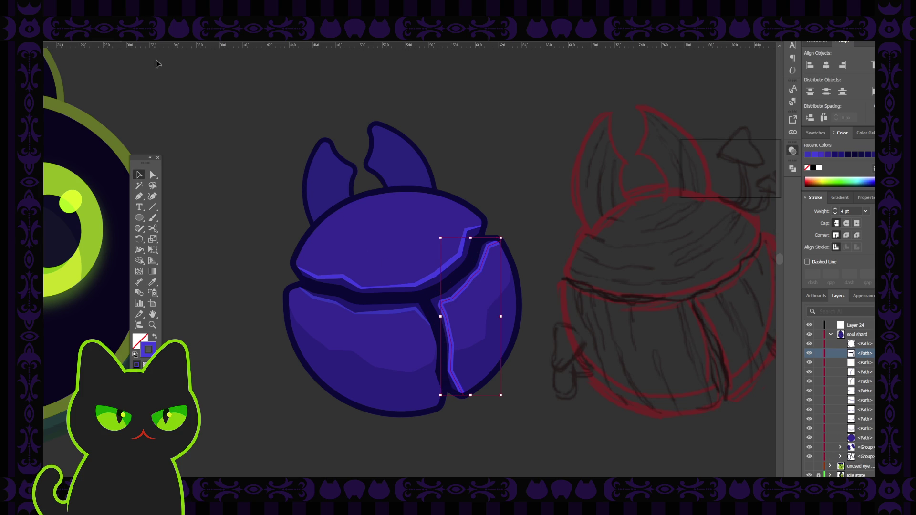
pyautogui.click(164, 40)
pyautogui.click(166, 64)
pyautogui.click(237, 197)
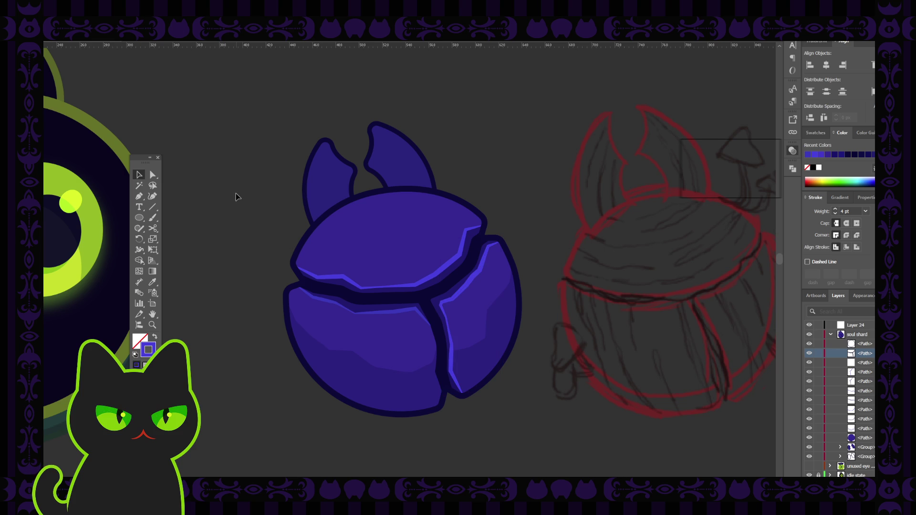
pyautogui.hotkey('ctrl', '-')
pyautogui.hotkey('ctrl', '-')
pyautogui.hotkey('ctrl', '-')
pyautogui.hotkey('ctrl', '-')
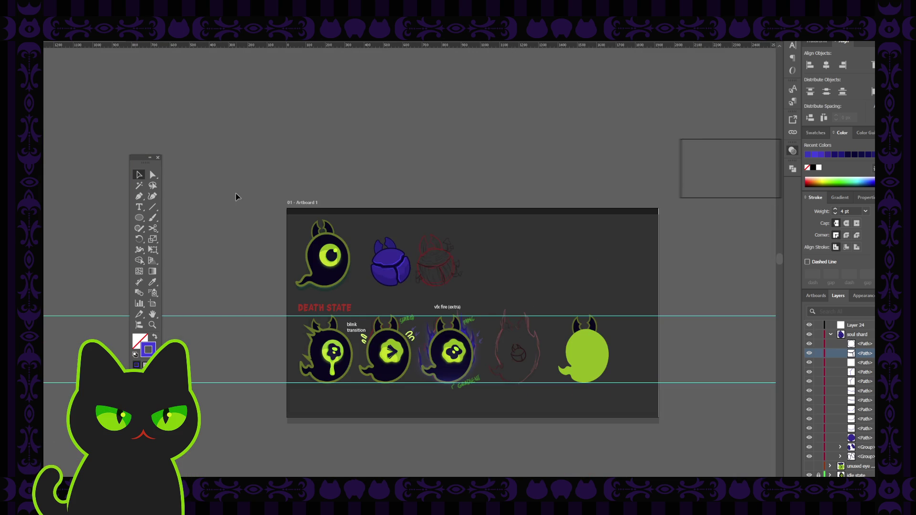
pyautogui.hotkey('ctrl', '-')
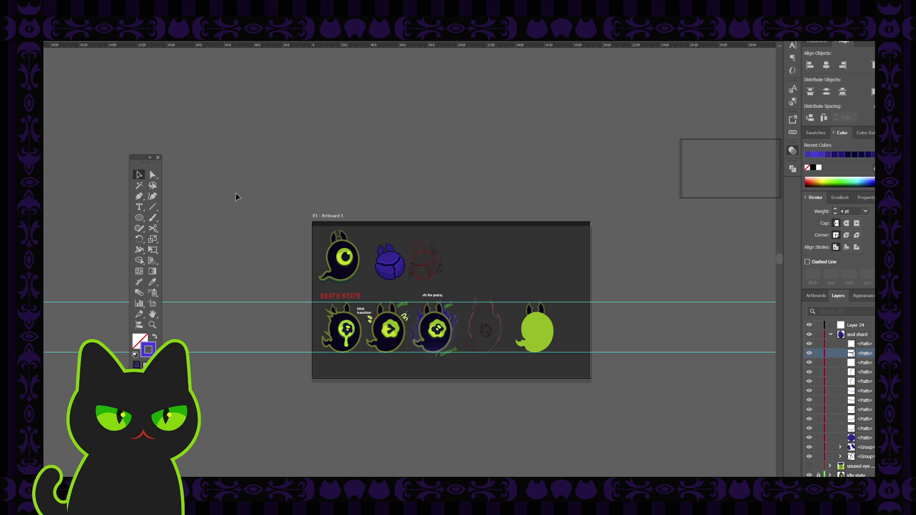
# Tweak the anchor points of the light-blue highlight along the upper shard's bottom edge.
pyautogui.hotkey('ctrl', '+')
pyautogui.hotkey('ctrl', '+')
pyautogui.hotkey('ctrl', '+')
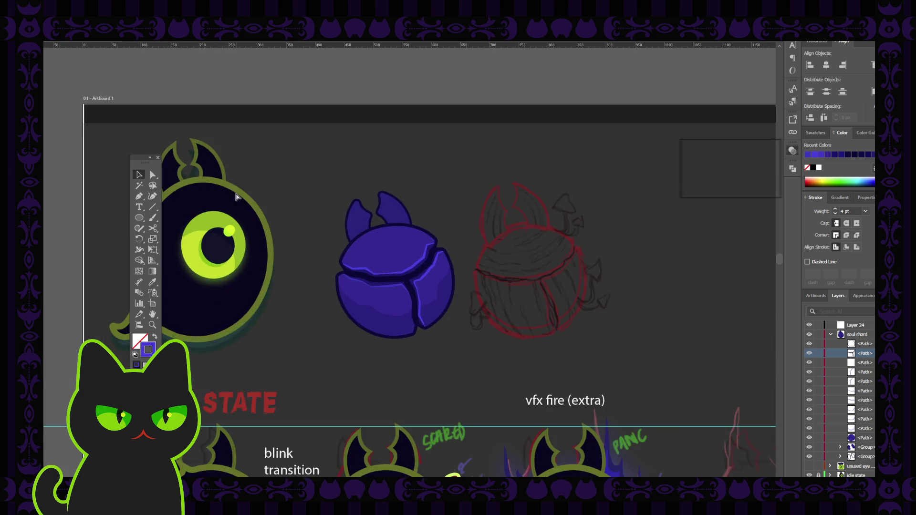
pyautogui.hotkey('ctrl', '+')
pyautogui.hotkey('ctrl', '+')
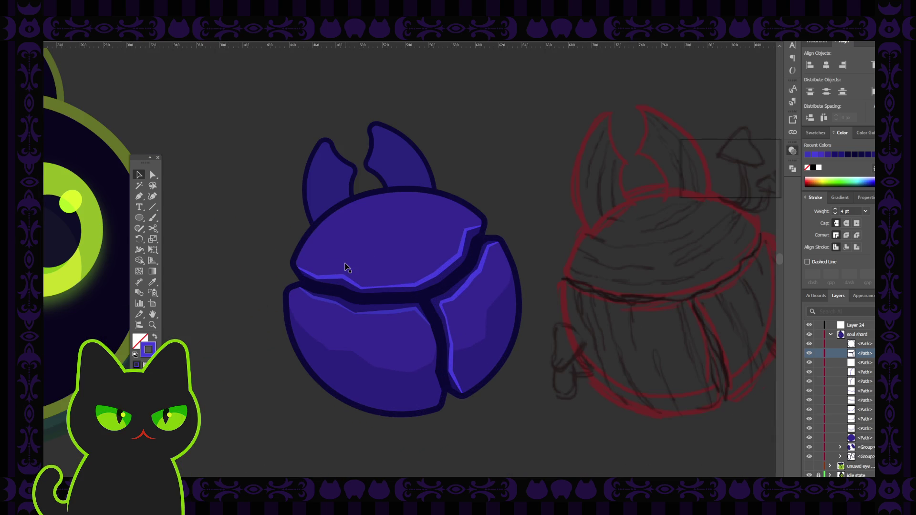
pyautogui.click(445, 271)
pyautogui.click(153, 175)
pyautogui.press('v')
pyautogui.click(189, 101)
pyautogui.hotkey('ctrl', '-')
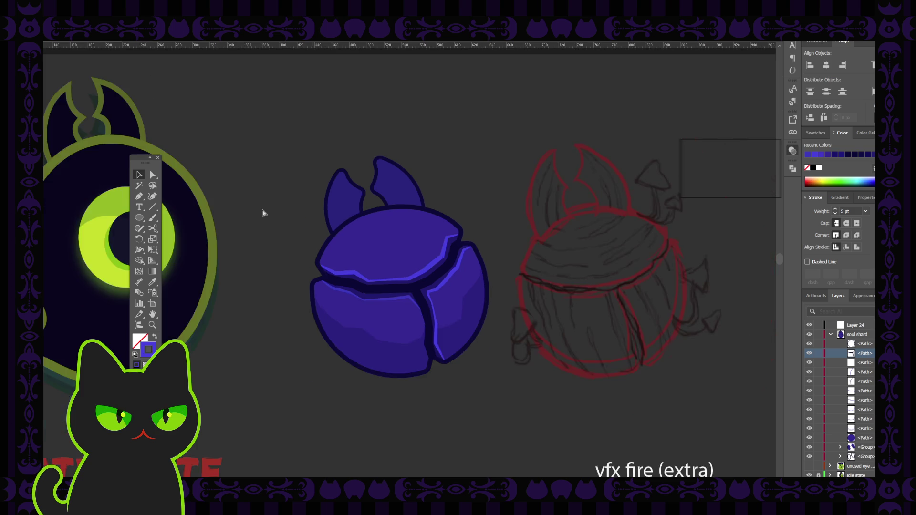
pyautogui.hotkey('ctrl', '-')
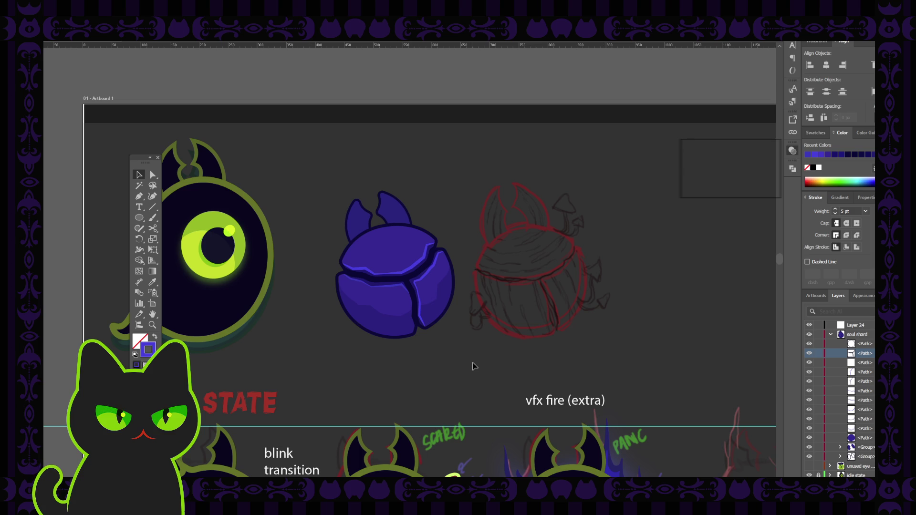
pyautogui.click(427, 268)
pyautogui.hotkey('ctrl', '+')
pyautogui.hotkey('ctrl', '+')
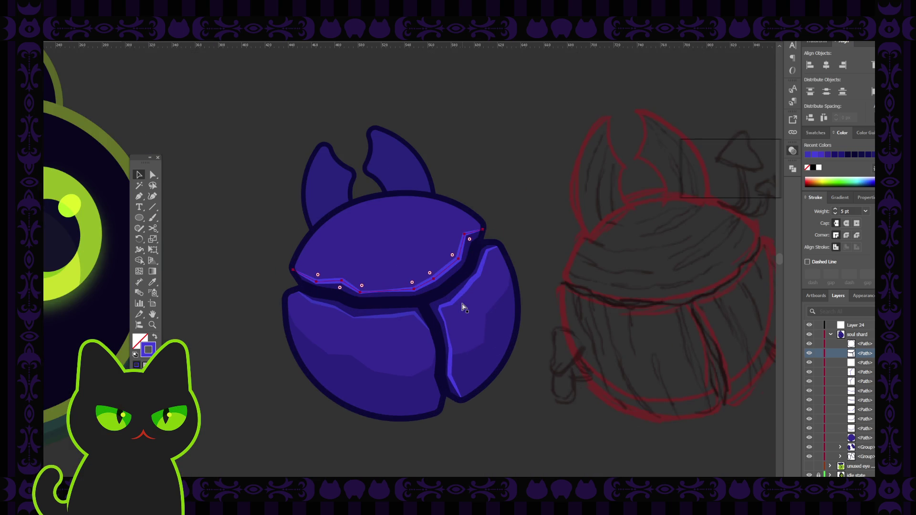
pyautogui.press('a')
pyautogui.moveTo(492, 331); pyautogui.dragTo(462, 317)
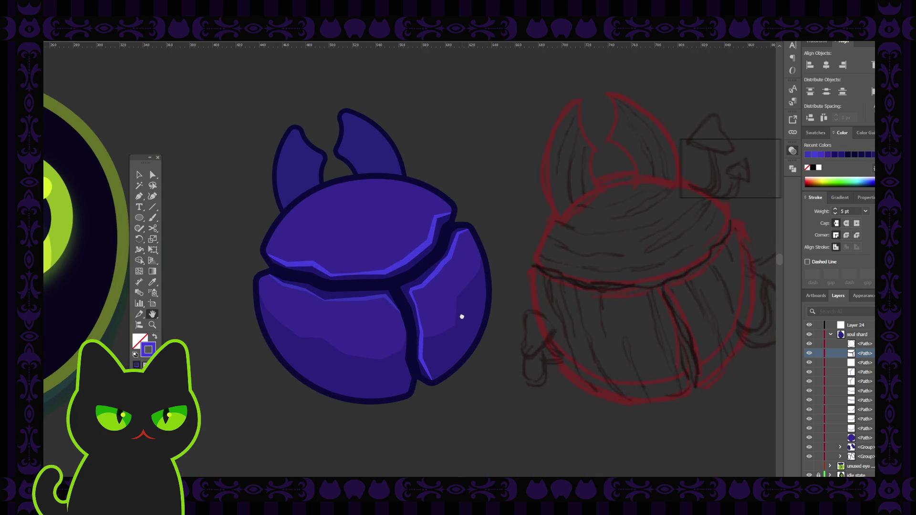
pyautogui.click(140, 176)
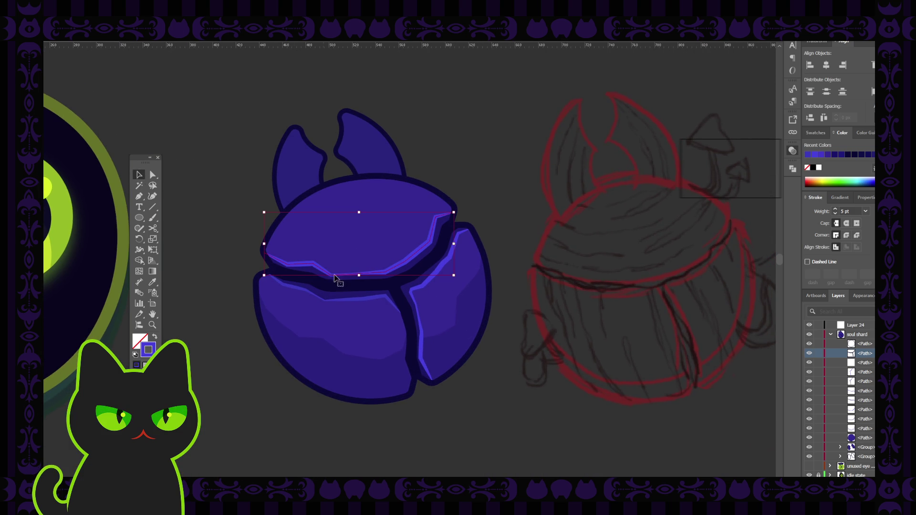
pyautogui.click(421, 289)
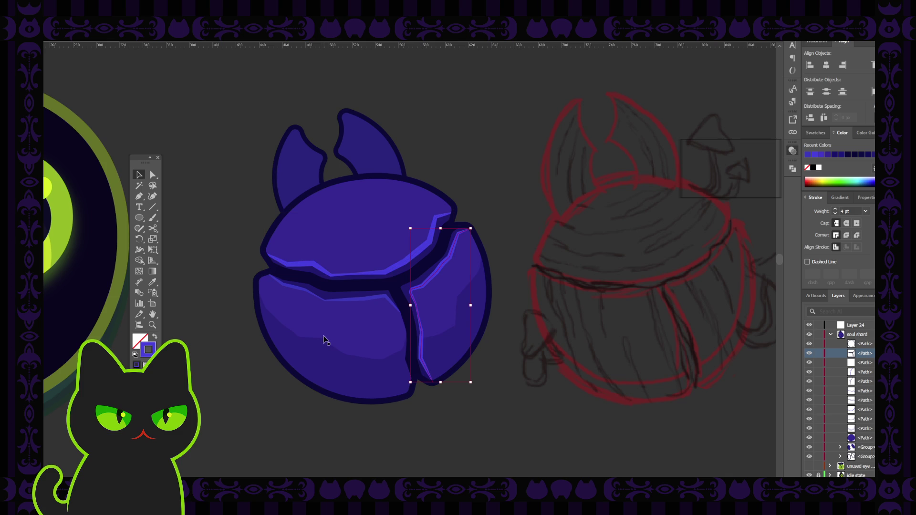
pyautogui.click(218, 332)
pyautogui.hotkey('ctrl', '-')
pyautogui.hotkey('ctrl', '-')
pyautogui.hotkey('ctrl', '-')
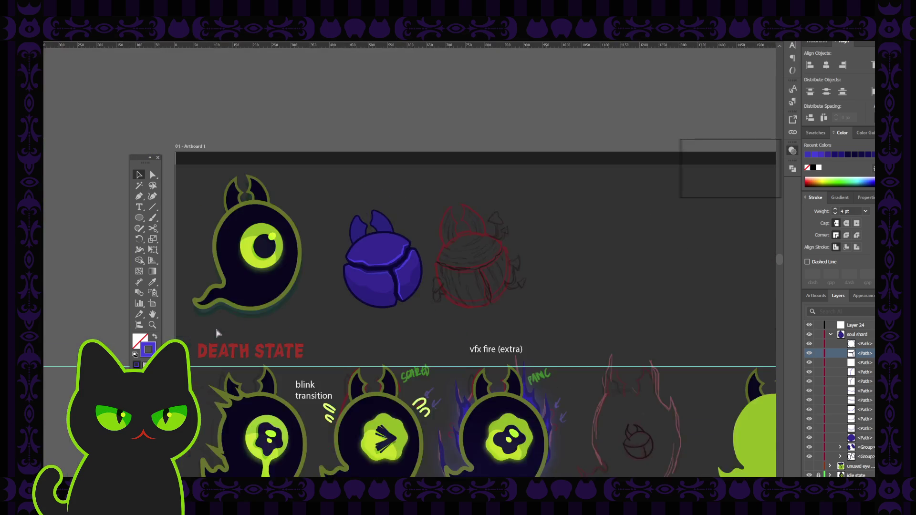
pyautogui.hotkey('ctrl', '-')
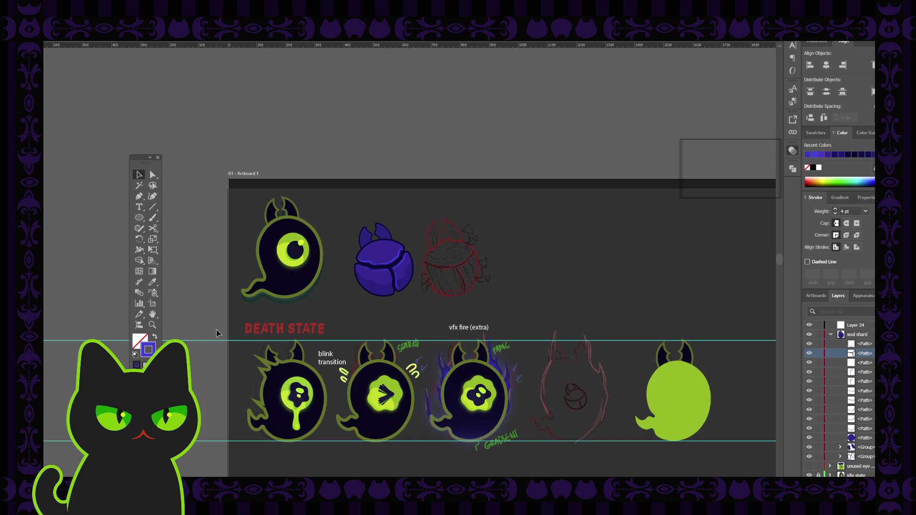
# Collapse the soul shard layer and make Layer 24 the active layer for new strokes.
pyautogui.hotkey('ctrl', '=')
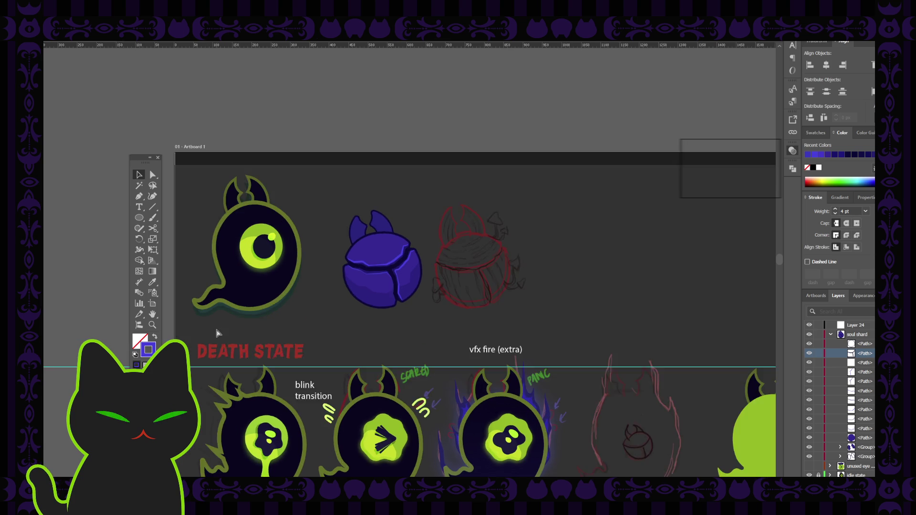
pyautogui.hotkey('ctrl', '=')
pyautogui.hotkey('ctrl', '=')
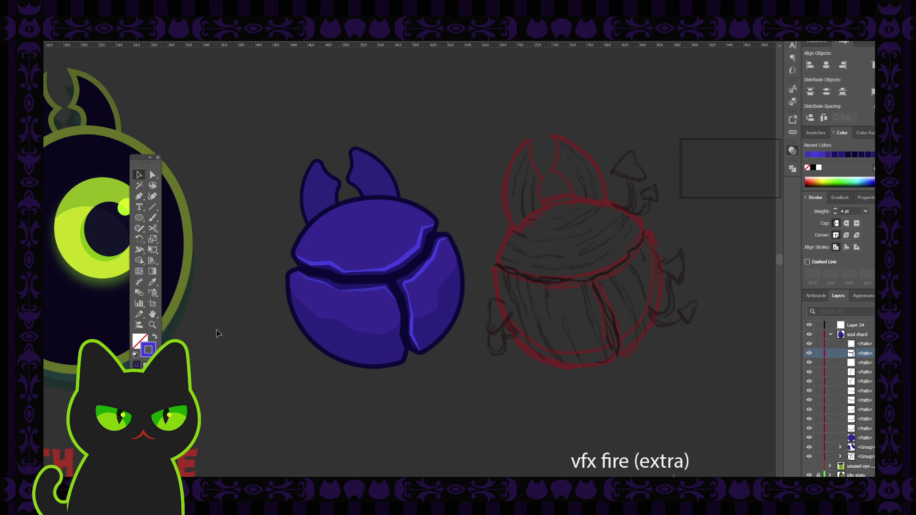
pyautogui.moveTo(344, 250); pyautogui.dragTo(303, 259)
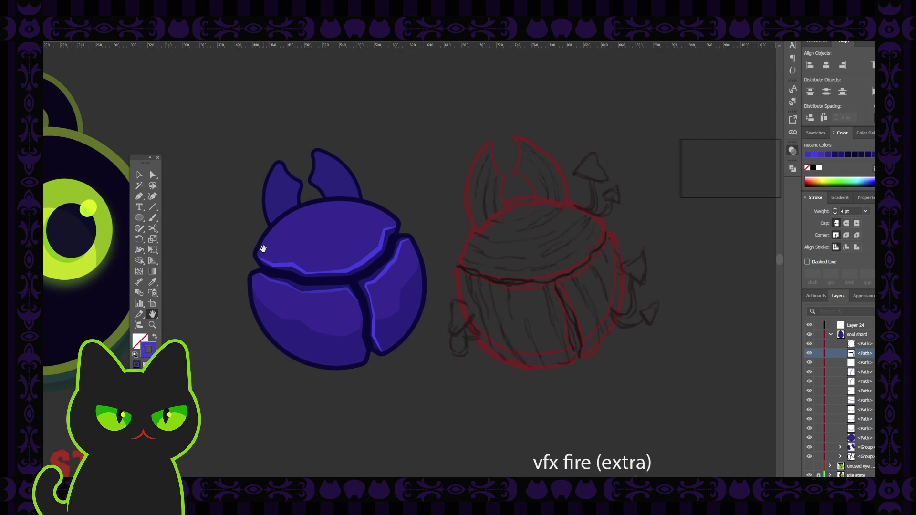
pyautogui.click(139, 176)
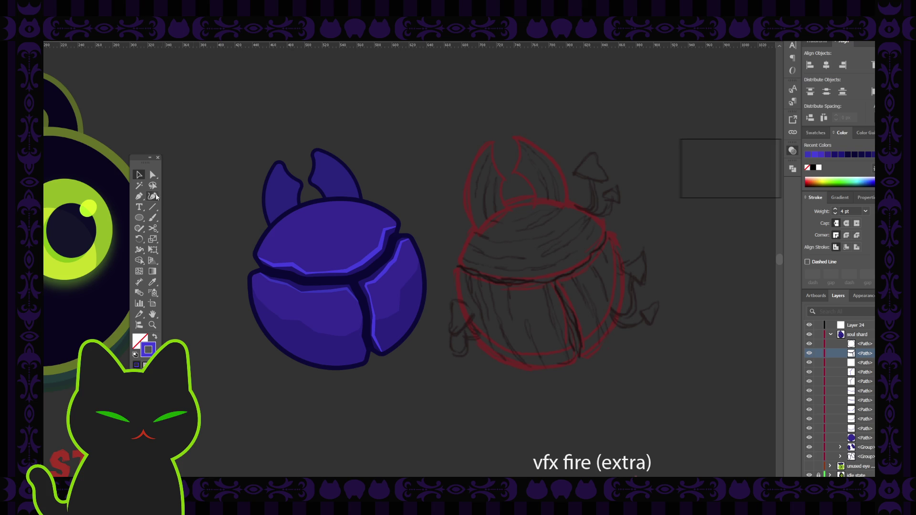
pyautogui.click(849, 336)
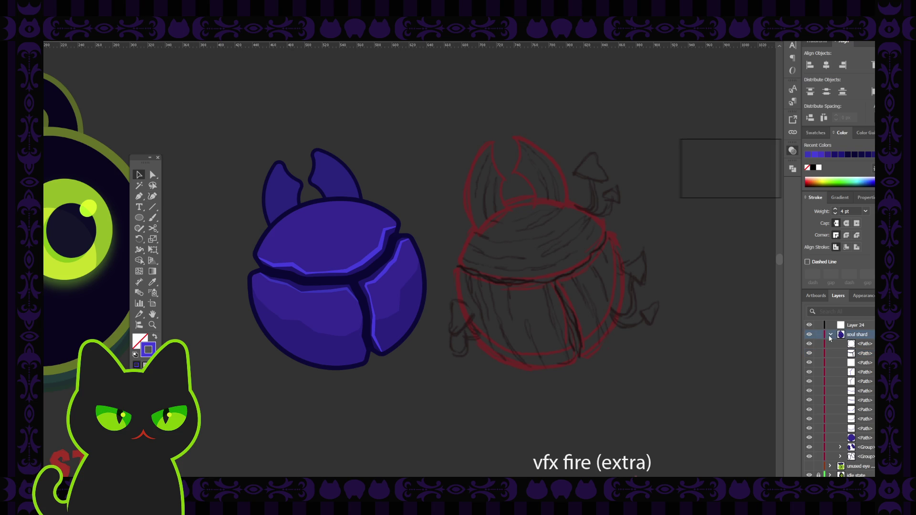
pyautogui.click(831, 337)
pyautogui.scroll(2, 847, 344)
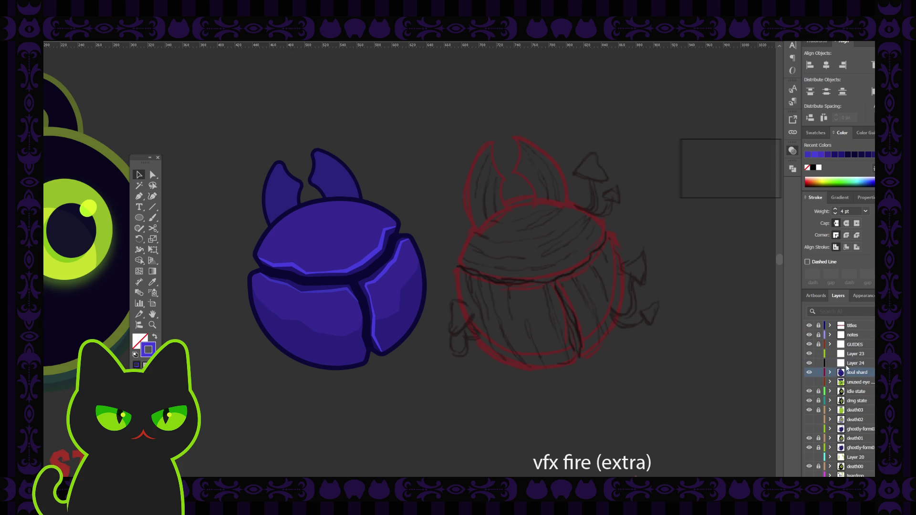
pyautogui.click(821, 364)
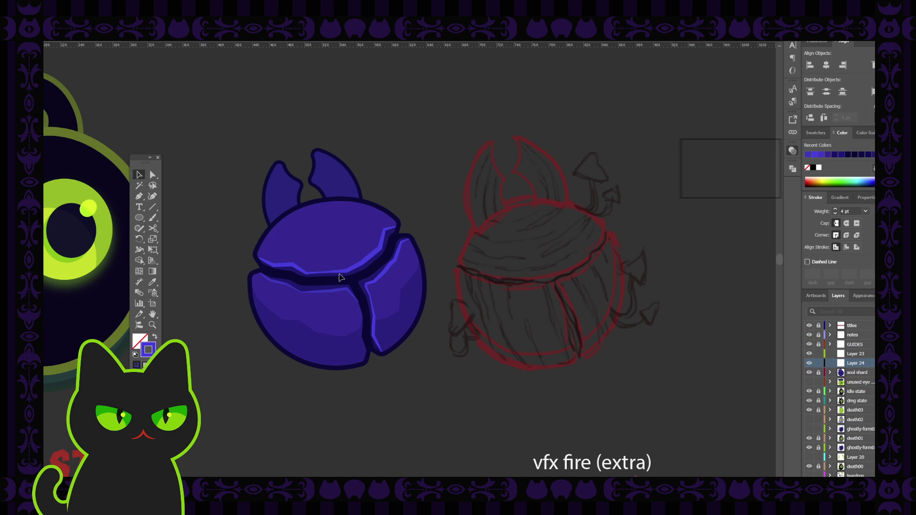
# Sample the navy outline colour as a 1 pt stroke with no fill, ready for the Pen tool.
pyautogui.click(151, 195)
pyautogui.press('i')
pyautogui.click(352, 275)
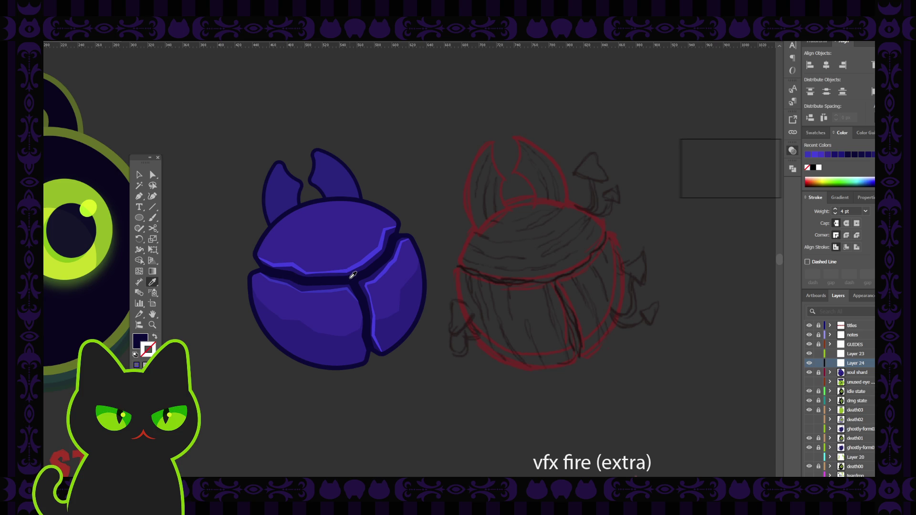
pyautogui.click(154, 337)
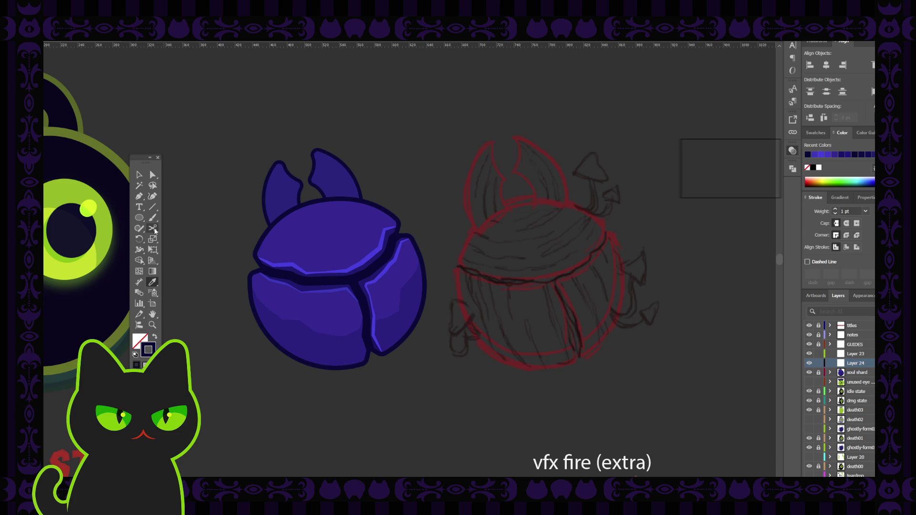
pyautogui.click(152, 195)
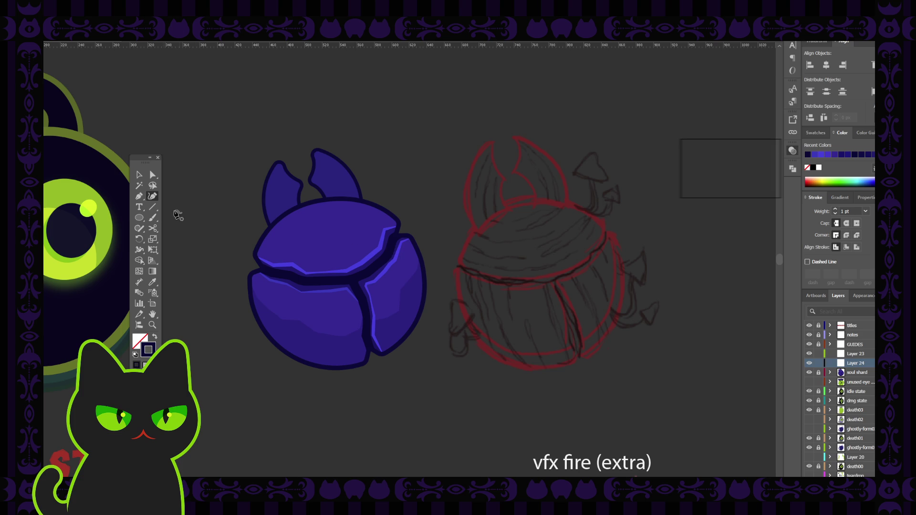
pyautogui.press('p')
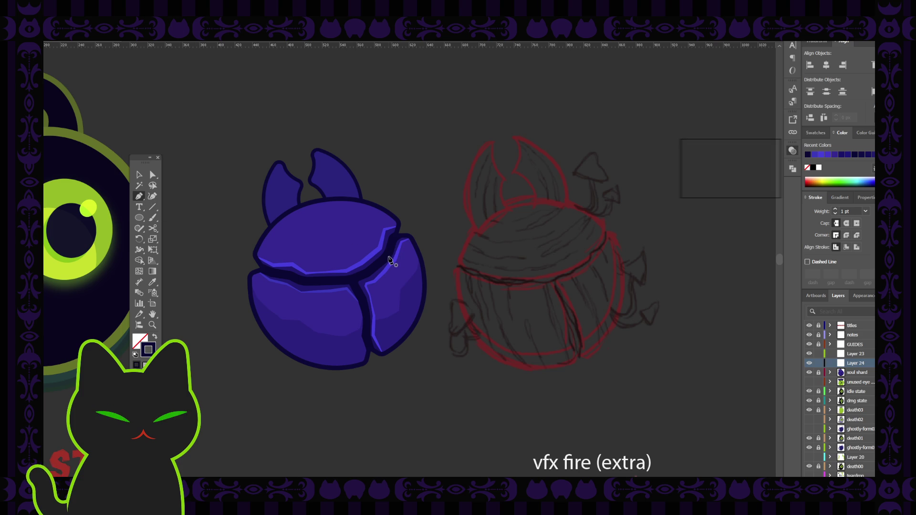
# Draw a three-point crack down the right shell piece and make it a 2 pt tapered stroke.
pyautogui.click(388, 257)
pyautogui.click(404, 284)
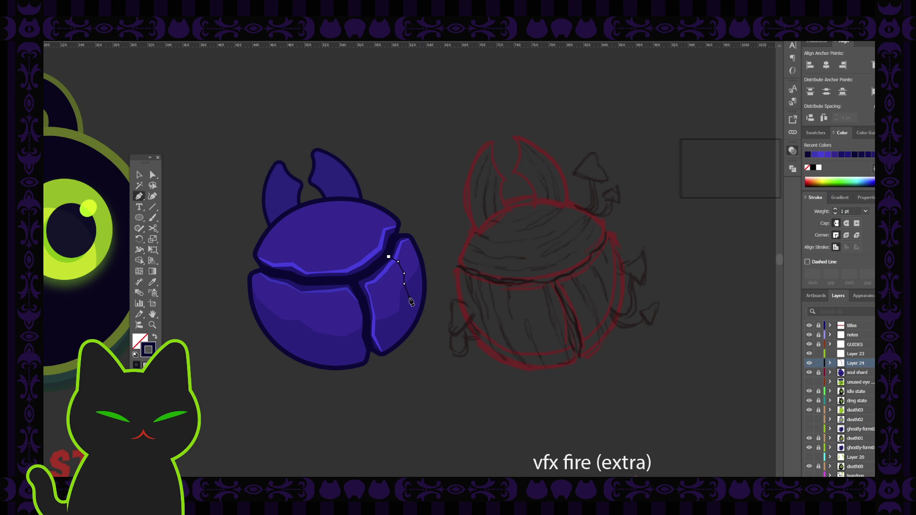
pyautogui.click(410, 312)
pyautogui.click(139, 175)
pyautogui.click(200, 198)
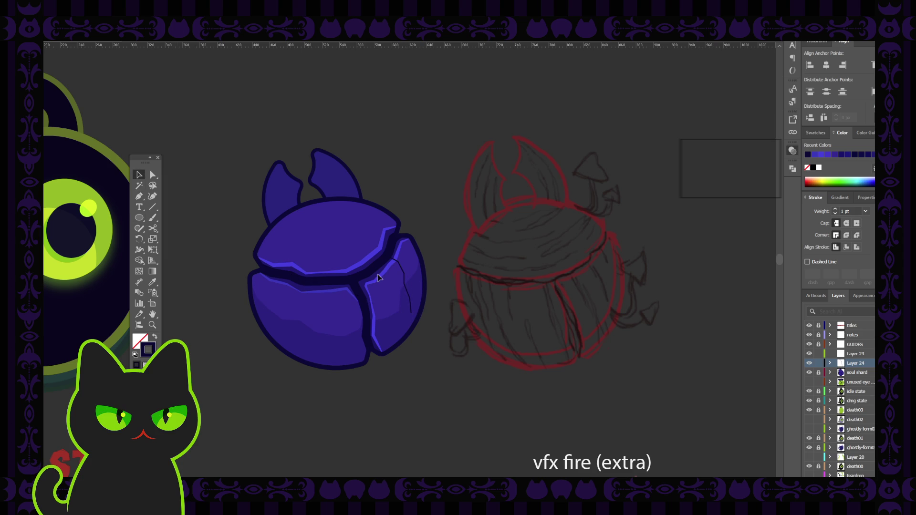
pyautogui.click(406, 285)
pyautogui.press('Up')
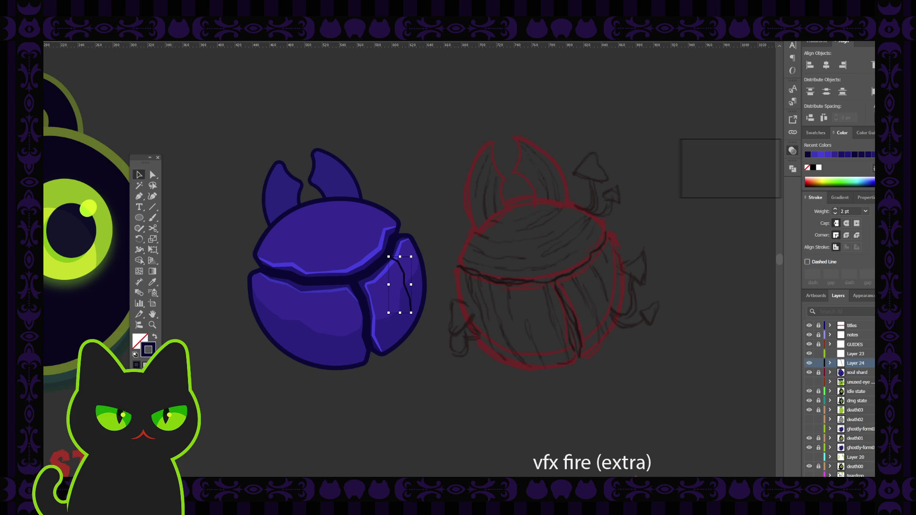
pyautogui.click(172, 65)
pyautogui.click(188, 89)
# Review the new crack path up close, selecting and clearing it before drawing again.
pyautogui.click(407, 288)
pyautogui.click(763, 208)
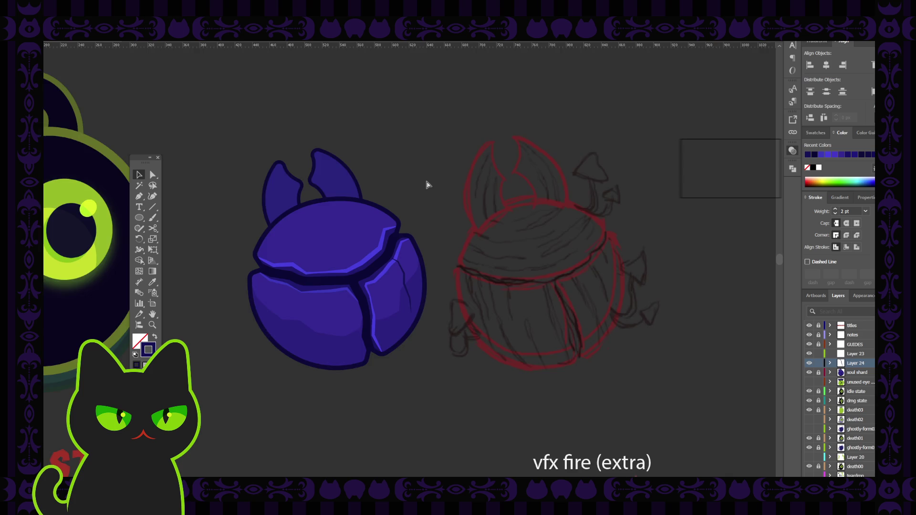
pyautogui.hotkey('ctrl', '=')
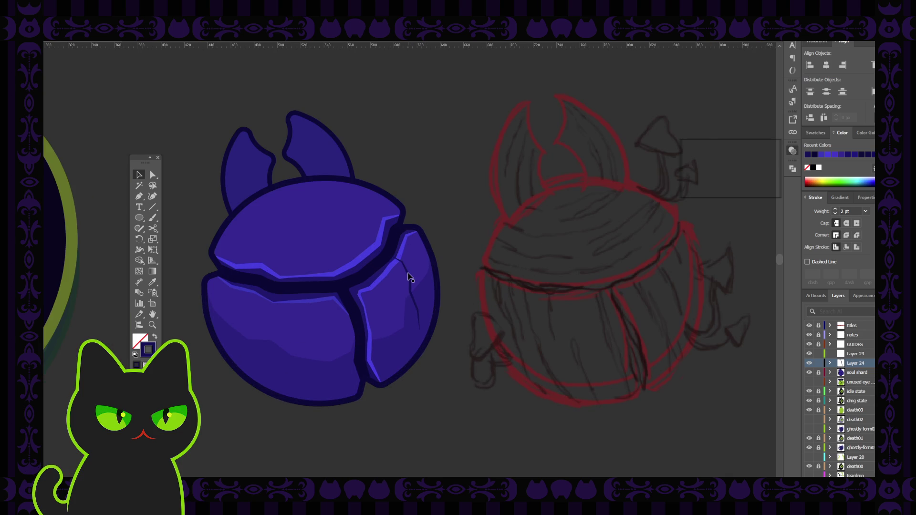
pyautogui.click(409, 277)
pyautogui.hotkey('ctrl', 'shift', 'a')
pyautogui.click(410, 280)
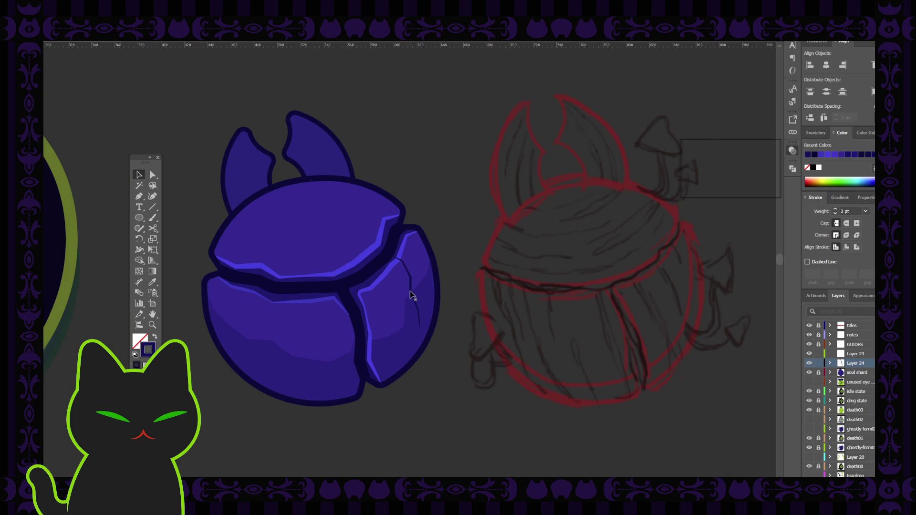
pyautogui.click(412, 296)
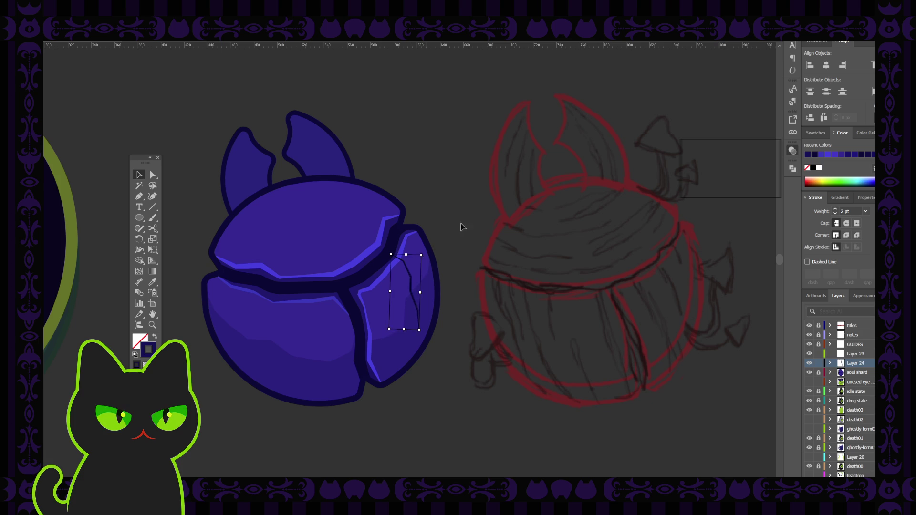
pyautogui.hotkey('ctrl', 'shift', 'a')
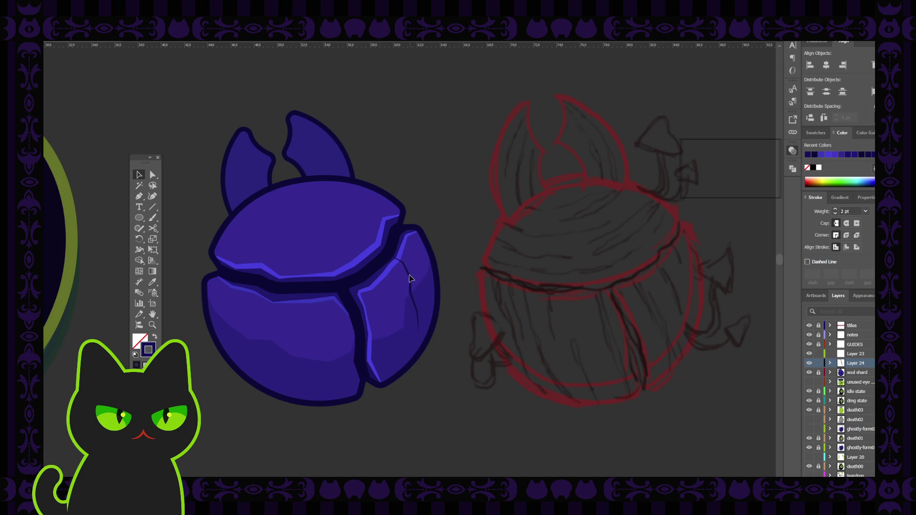
pyautogui.click(414, 282)
pyautogui.click(460, 237)
pyautogui.click(139, 196)
pyautogui.press('v')
pyautogui.press('p')
# Draw a second curved crack running down to the right piece's lower edge.
pyautogui.click(373, 269)
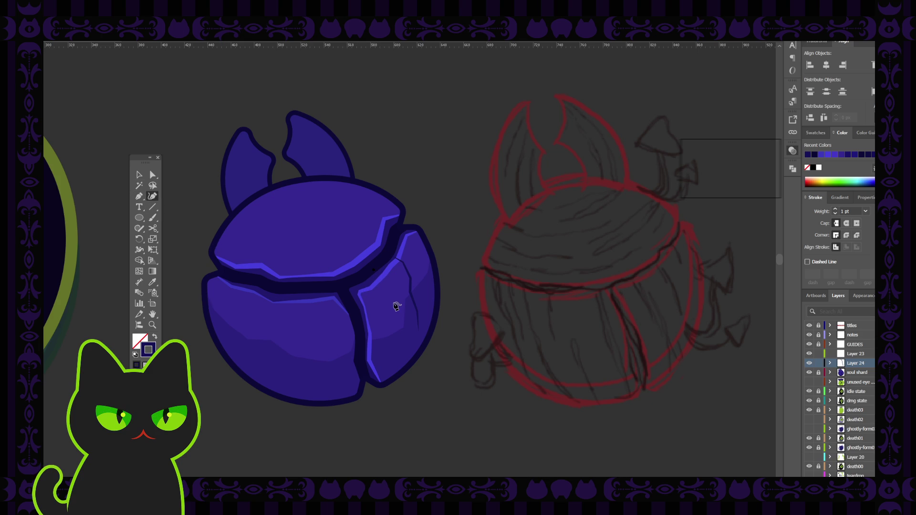
pyautogui.moveTo(393, 308); pyautogui.dragTo(404, 356)
pyautogui.click(403, 351)
pyautogui.click(141, 175)
pyautogui.click(181, 158)
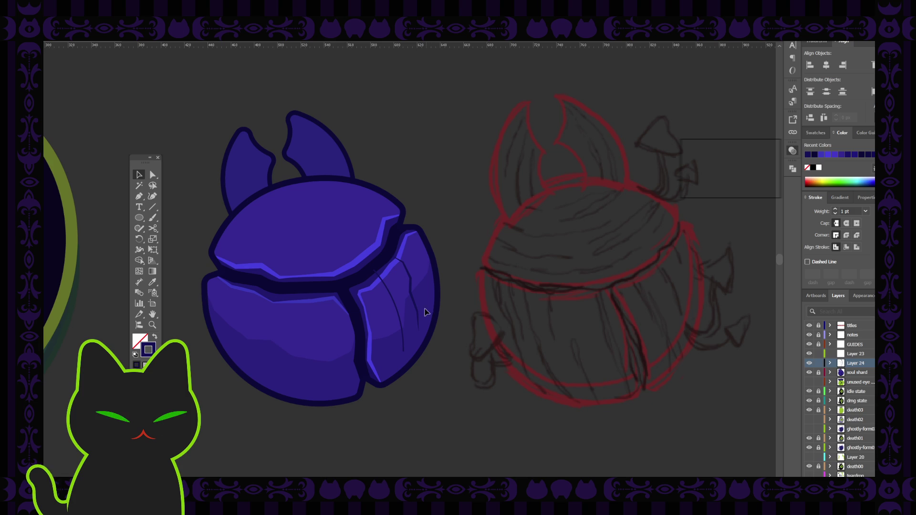
# Draw a four-point branching crack from the inner edge downward.
pyautogui.hotkey('ctrl', 'shift', 'a')
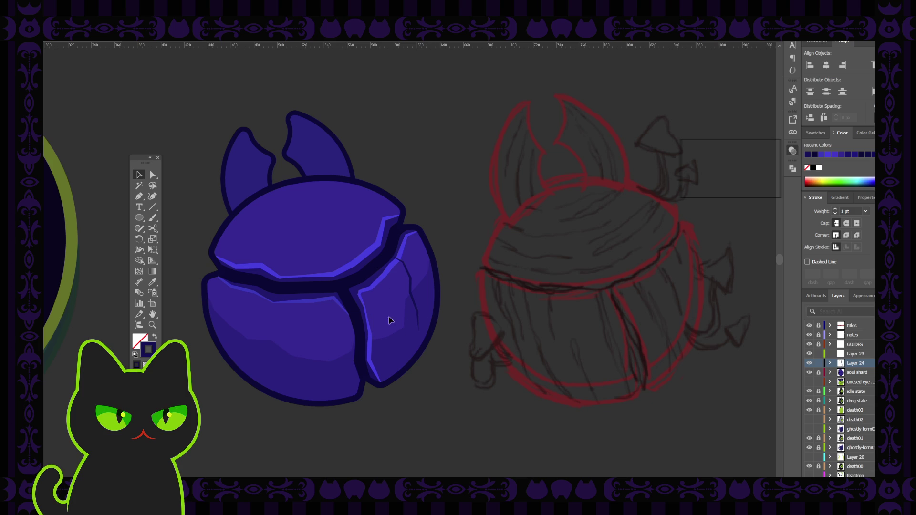
pyautogui.press('p')
pyautogui.click(368, 273)
pyautogui.click(384, 278)
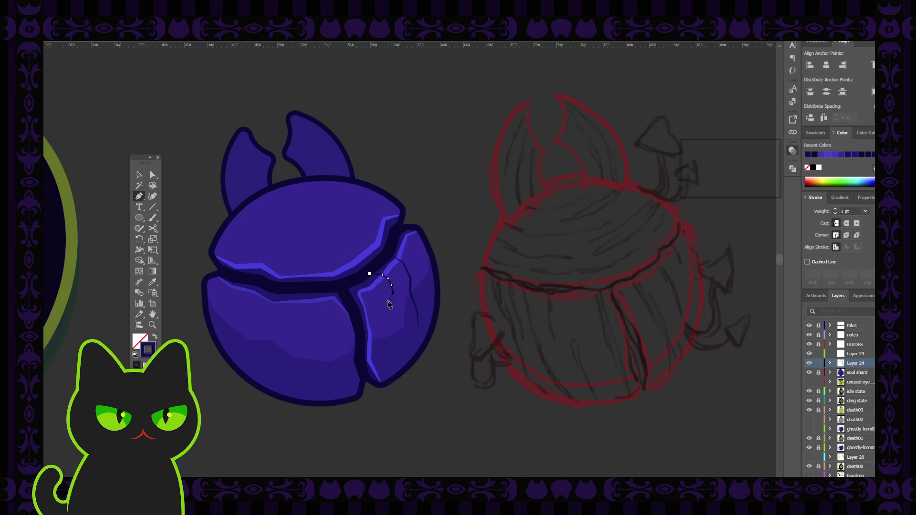
pyautogui.click(392, 292)
pyautogui.click(395, 309)
pyautogui.press('v')
pyautogui.click(187, 201)
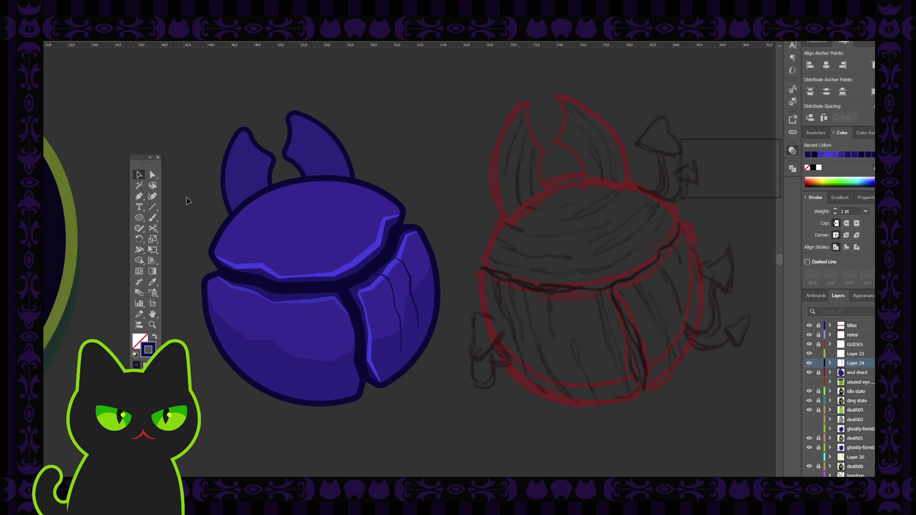
# Select the new crack paths and give them a tapered width profile.
pyautogui.click(399, 311)
pyautogui.click(412, 297)
pyautogui.click(399, 309)
pyautogui.click(154, 36)
pyautogui.click(163, 54)
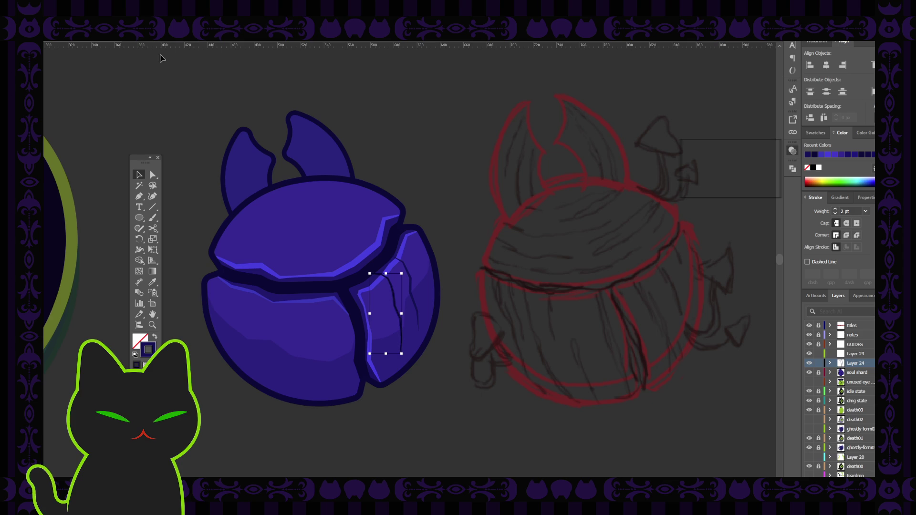
pyautogui.click(161, 87)
# Stretch one crack up toward the top right and thicken its stroke to 3 pt.
pyautogui.hotkey('ctrl', '-')
pyautogui.hotkey('ctrl', '-')
pyautogui.hotkey('ctrl', '-')
pyautogui.hotkey('ctrl', '+')
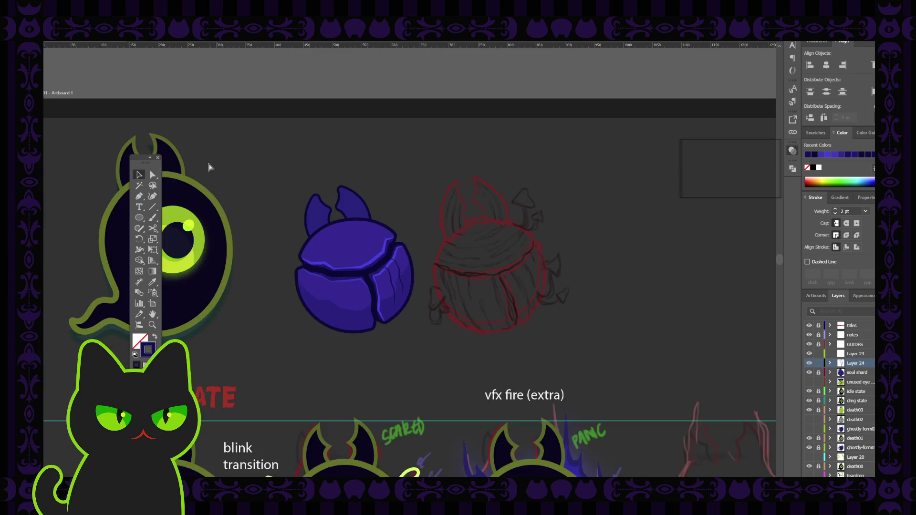
pyautogui.hotkey('ctrl', '+')
pyautogui.hotkey('ctrl', '+')
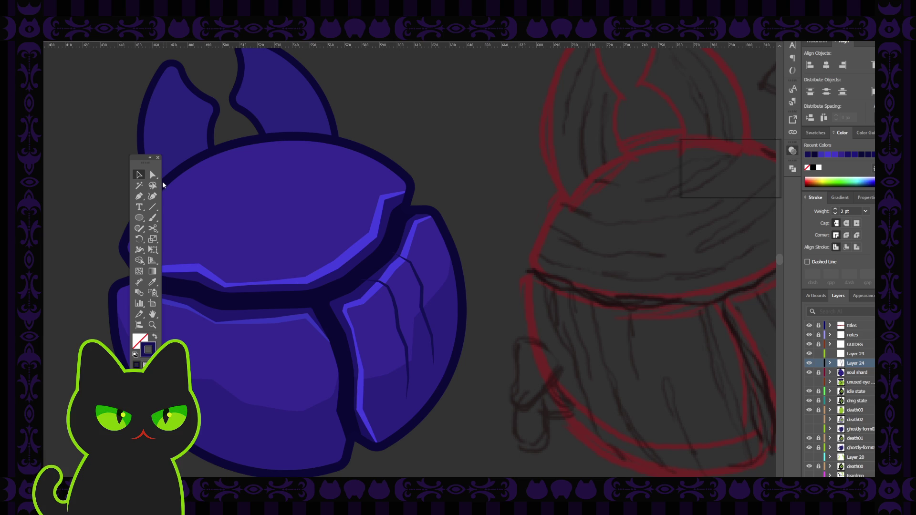
pyautogui.click(396, 327)
pyautogui.moveTo(408, 279); pyautogui.dragTo(434, 252)
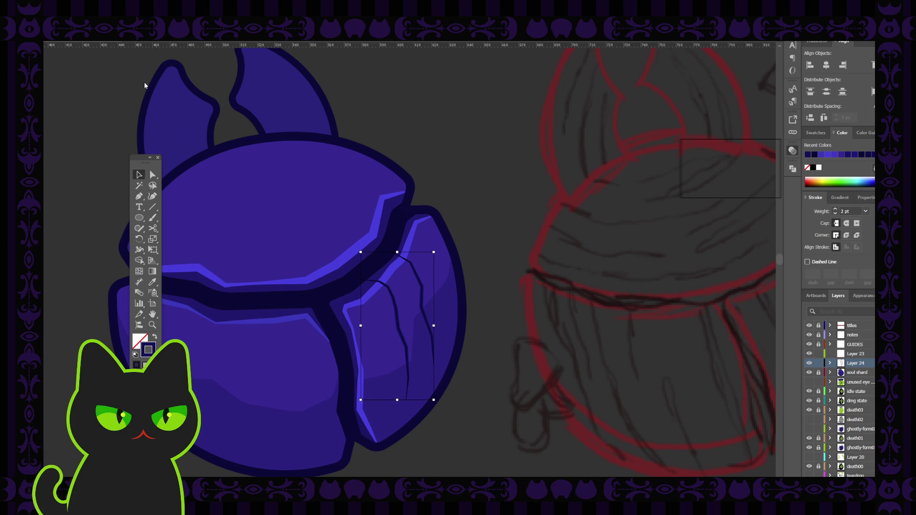
pyautogui.click(113, 123)
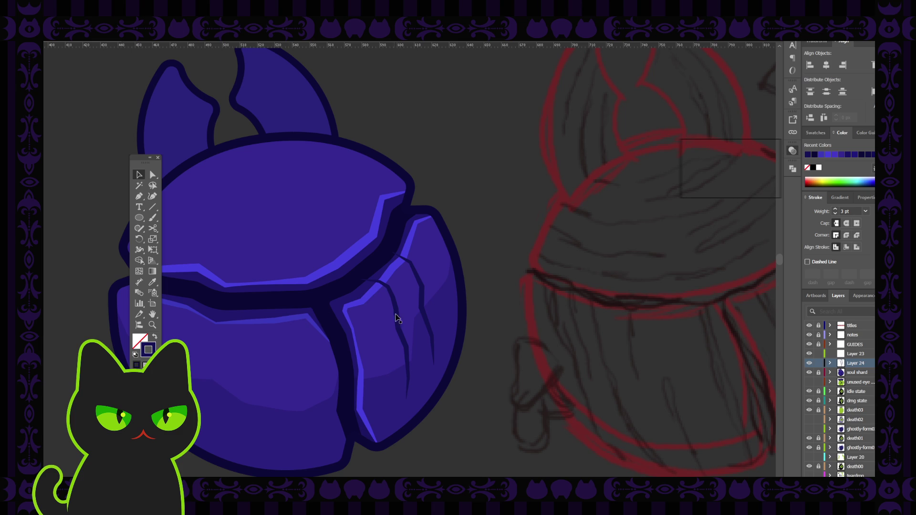
# Select both crack strokes and apply the tapered width profile to them.
pyautogui.click(401, 329)
pyautogui.keyDown('shift'); pyautogui.click(424, 319); pyautogui.keyUp('shift')
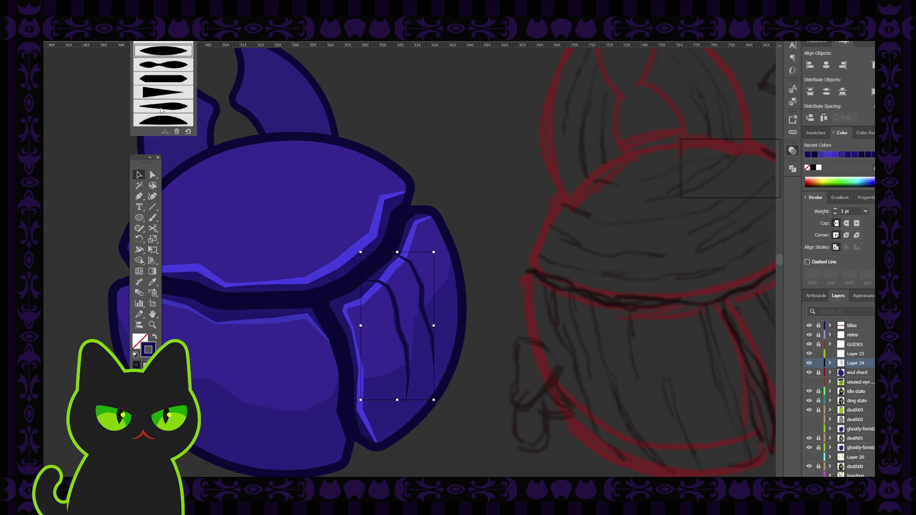
pyautogui.click(118, 132)
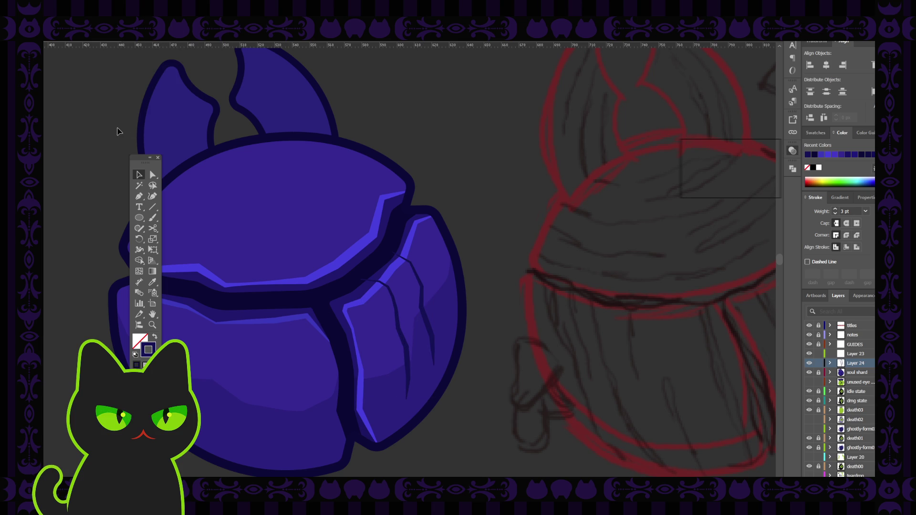
pyautogui.hotkey('ctrl', '-')
# Unlock the soul shard layer and select the purple shell artwork.
pyautogui.hotkey('ctrl', '-')
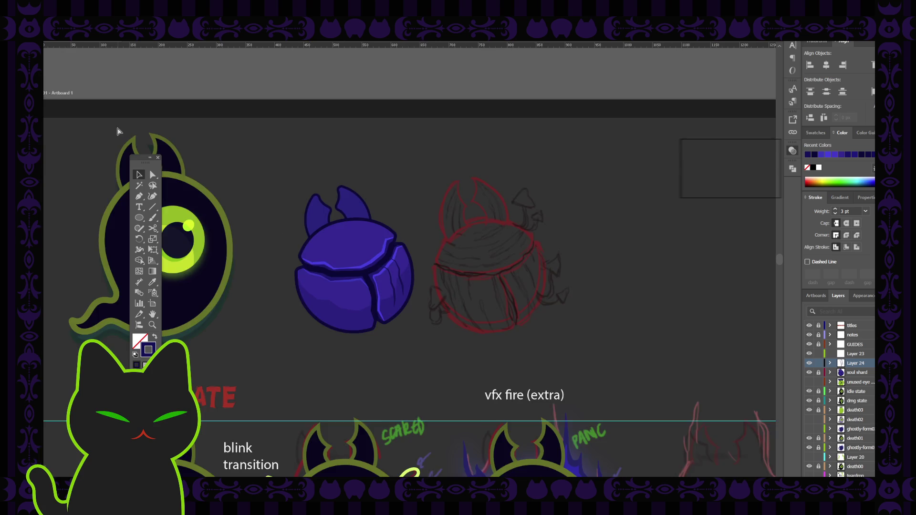
pyautogui.hotkey('ctrl', '-')
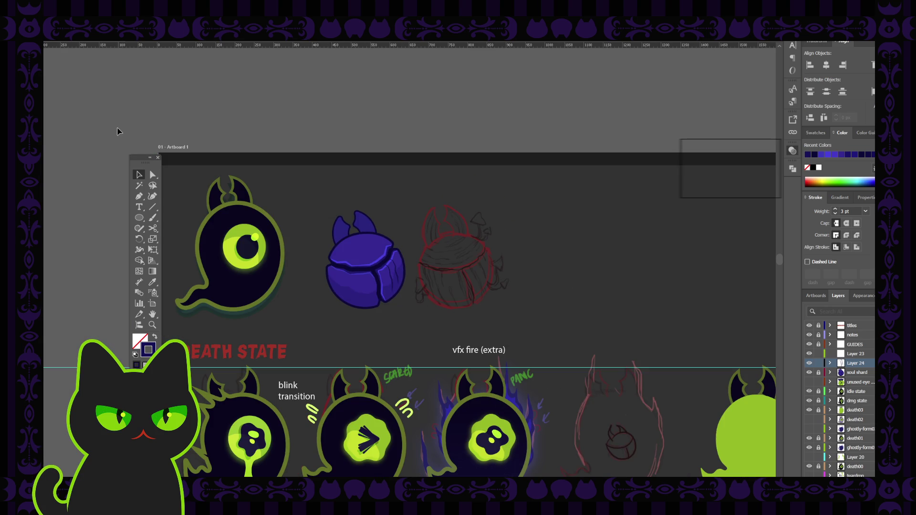
pyautogui.hotkey('ctrl', '+')
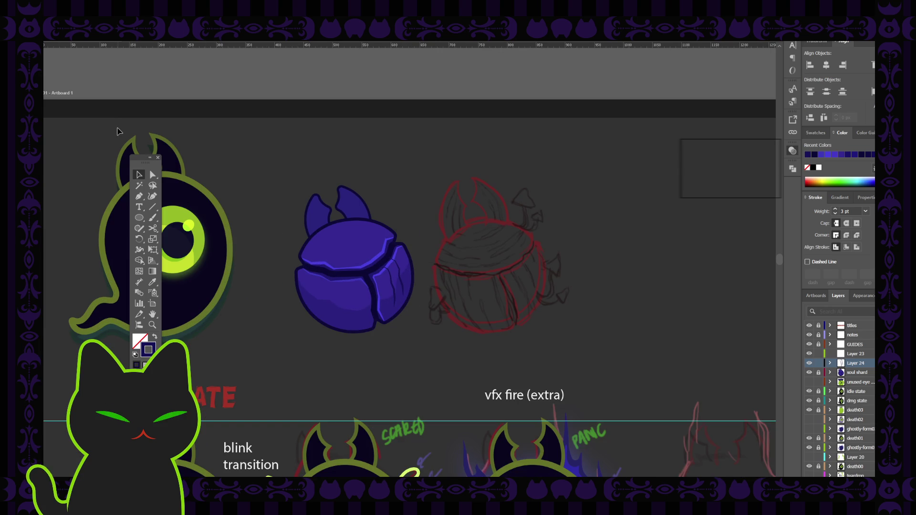
pyautogui.click(404, 286)
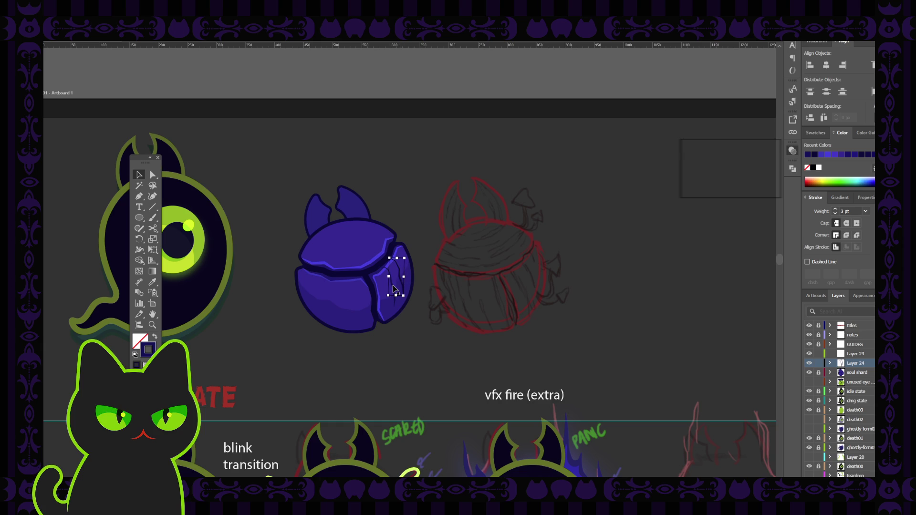
pyautogui.hotkey('ctrl', 'shift', 'a')
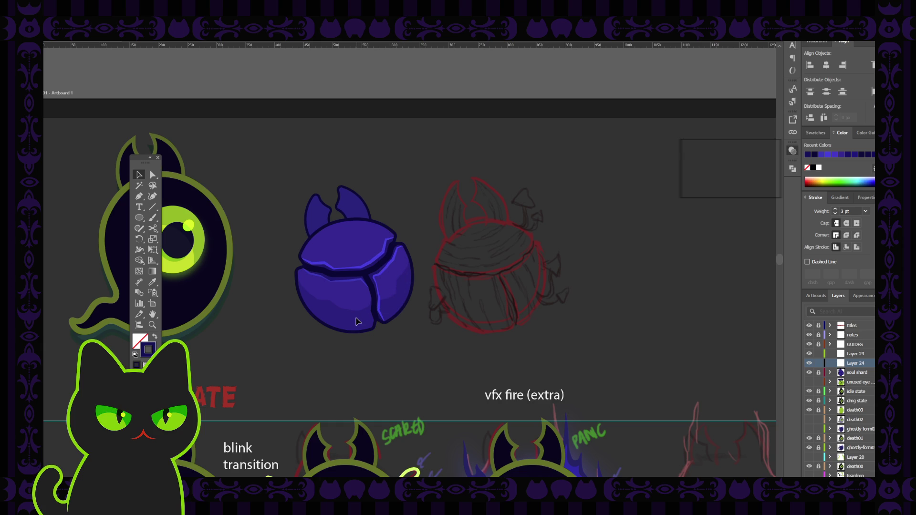
pyautogui.click(819, 372)
pyautogui.click(354, 308)
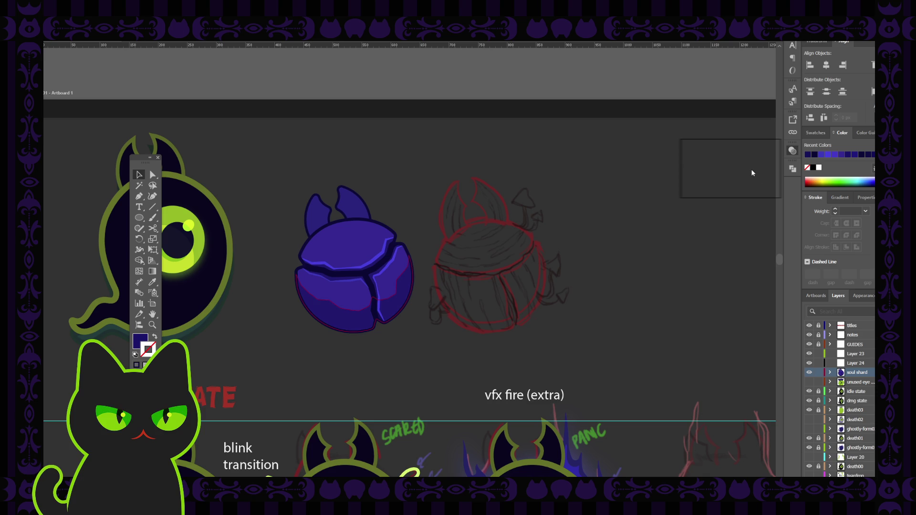
pyautogui.click(589, 227)
pyautogui.click(383, 296)
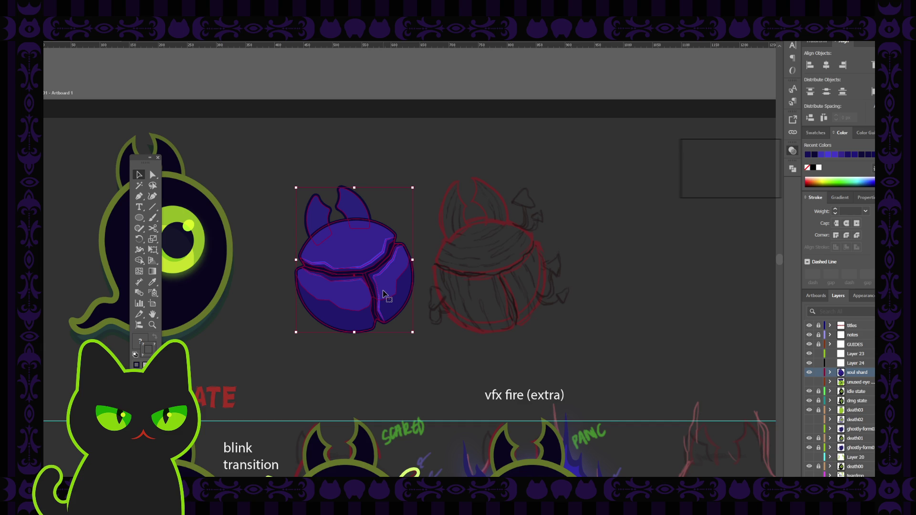
pyautogui.scroll(-3, 384, 296)
# Marquee-select the whole purple cracked shell, paste a copy and shrink it small.
pyautogui.moveTo(435, 296)
pyautogui.mouseDown()
pyautogui.moveTo(450, 294)
pyautogui.moveTo(398, 279)
pyautogui.mouseUp()
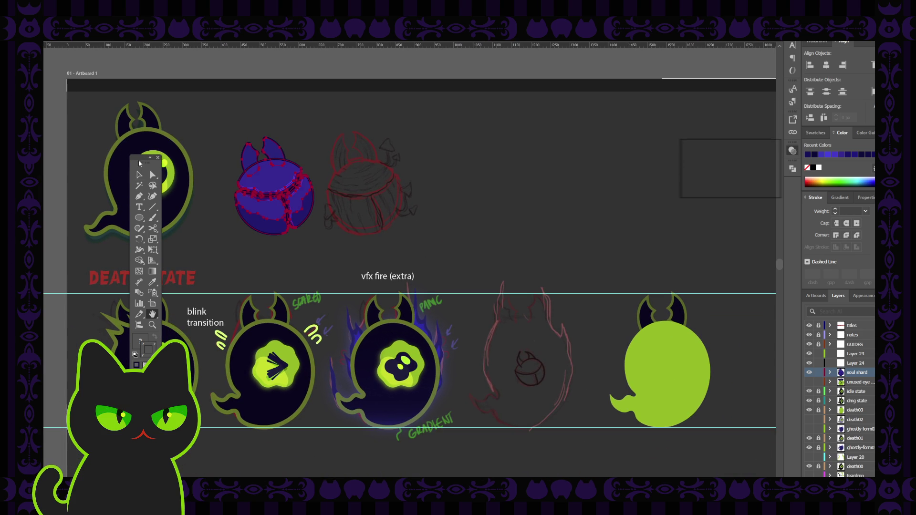
pyautogui.click(139, 175)
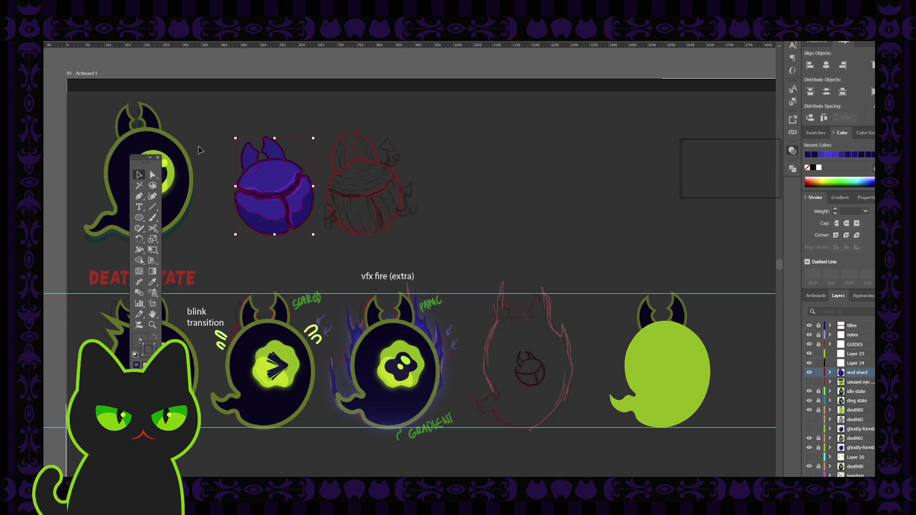
pyautogui.click(233, 163)
pyautogui.moveTo(225, 130)
pyautogui.mouseDown()
pyautogui.moveTo(311, 233)
pyautogui.moveTo(533, 216)
pyautogui.mouseUp()
pyautogui.click(534, 216)
pyautogui.moveTo(475, 150)
pyautogui.mouseDown()
pyautogui.moveTo(523, 194)
pyautogui.moveTo(517, 209)
pyautogui.mouseUp()
# Move the small shell copy down into the red fire-ghost sketch.
pyautogui.press('v')
pyautogui.click(529, 177)
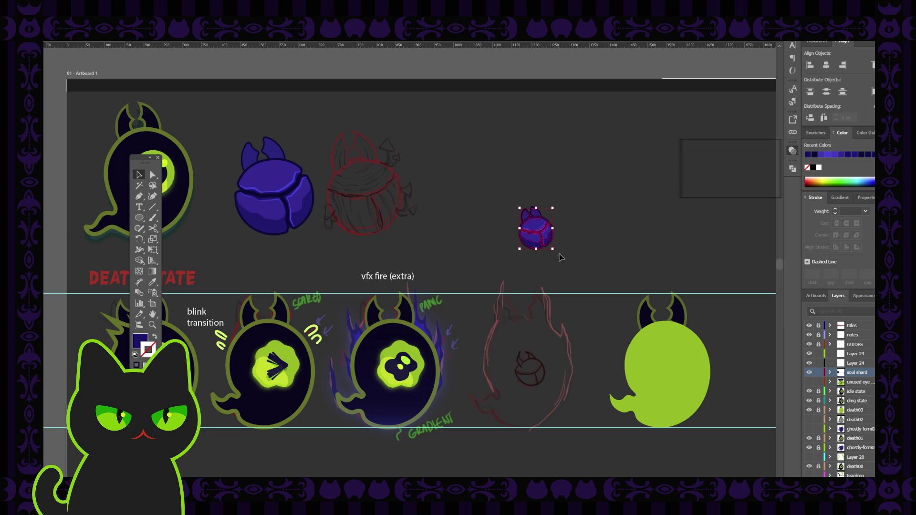
pyautogui.moveTo(546, 236); pyautogui.dragTo(540, 377)
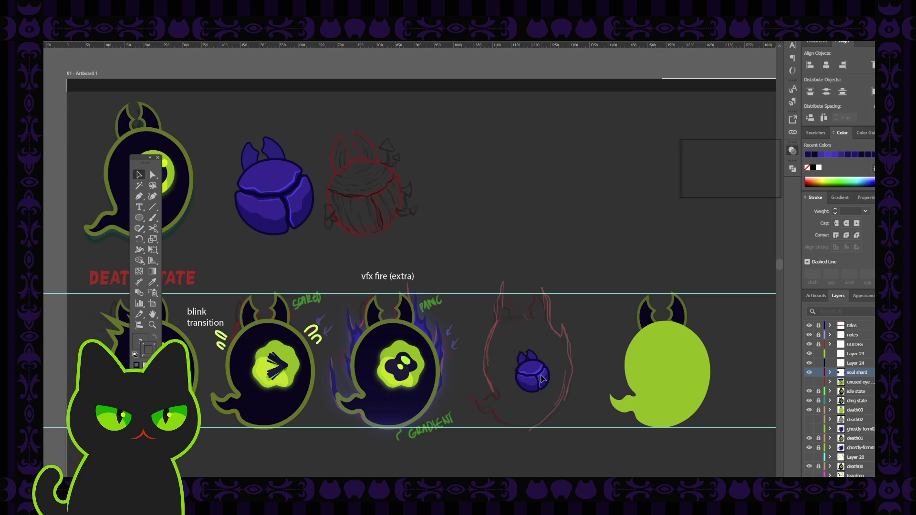
pyautogui.click(552, 236)
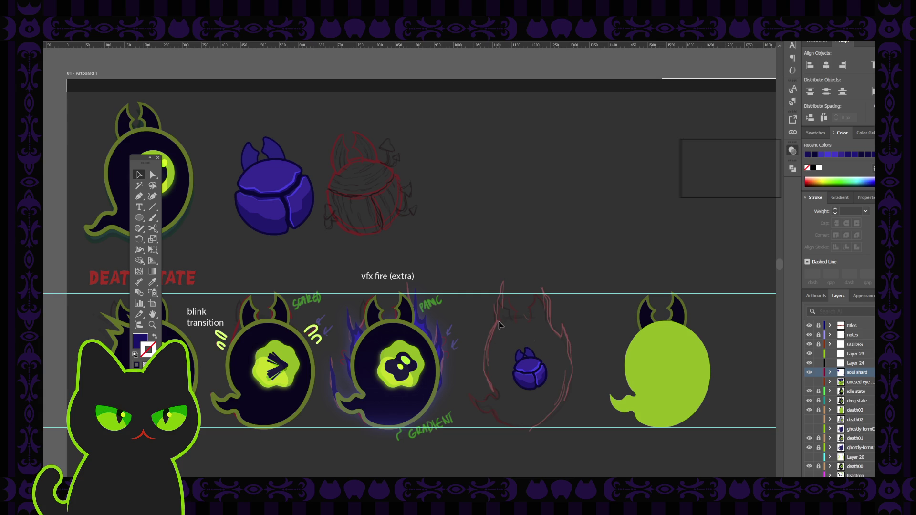
pyautogui.click(543, 386)
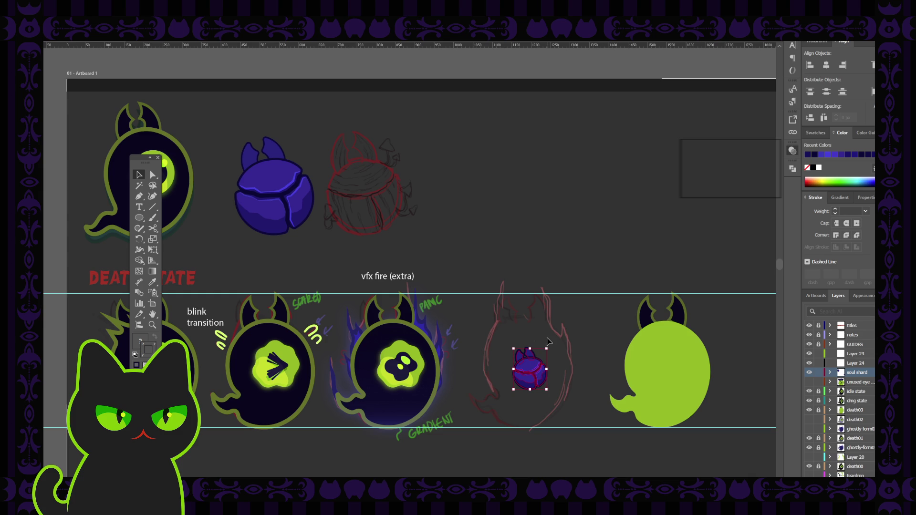
# Thin the top highlight's outline to 2 pt and review the shard's highlight pieces.
pyautogui.hotkey('ctrl', '=')
pyautogui.hotkey('ctrl', '=')
pyautogui.hotkey('ctrl', '=')
pyautogui.hotkey('ctrl', '=')
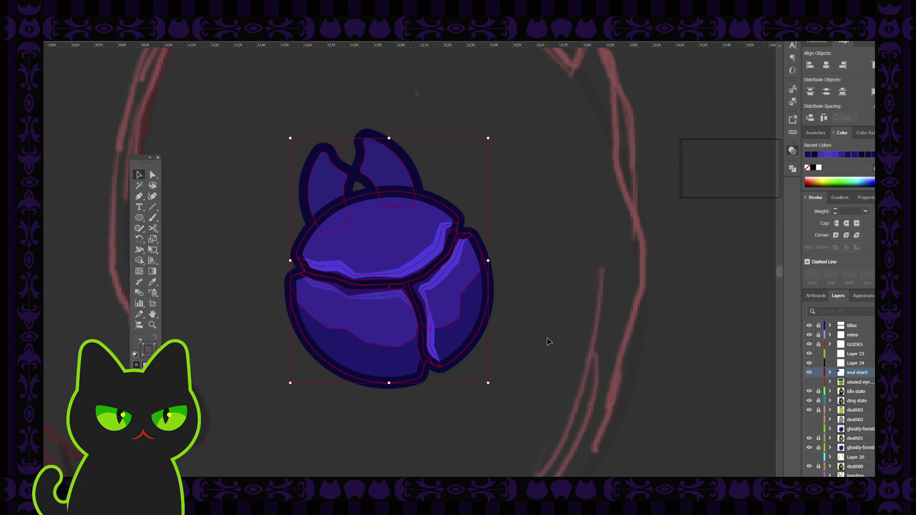
pyautogui.click(548, 341)
pyautogui.click(439, 257)
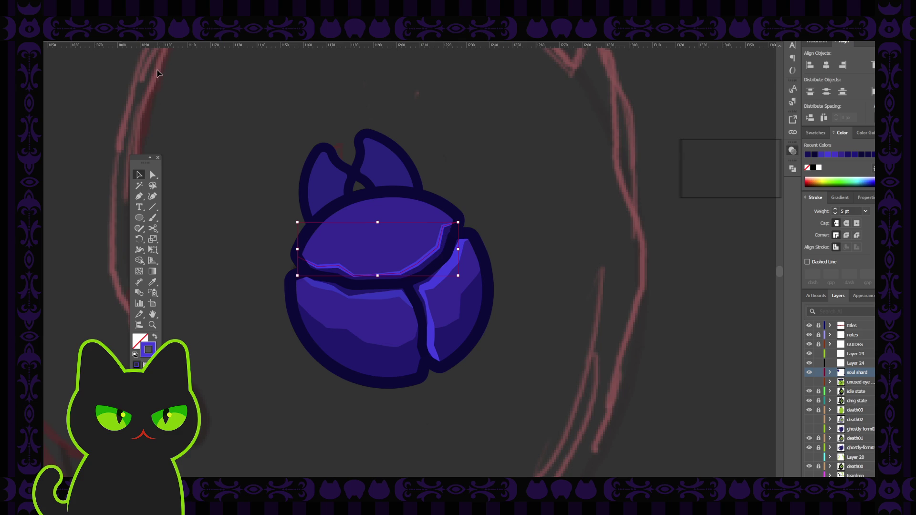
pyautogui.click(227, 160)
pyautogui.click(393, 303)
pyautogui.keyDown('shift'); pyautogui.click(444, 283); pyautogui.keyUp('shift')
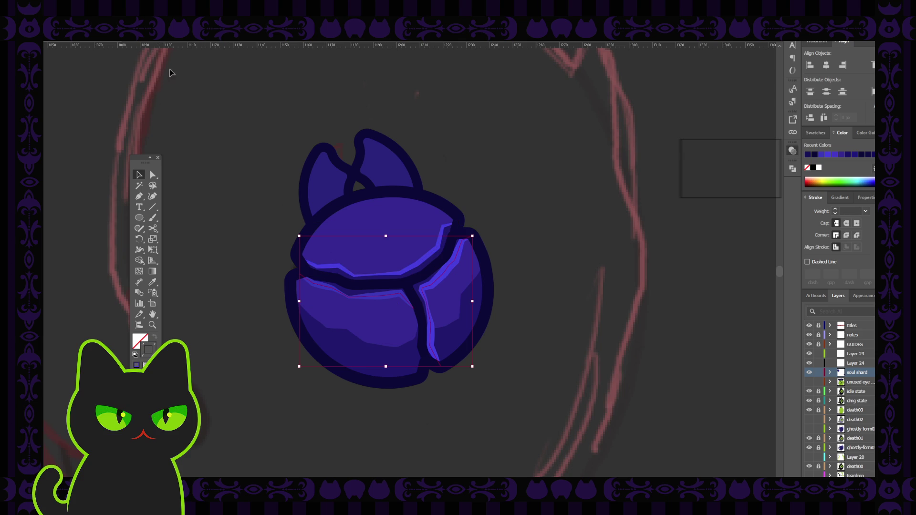
pyautogui.click(423, 265)
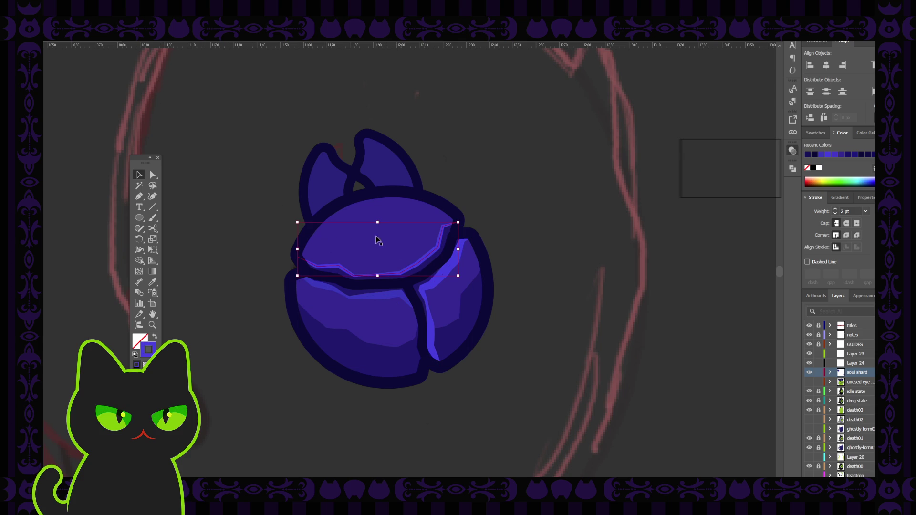
pyautogui.click(393, 299)
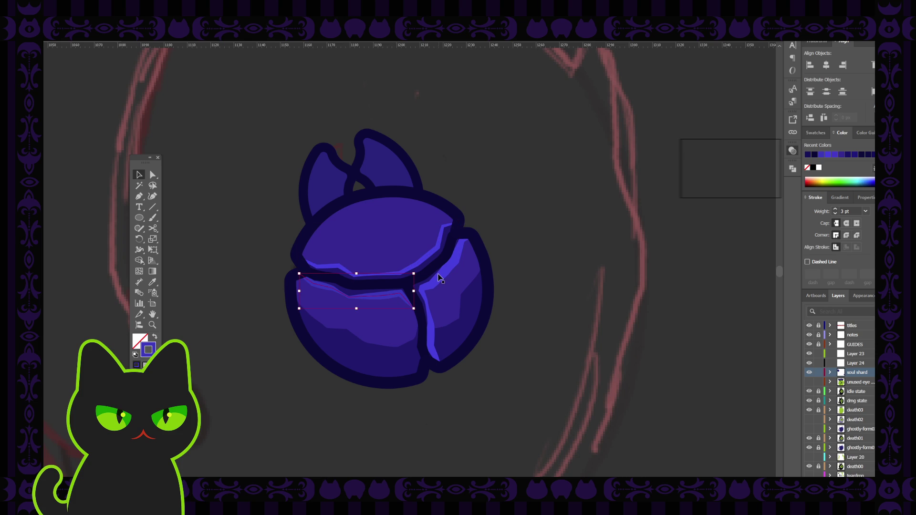
pyautogui.keyDown('shift'); pyautogui.click(444, 279); pyautogui.keyUp('shift')
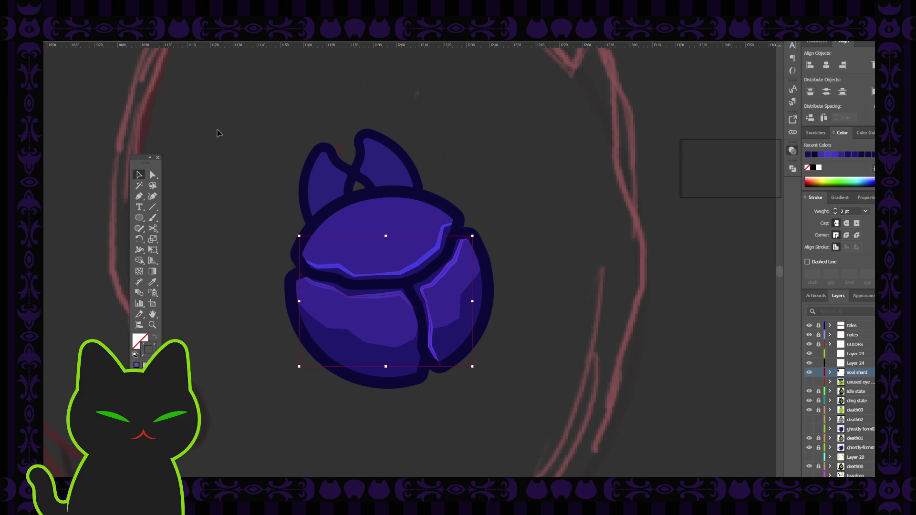
pyautogui.click(238, 143)
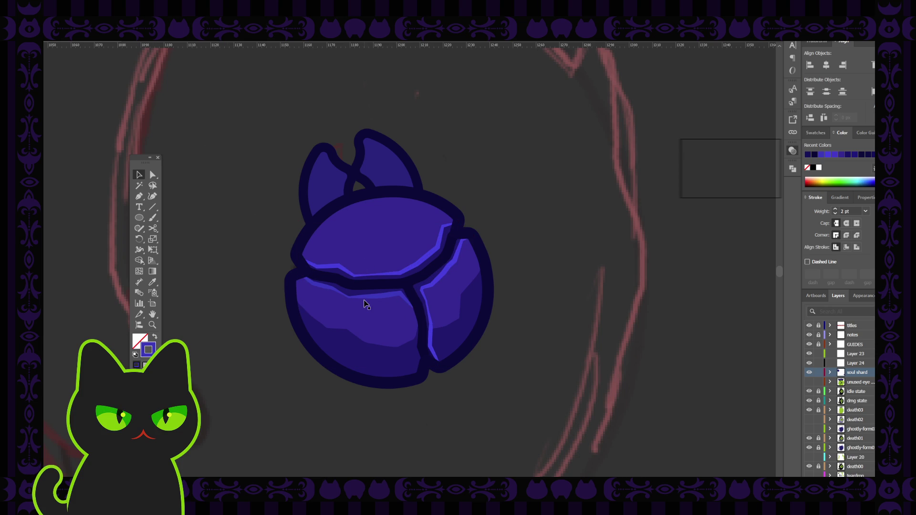
# Thin the shard's round body outline to 3 pt and the left horn's outline to 2 pt.
pyautogui.click(372, 193)
pyautogui.press('Down')
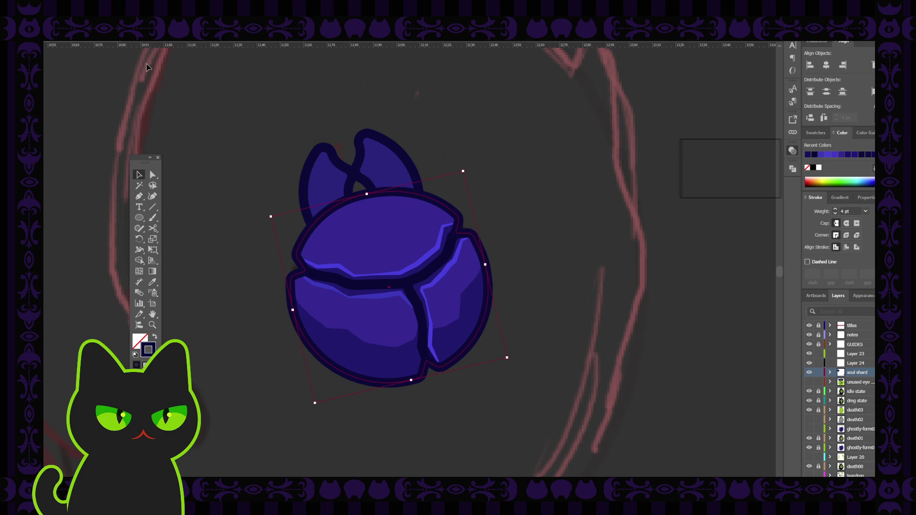
pyautogui.press('Down')
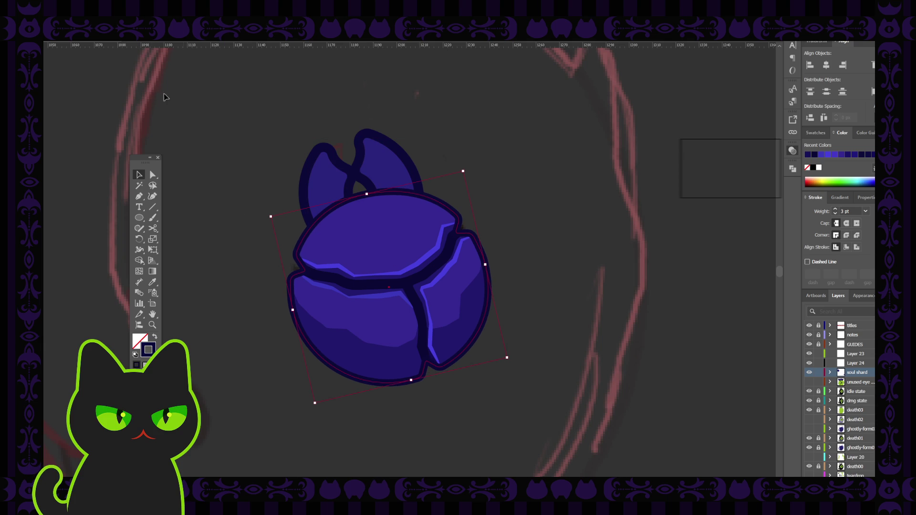
pyautogui.click(232, 127)
pyautogui.click(344, 170)
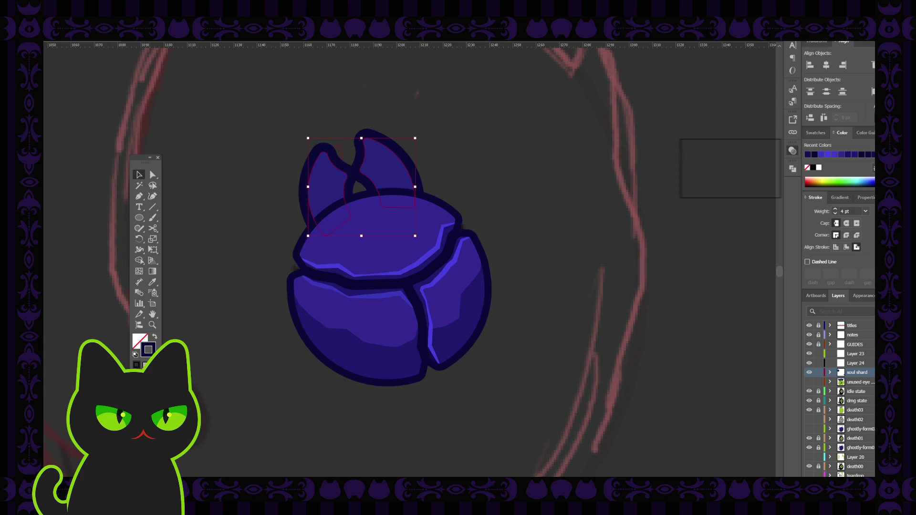
pyautogui.press('Down')
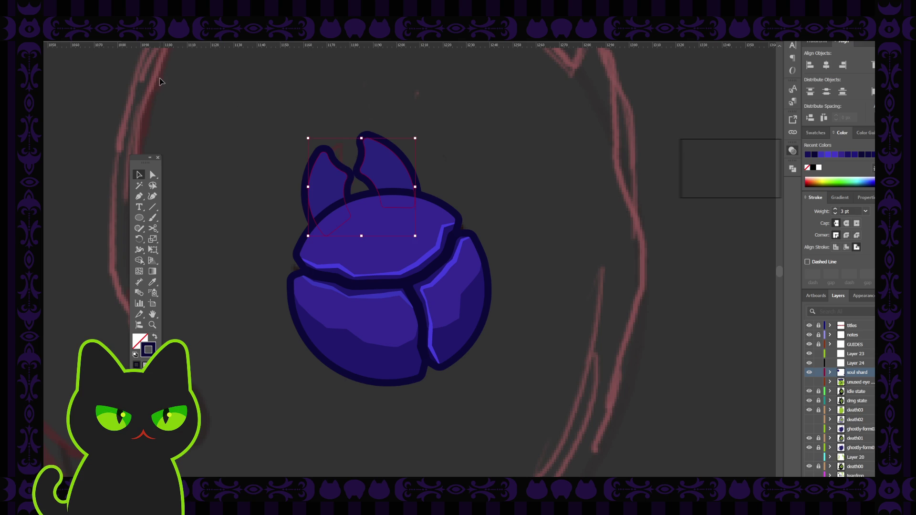
pyautogui.press('Down')
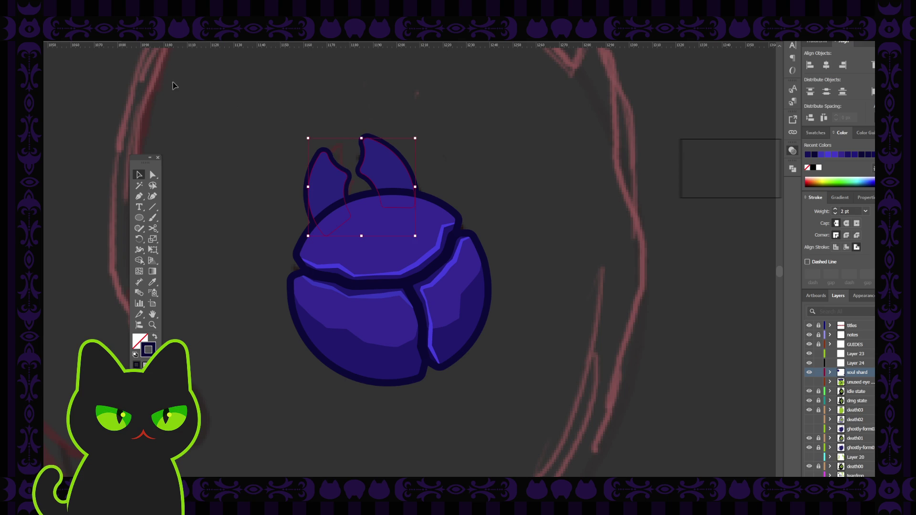
pyautogui.click(222, 104)
# Check the shard zoomed out, then thicken the horned piece's outline to 3 pt and change its stroke alignment.
pyautogui.hotkey('ctrl', '-')
pyautogui.hotkey('ctrl', '-')
pyautogui.hotkey('ctrl', '-')
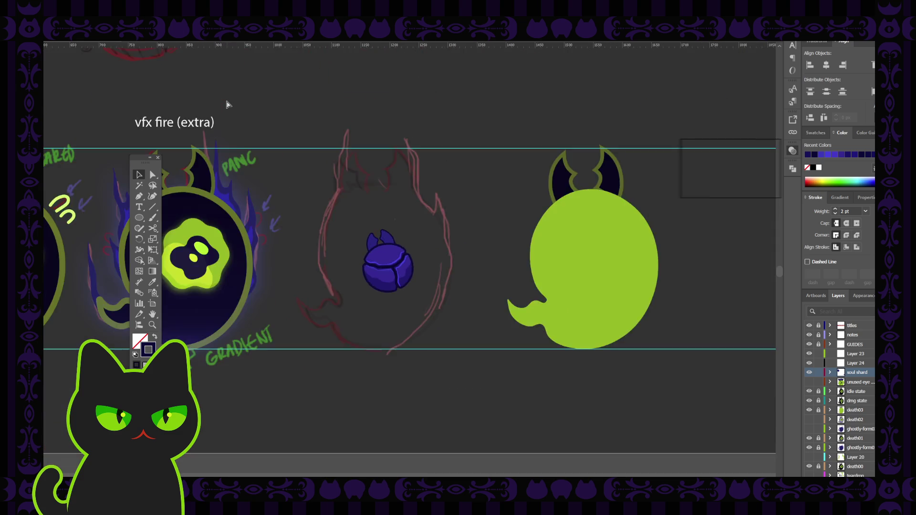
pyautogui.hotkey('ctrl', '-')
pyautogui.hotkey('ctrl', '-')
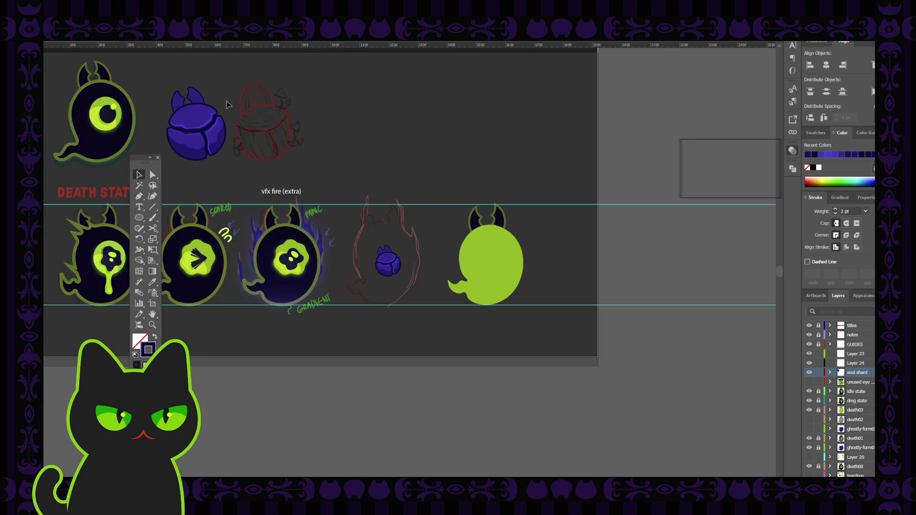
pyautogui.hotkey('ctrl', '+')
pyautogui.hotkey('ctrl', '+')
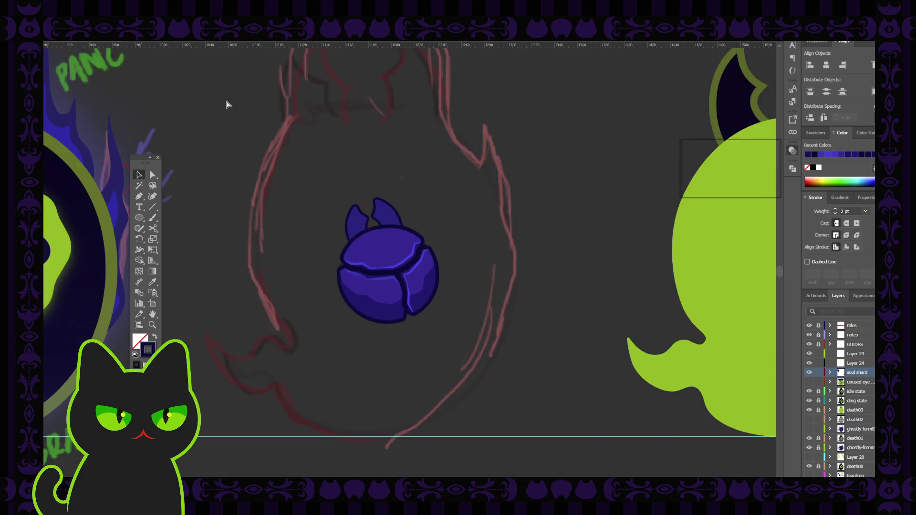
pyautogui.hotkey('ctrl', '+')
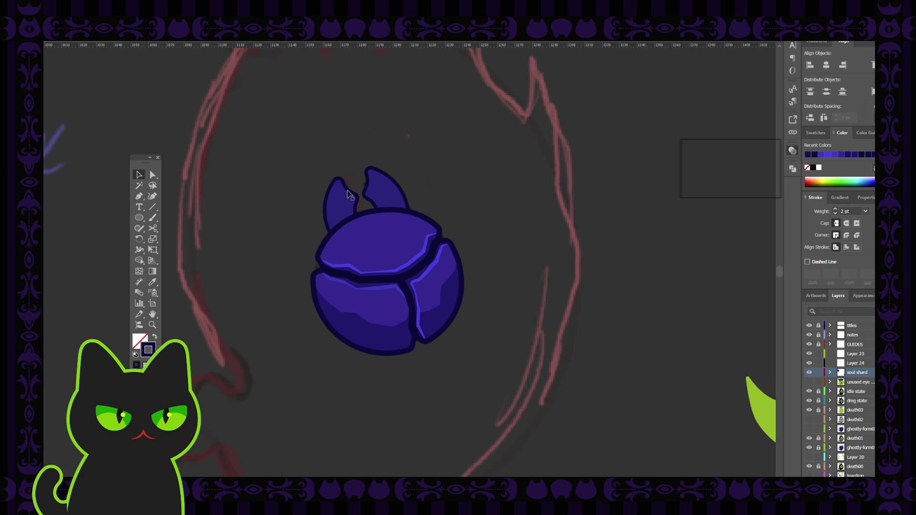
pyautogui.click(348, 194)
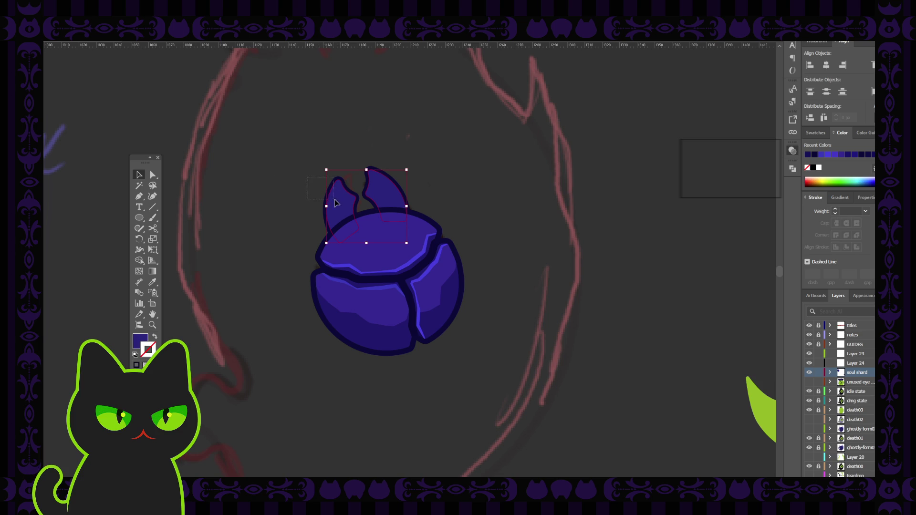
pyautogui.hotkey('ctrl', 'shift', 'a')
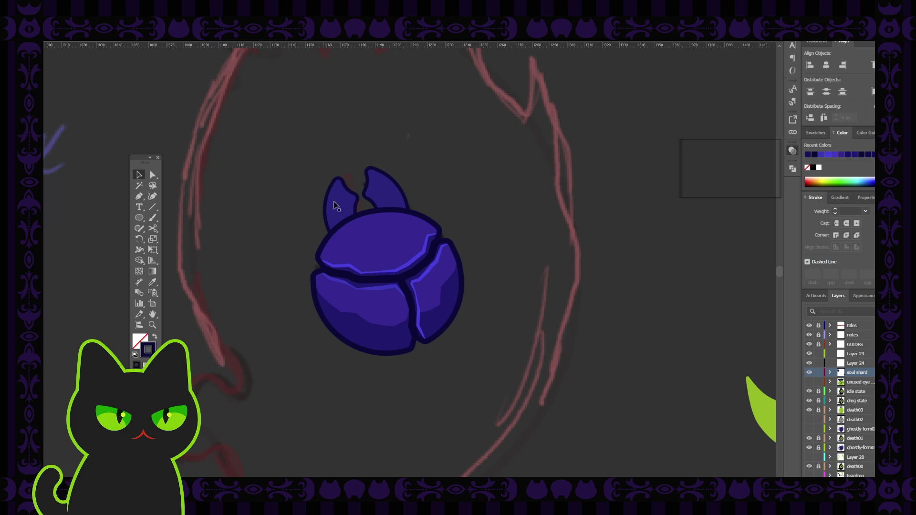
pyautogui.click(329, 204)
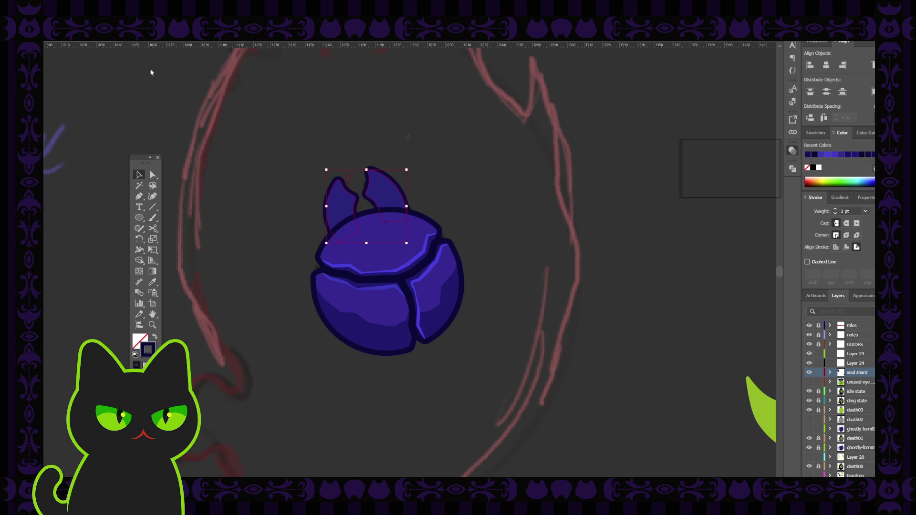
pyautogui.press('Up')
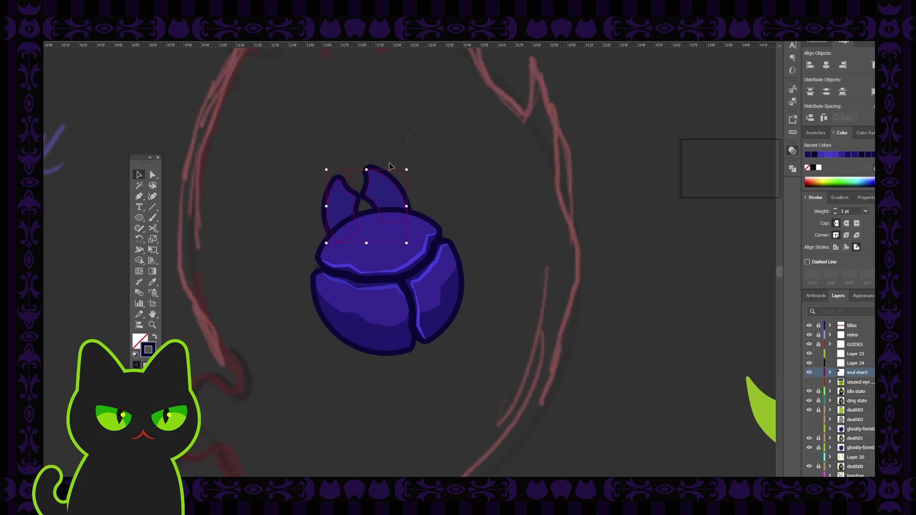
pyautogui.click(836, 247)
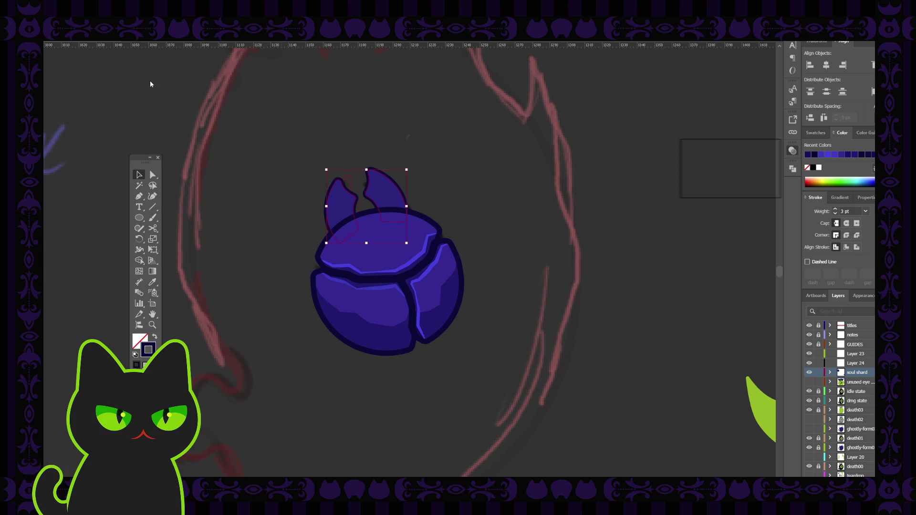
pyautogui.click(268, 116)
pyautogui.click(419, 262)
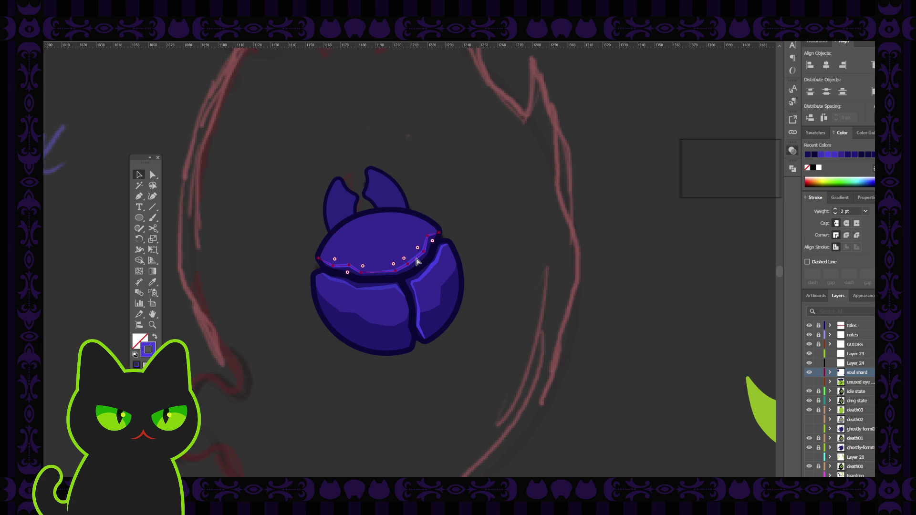
pyautogui.scroll(-2, 418, 262)
pyautogui.scroll(-1, 419, 263)
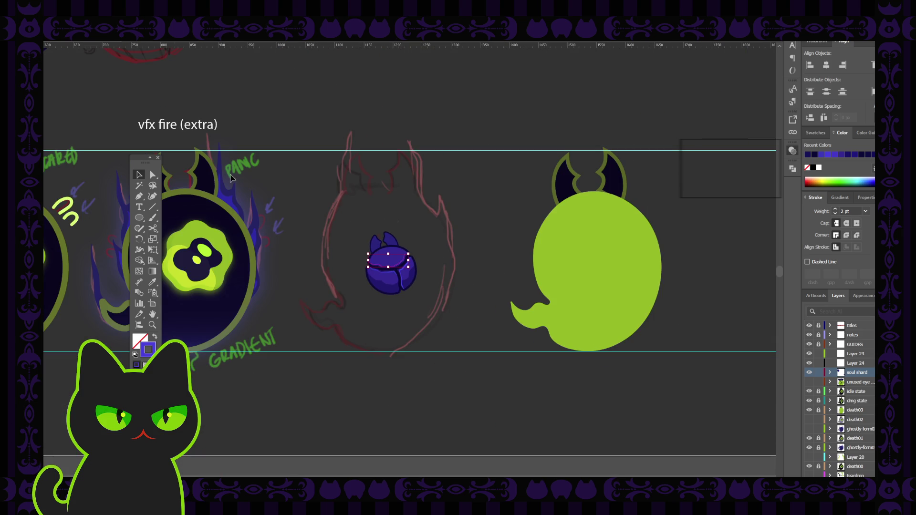
pyautogui.click(158, 158)
pyautogui.press('Tab')
pyautogui.press('Tab')
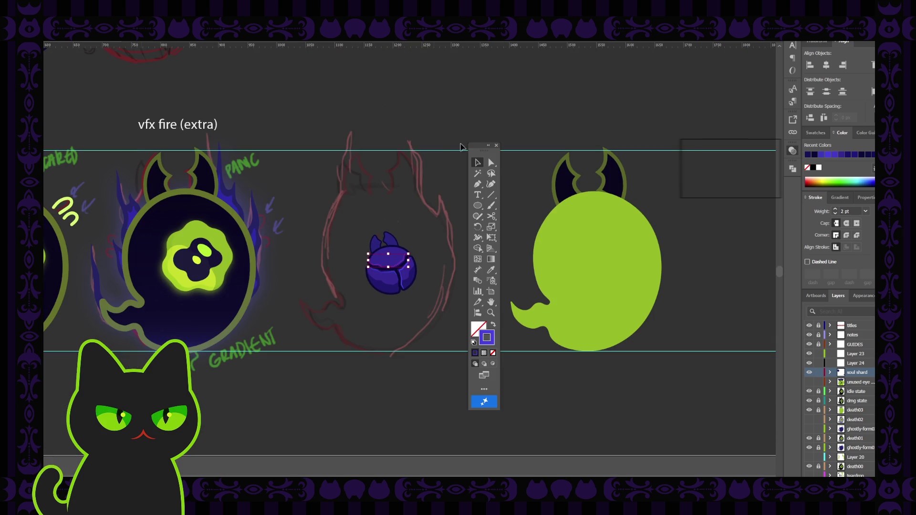
pyautogui.click(423, 115)
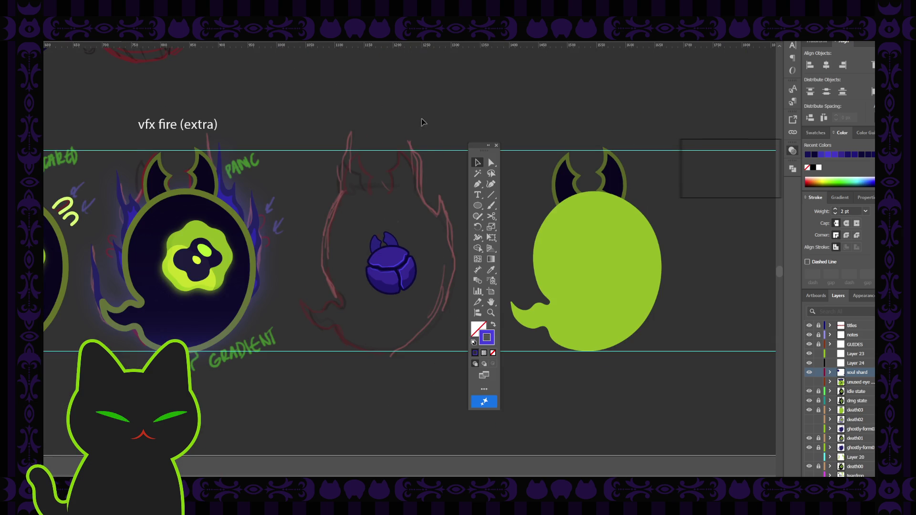
pyautogui.click(809, 410)
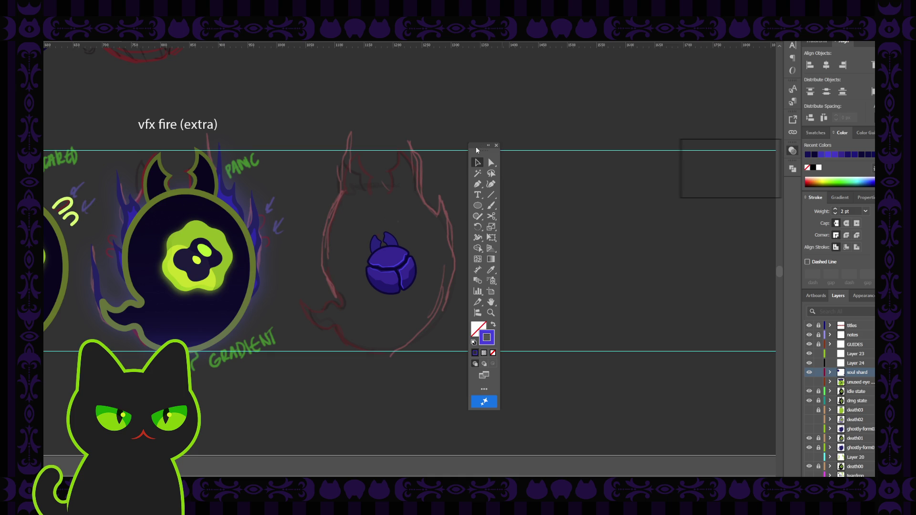
pyautogui.moveTo(475, 149); pyautogui.dragTo(486, 131)
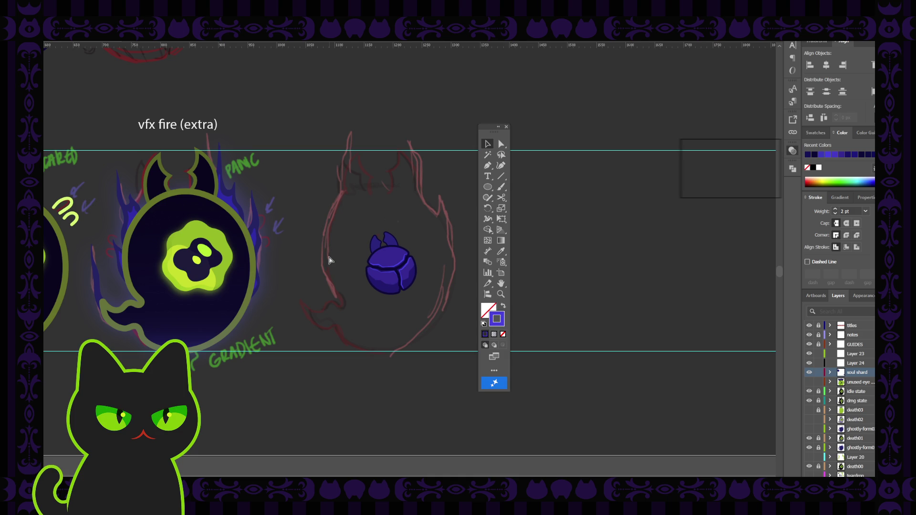
pyautogui.hotkey('ctrl', '+')
pyautogui.scroll(1, 323, 247)
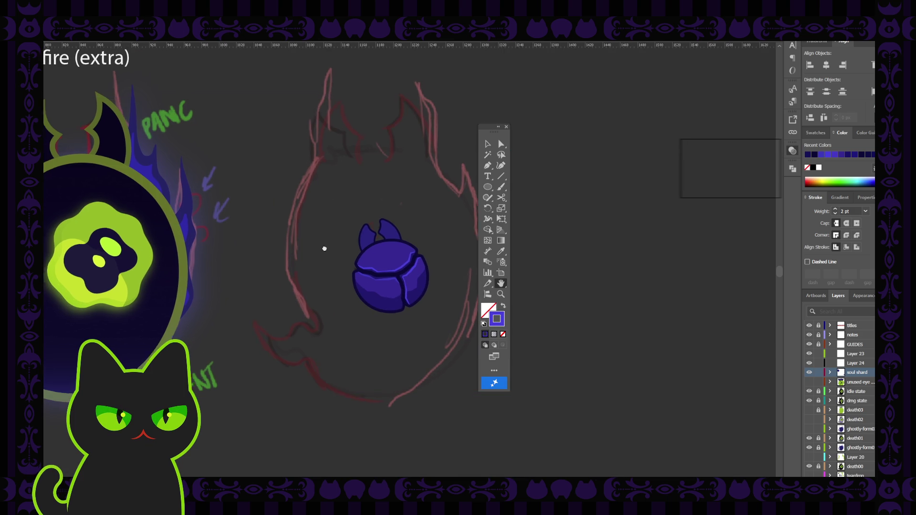
pyautogui.click(487, 144)
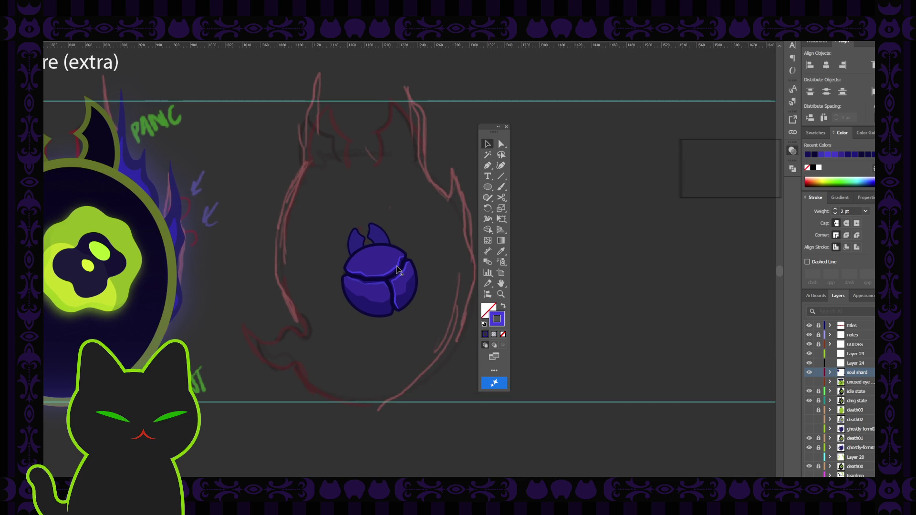
pyautogui.click(399, 271)
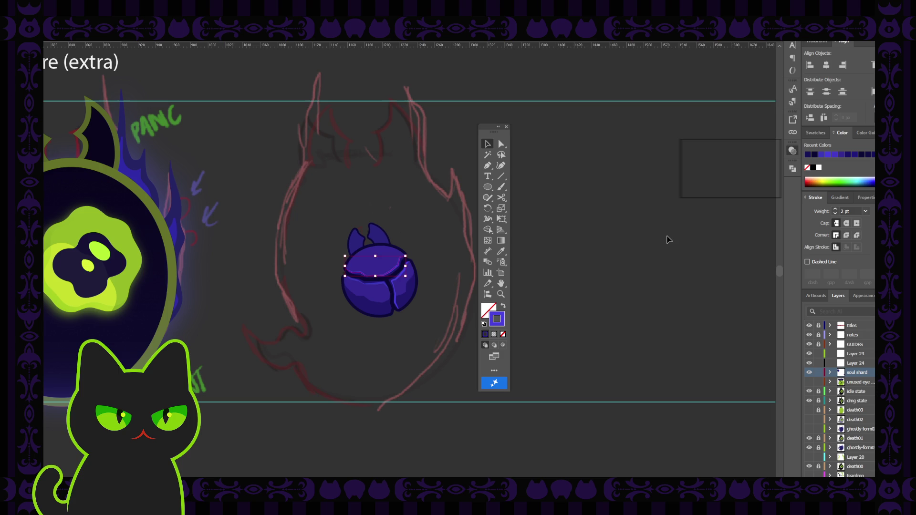
pyautogui.click(577, 272)
pyautogui.click(395, 277)
pyautogui.click(383, 286)
# Expand the soul shard layer, test-hide a crack piece, then hide one of the orb's paths.
pyautogui.click(828, 373)
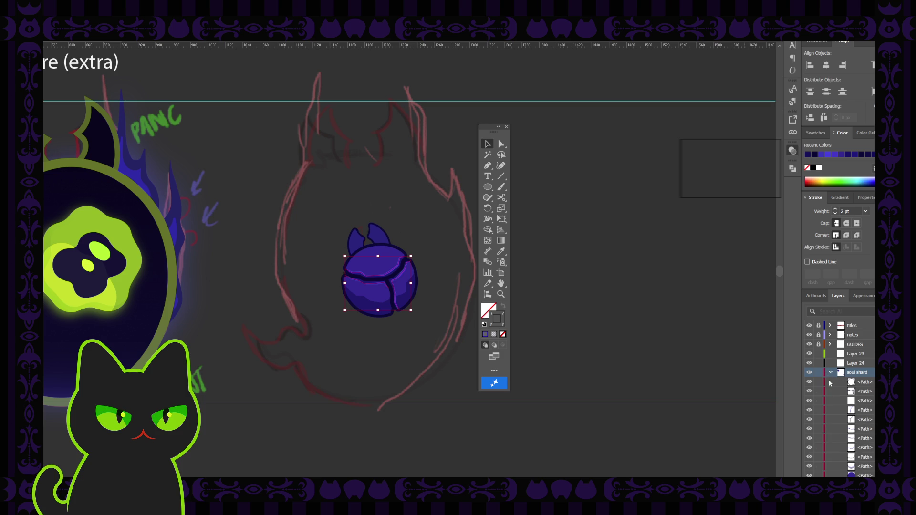
pyautogui.click(810, 420)
pyautogui.click(810, 429)
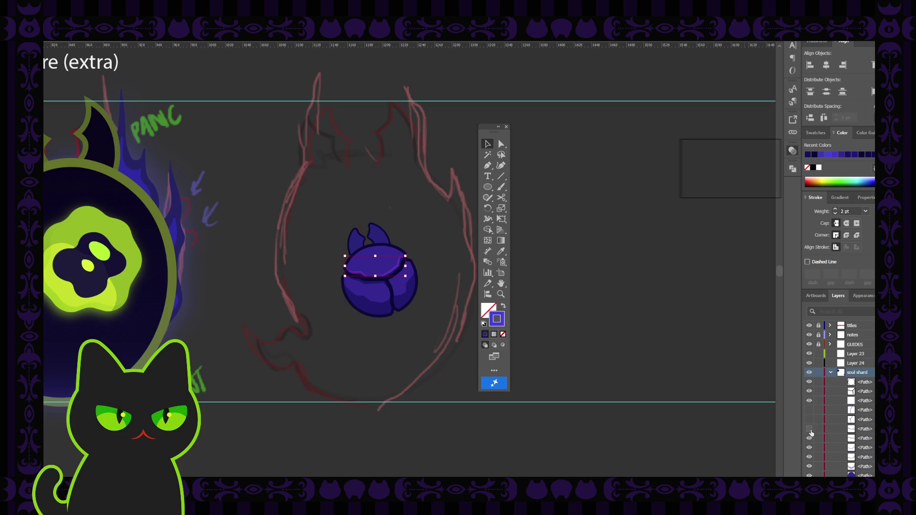
pyautogui.click(810, 420)
pyautogui.click(809, 449)
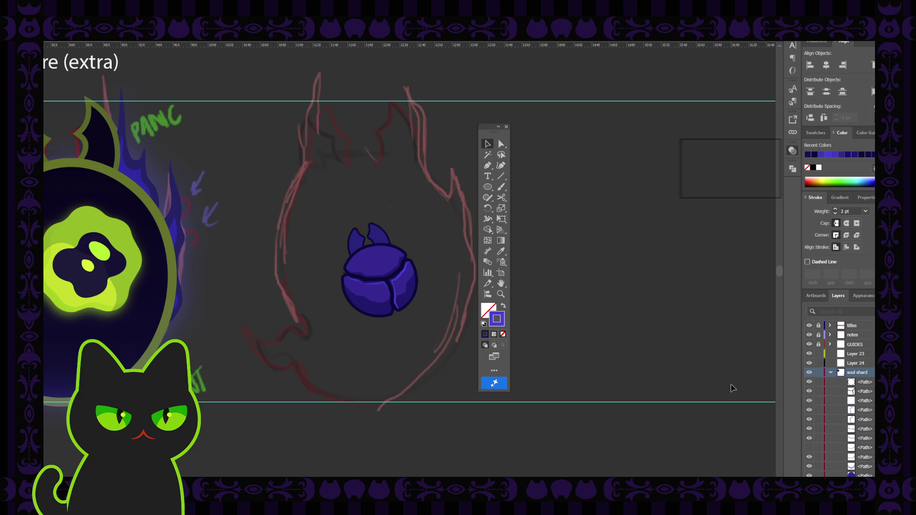
# Zoom out and back to check the orb, moving the floating panel aside and selecting the right piece.
pyautogui.hotkey('ctrl', '-')
pyautogui.hotkey('ctrl', '-')
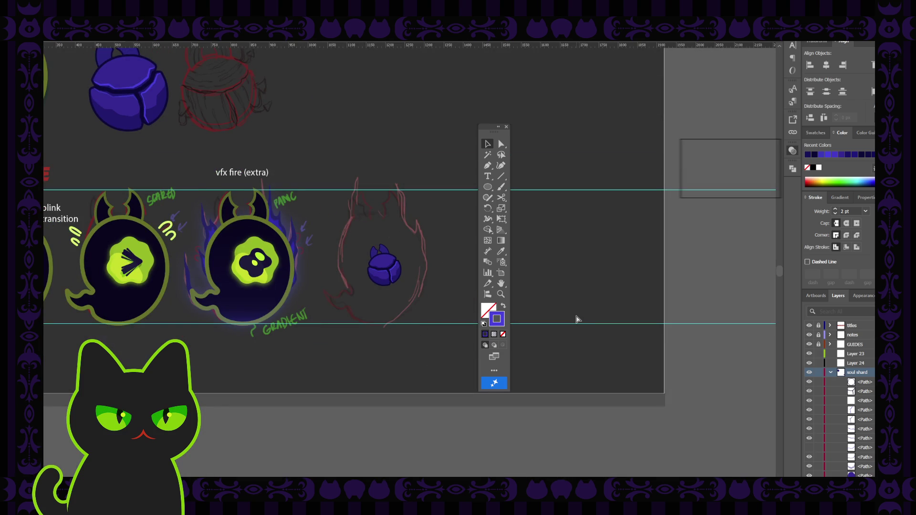
pyautogui.hotkey('ctrl', '+')
pyautogui.hotkey('ctrl', '+')
pyautogui.hotkey('ctrl', '+')
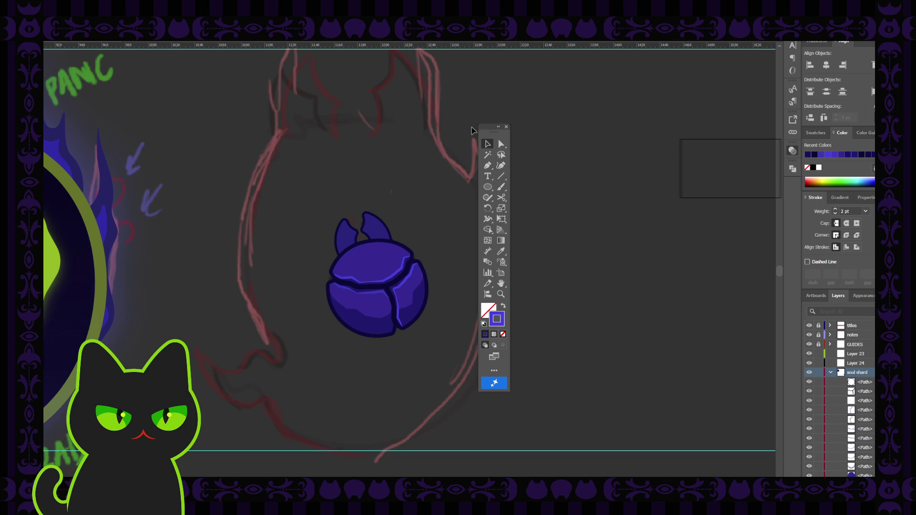
pyautogui.moveTo(495, 127); pyautogui.dragTo(552, 130)
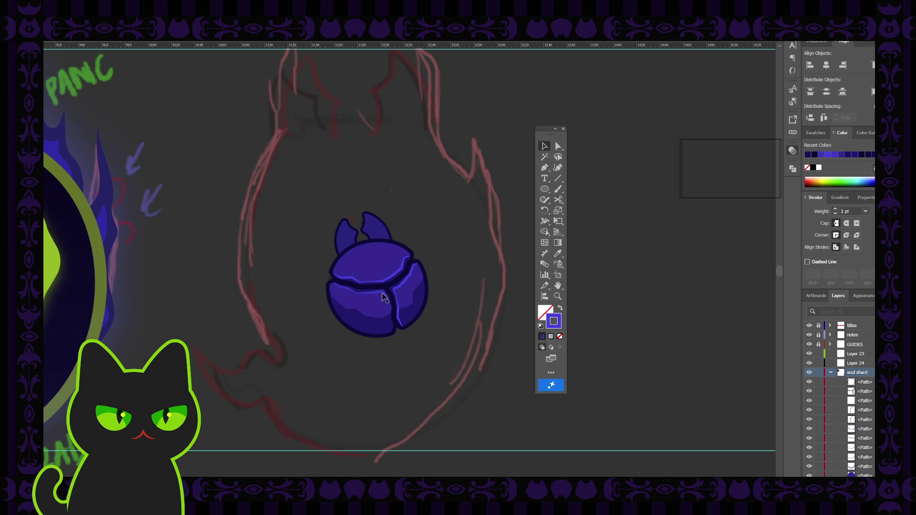
pyautogui.click(401, 289)
pyautogui.hotkey('ctrl', '-')
pyautogui.hotkey('ctrl', '-')
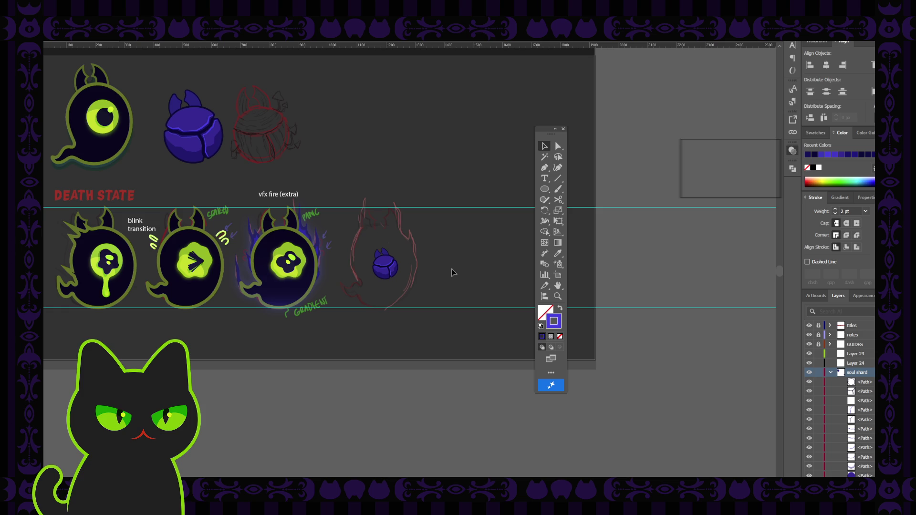
pyautogui.hotkey('ctrl', '+')
pyautogui.hotkey('ctrl', '+')
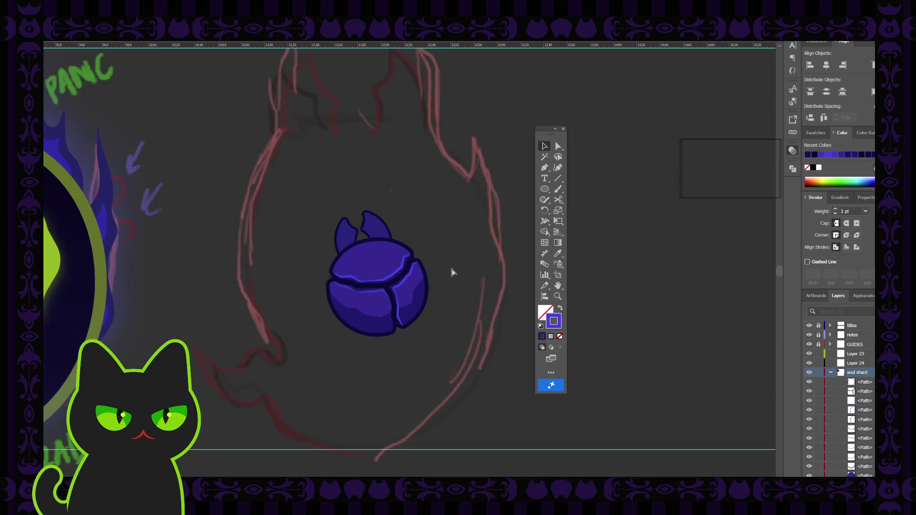
pyautogui.hotkey('ctrl', '+')
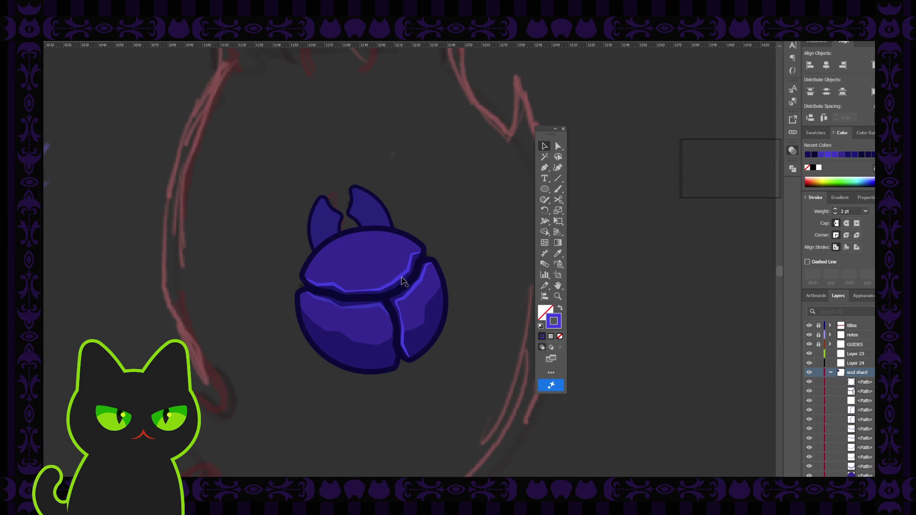
pyautogui.click(401, 283)
pyautogui.keyDown('shift'); pyautogui.click(403, 304); pyautogui.keyUp('shift')
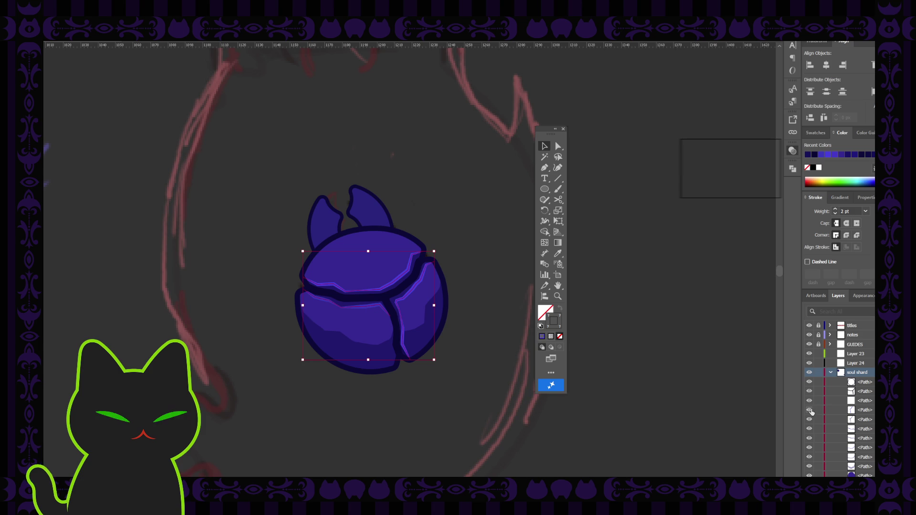
pyautogui.hotkey('ctrl', 'z')
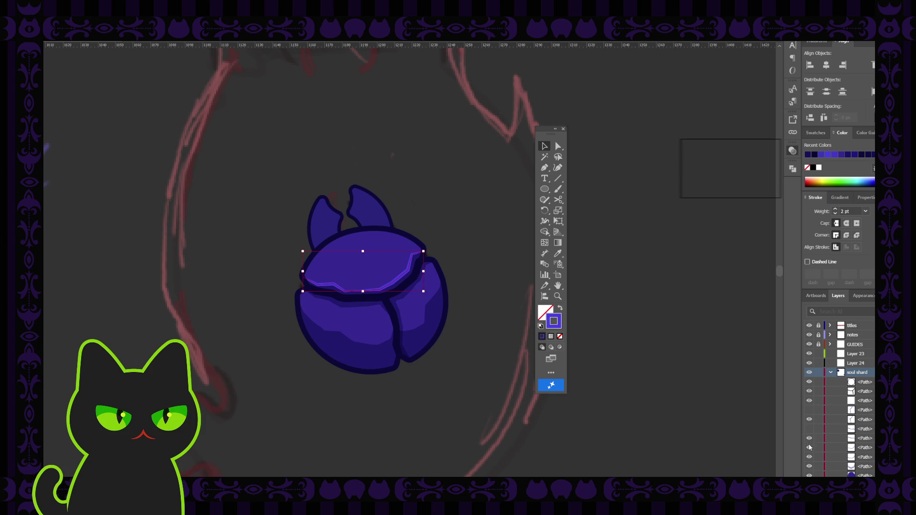
pyautogui.hotkey('ctrl', 'shift', 'a')
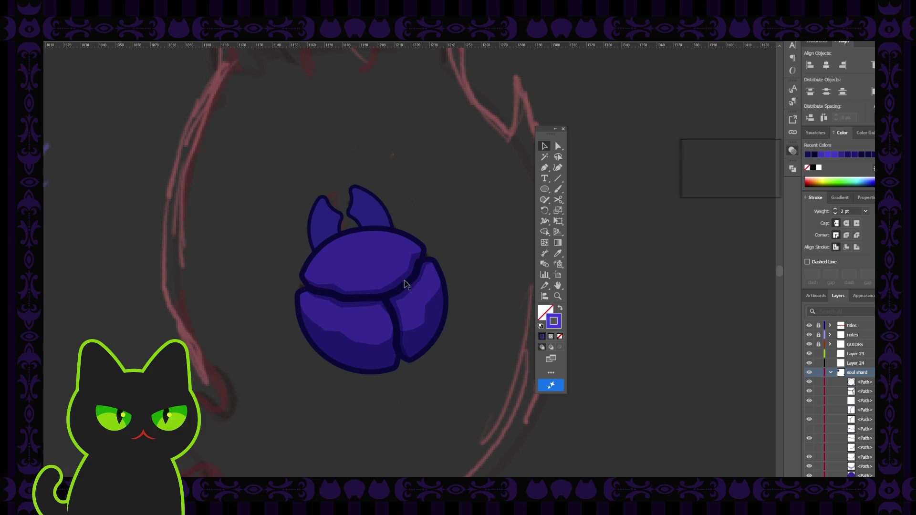
pyautogui.click(403, 286)
pyautogui.keyDown('shift'); pyautogui.click(401, 300); pyautogui.keyUp('shift')
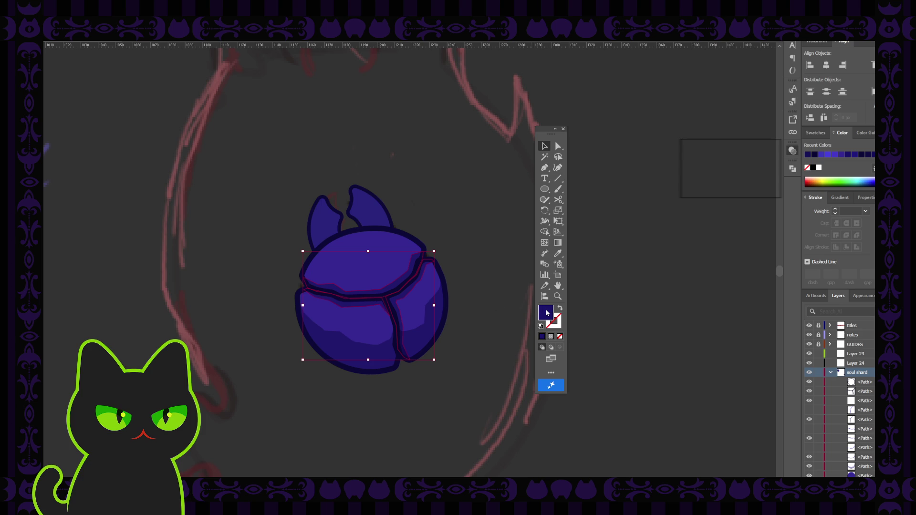
pyautogui.click(766, 140)
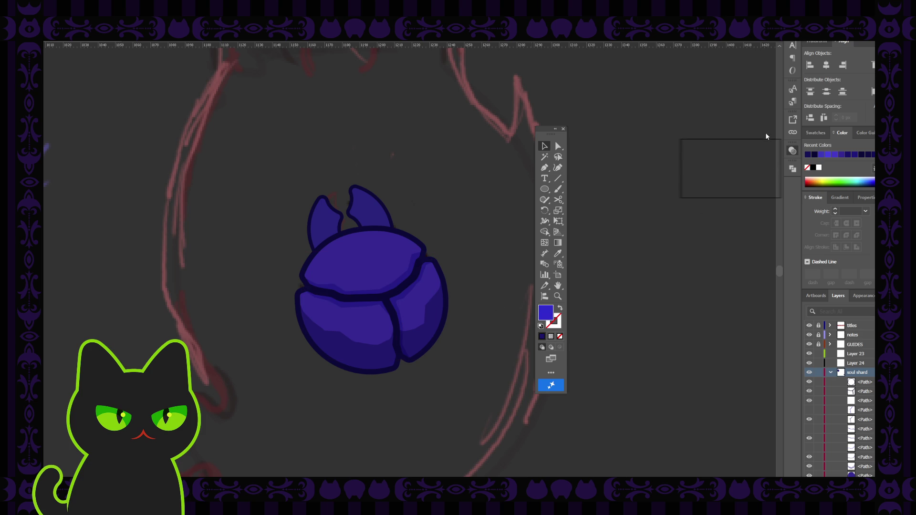
pyautogui.hotkey('ctrl', 'z')
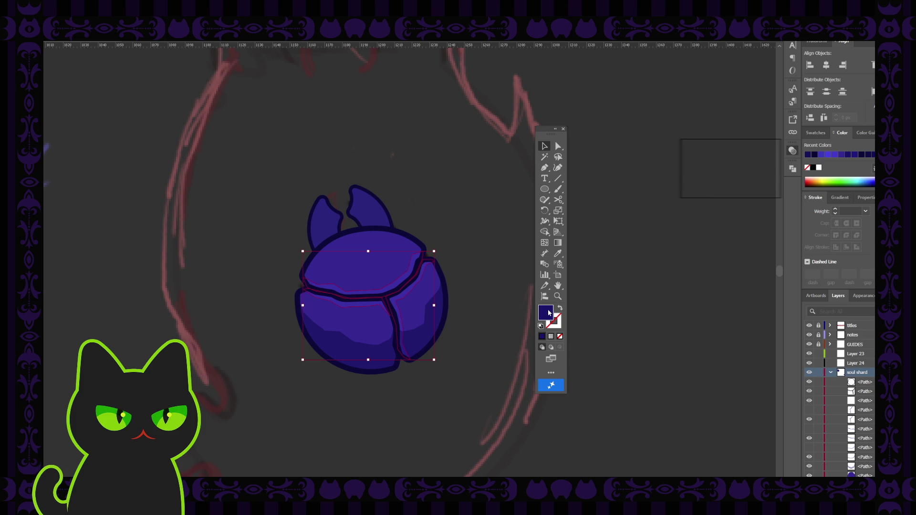
pyautogui.click(767, 184)
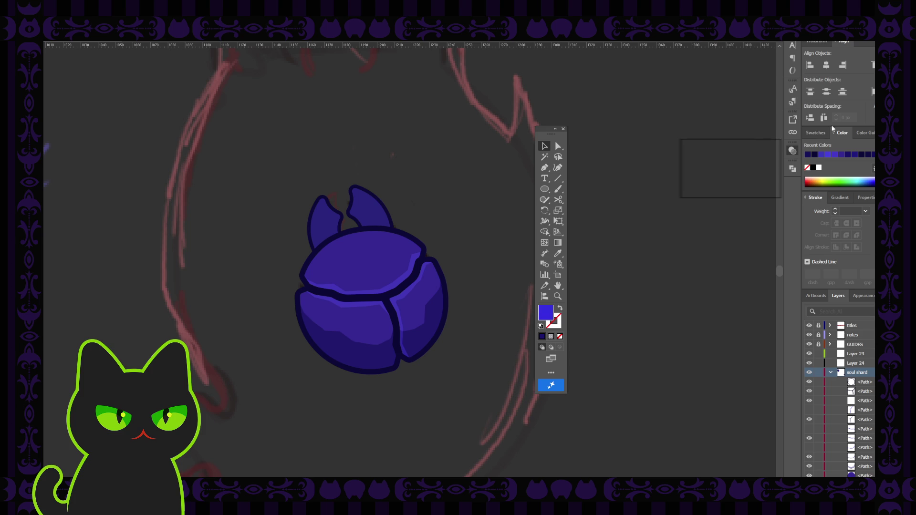
pyautogui.hotkey('ctrl', 'a')
pyautogui.click(628, 196)
pyautogui.hotkey('ctrl', '-')
pyautogui.hotkey('ctrl', '-')
pyautogui.hotkey('ctrl', '-')
pyautogui.hotkey('ctrl', '-')
pyautogui.hotkey('ctrl', '-')
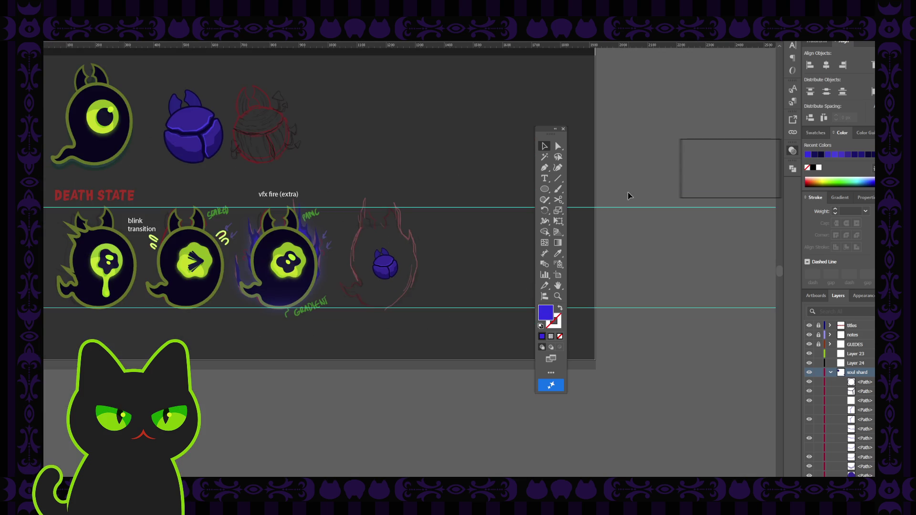
pyautogui.hotkey('ctrl', '=')
pyautogui.hotkey('ctrl', '=')
pyautogui.hotkey('ctrl', '=')
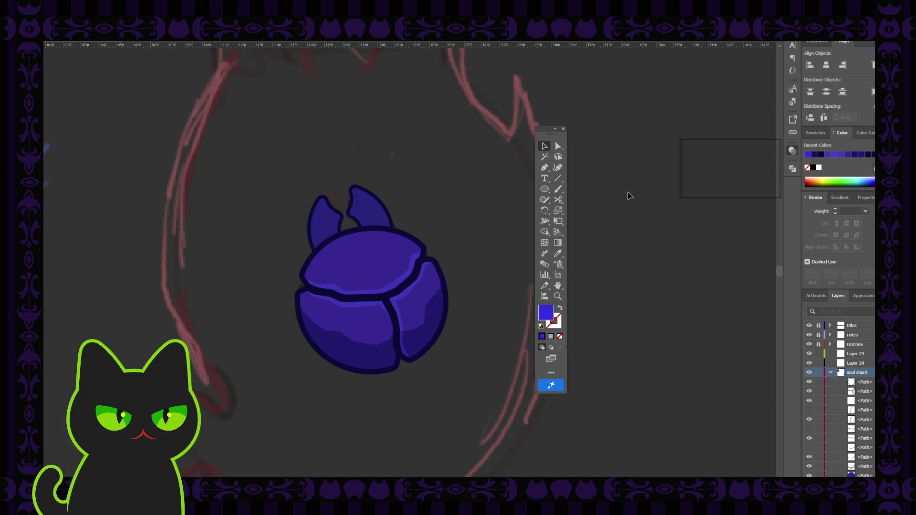
pyautogui.click(401, 300)
pyautogui.keyDown('shift'); pyautogui.click(406, 348); pyautogui.keyUp('shift')
pyautogui.keyDown('shift'); pyautogui.click(373, 309); pyautogui.keyUp('shift')
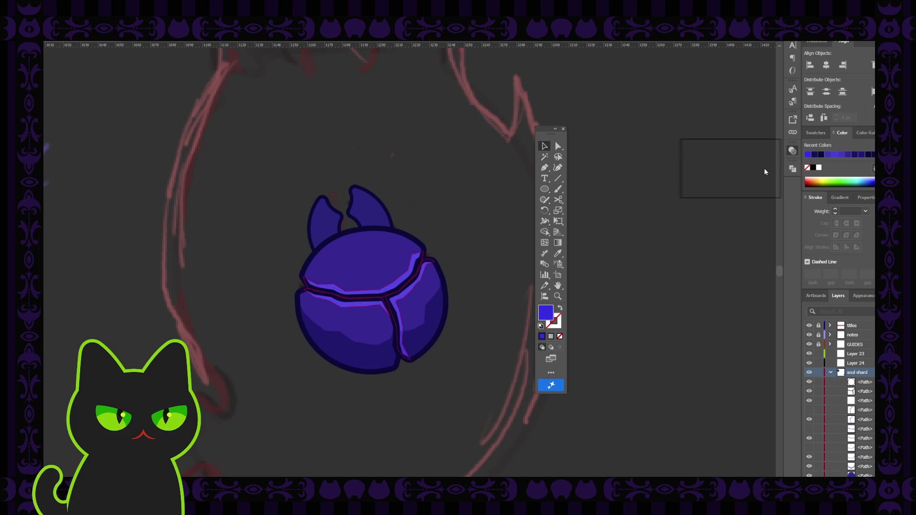
pyautogui.click(637, 179)
pyautogui.hotkey('ctrl', '-')
pyautogui.hotkey('ctrl', '-')
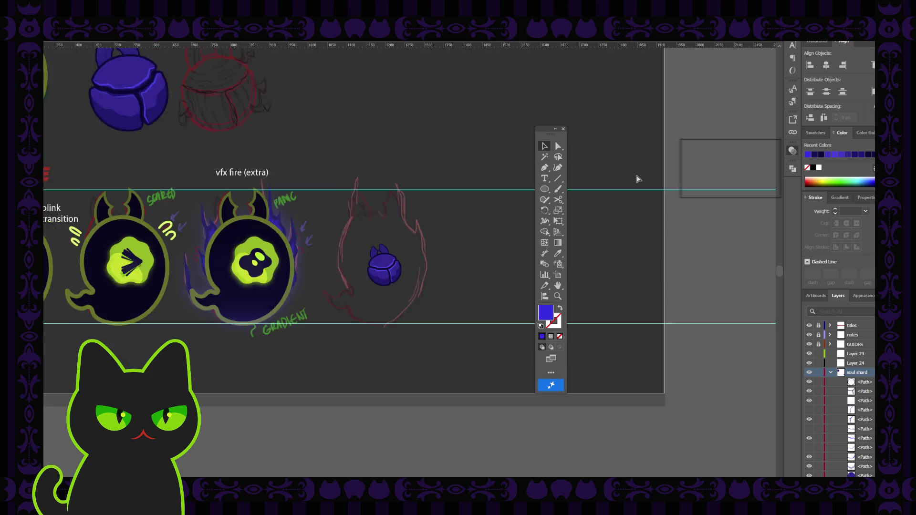
pyautogui.hotkey('ctrl', '-')
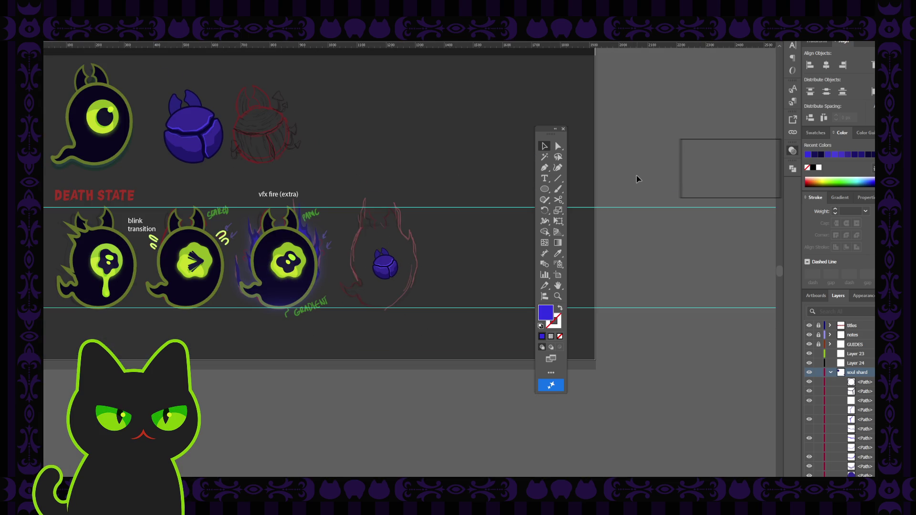
pyautogui.hotkey('ctrl', '+')
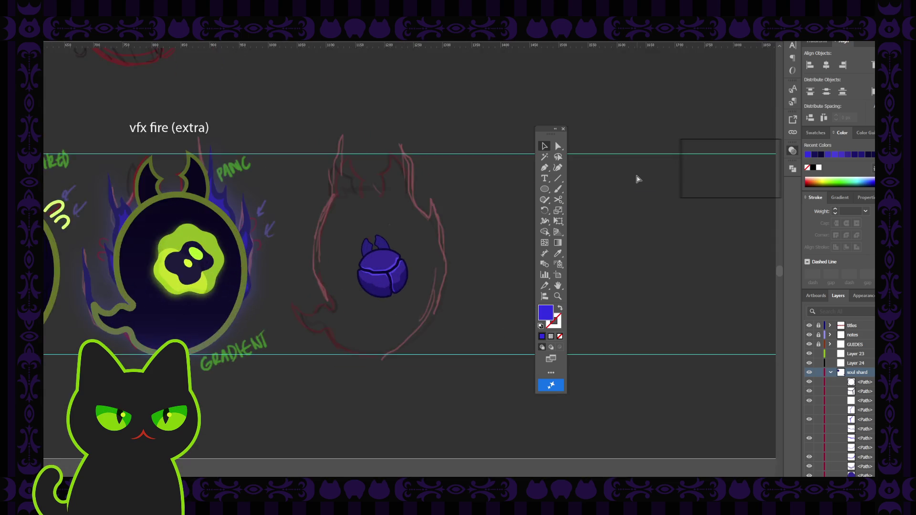
pyautogui.hotkey('ctrl', '+')
pyautogui.hotkey('ctrl', '+')
pyautogui.hotkey('ctrl', '+')
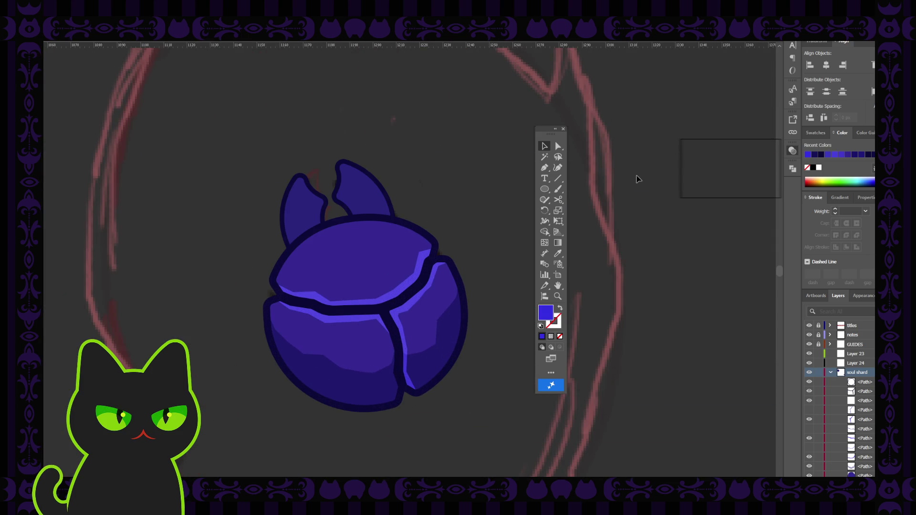
# Try the darker body colour on the top-crack highlight with the eyedropper, then undo it.
pyautogui.click(406, 288)
pyautogui.press('i')
pyautogui.click(380, 257)
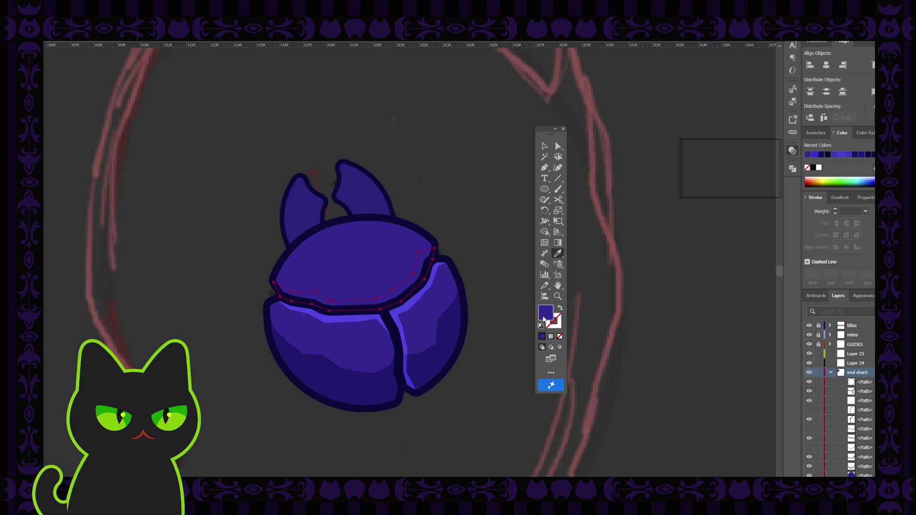
pyautogui.hotkey('ctrl', 'z')
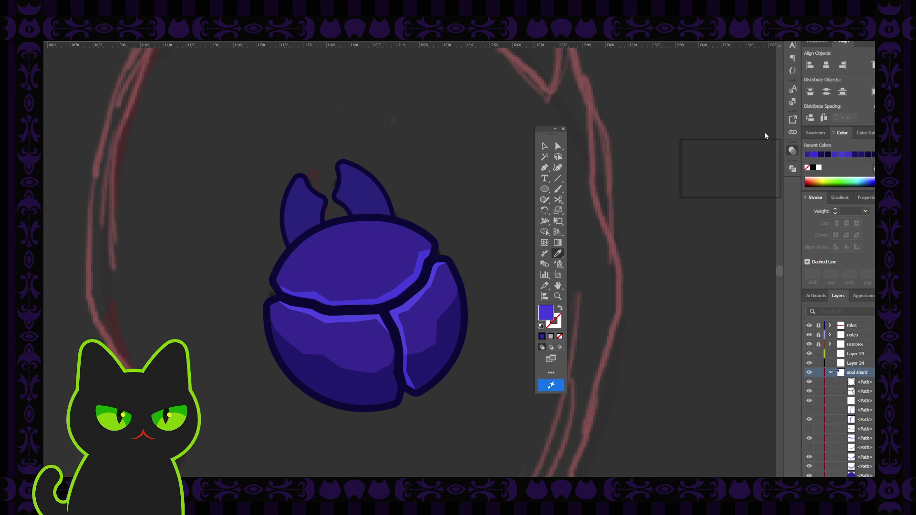
pyautogui.hotkey('ctrl', 'z')
pyautogui.press('v')
pyautogui.click(475, 191)
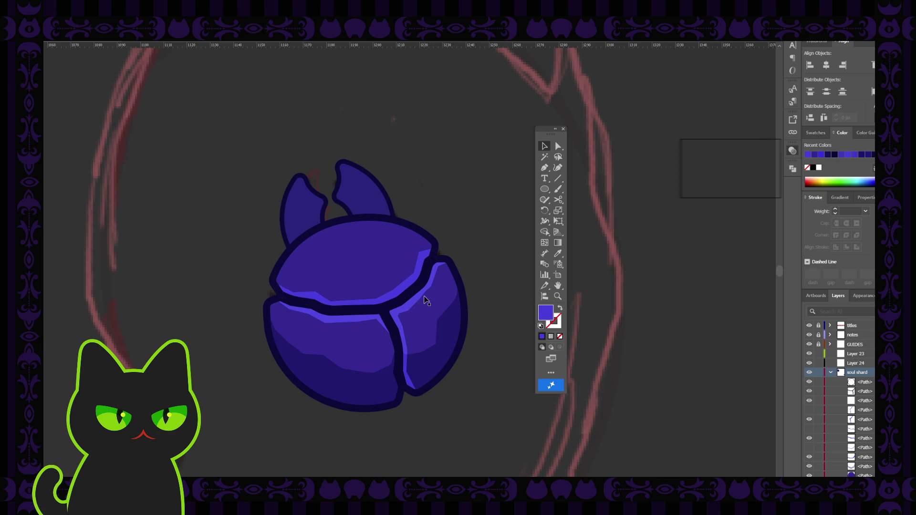
# Sample a fill colour onto the orb's lower part, then zoom out to view the shard among the artwork.
pyautogui.click(387, 319)
pyautogui.press('i')
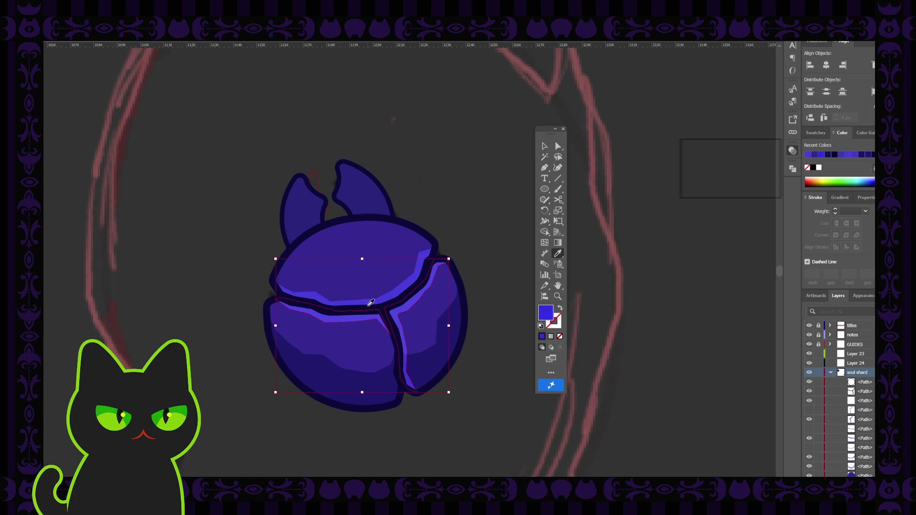
pyautogui.click(393, 292)
pyautogui.press('v')
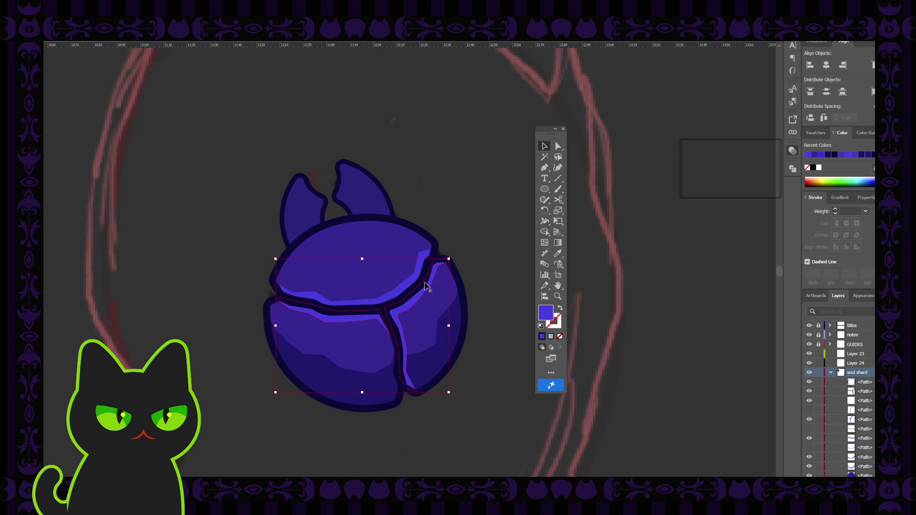
pyautogui.click(419, 282)
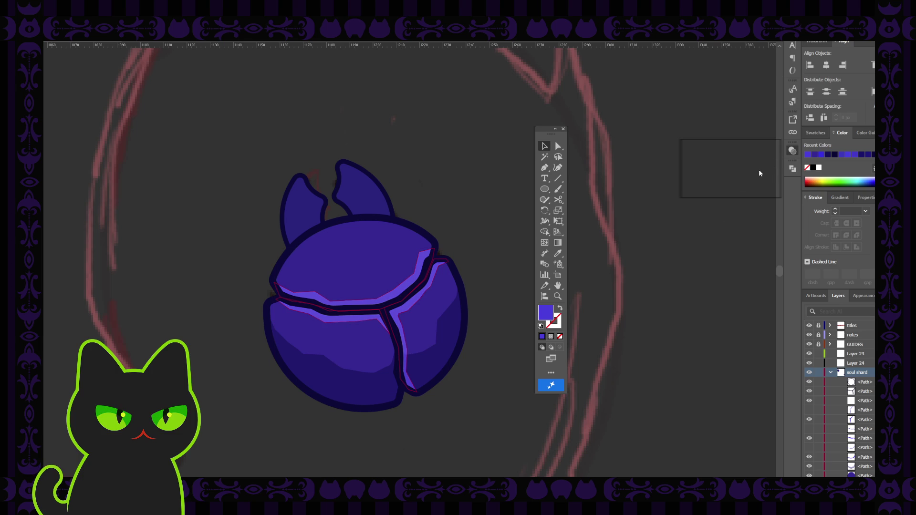
pyautogui.click(479, 157)
pyautogui.hotkey('ctrl', '-')
pyautogui.hotkey('ctrl', '-')
pyautogui.hotkey('ctrl', '-')
pyautogui.hotkey('ctrl', '-')
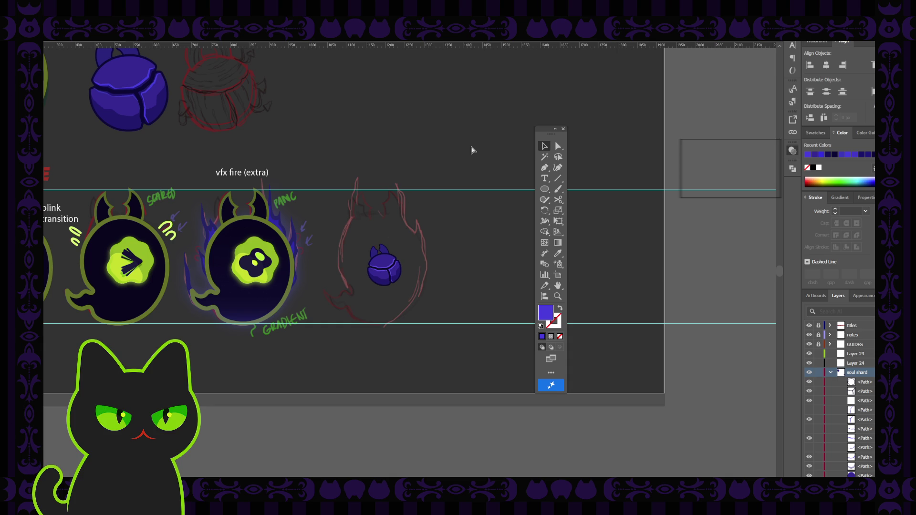
pyautogui.hotkey('ctrl', '+')
pyautogui.hotkey('ctrl', '+')
pyautogui.hotkey('ctrl', '-')
pyautogui.hotkey('ctrl', '-')
pyautogui.hotkey('ctrl', '+')
pyautogui.hotkey('ctrl', '+')
pyautogui.hotkey('ctrl', '+')
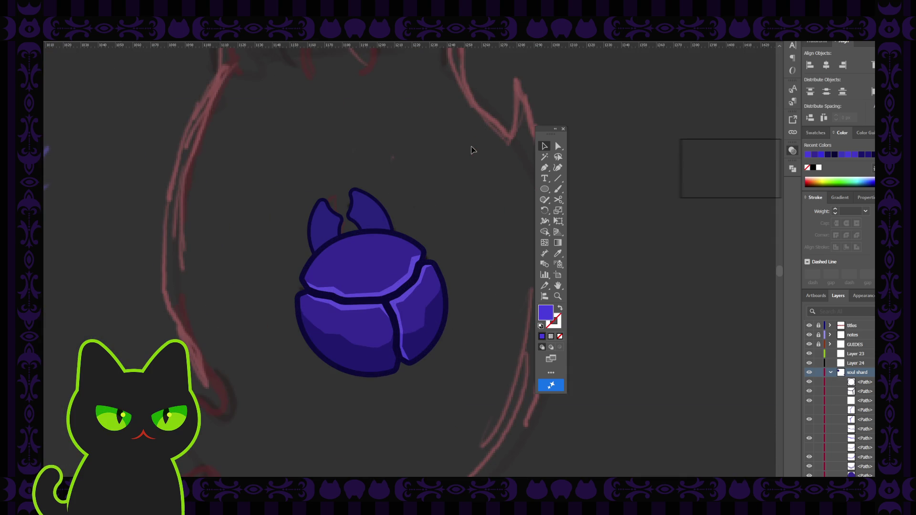
pyautogui.click(417, 288)
pyautogui.hotkey('ctrl', 'a')
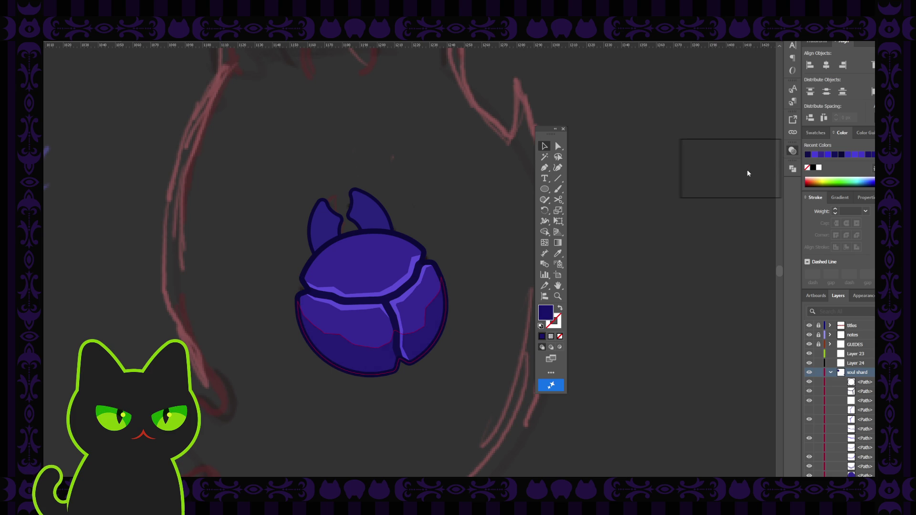
pyautogui.click(483, 219)
pyautogui.hotkey('ctrl', '-')
pyautogui.hotkey('ctrl', '-')
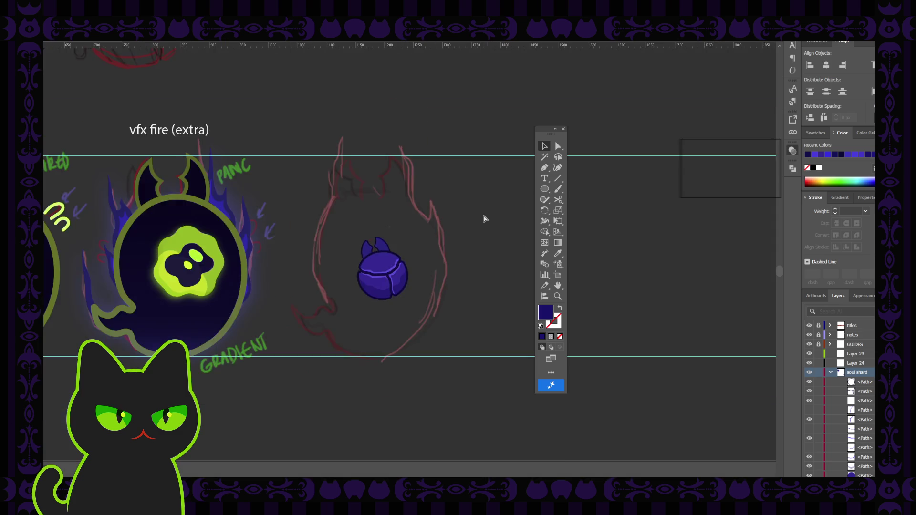
pyautogui.hotkey('ctrl', '-')
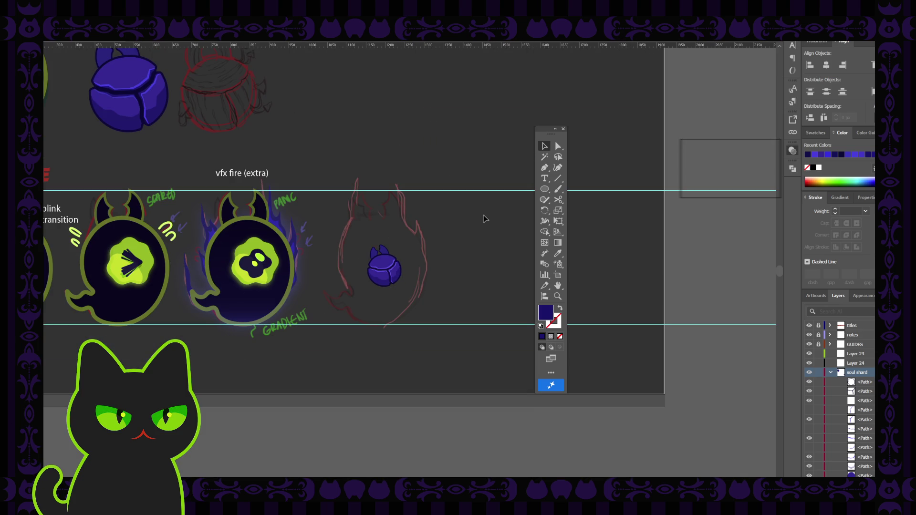
pyautogui.hotkey('ctrl', '+')
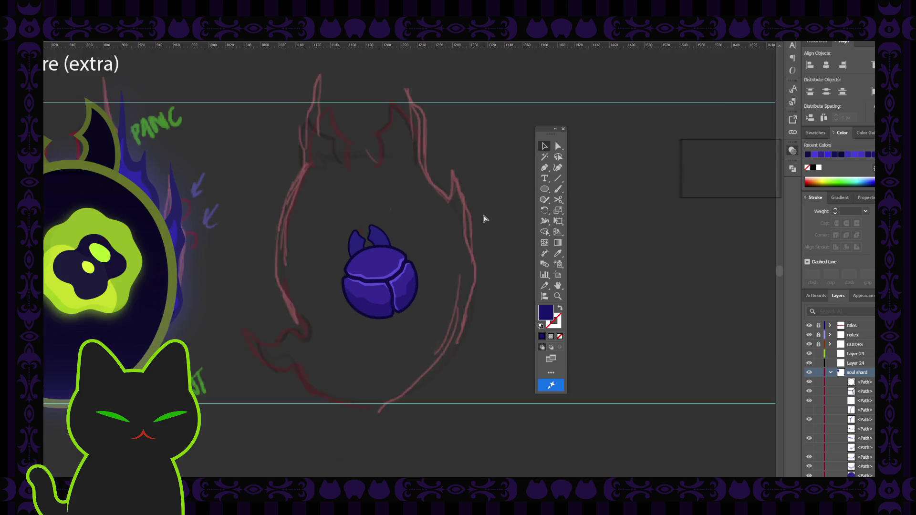
pyautogui.hotkey('ctrl', '+')
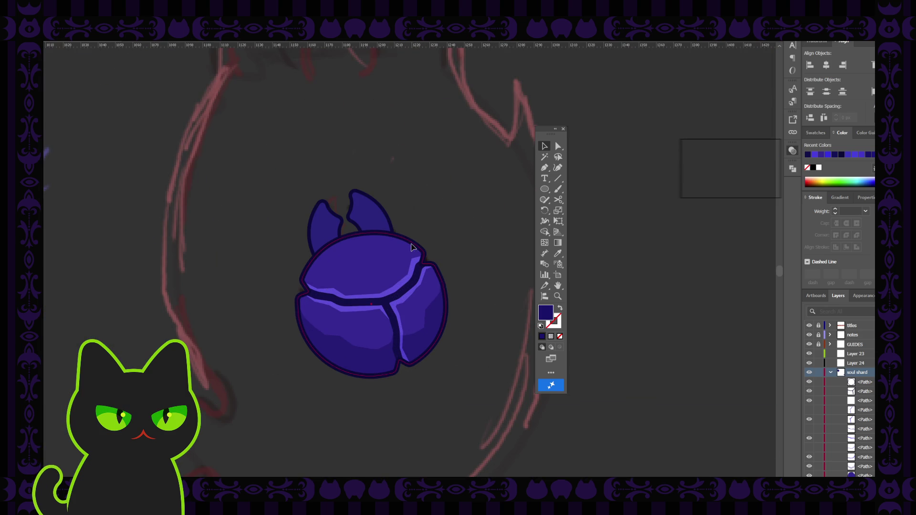
# Set a dark outline with no fill, then give the two horns a 4 pt outline.
pyautogui.click(414, 248)
pyautogui.click(405, 243)
pyautogui.click(414, 206)
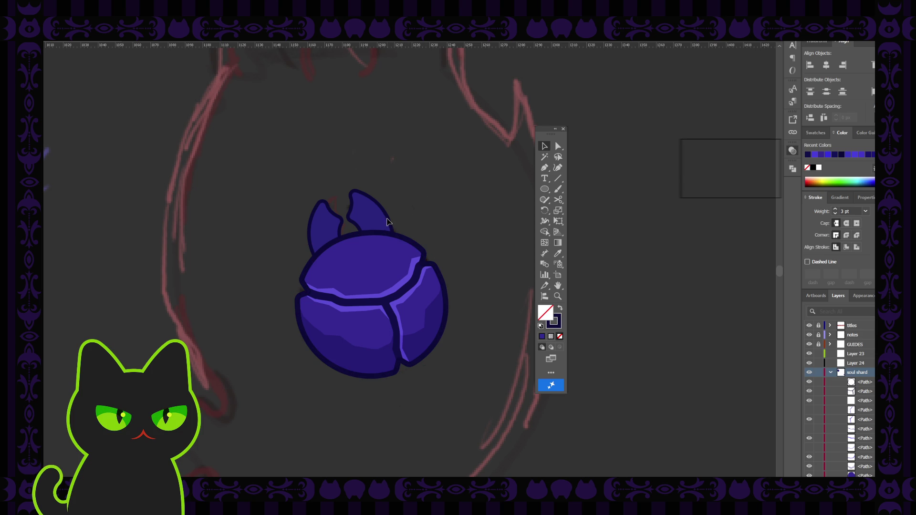
pyautogui.click(380, 213)
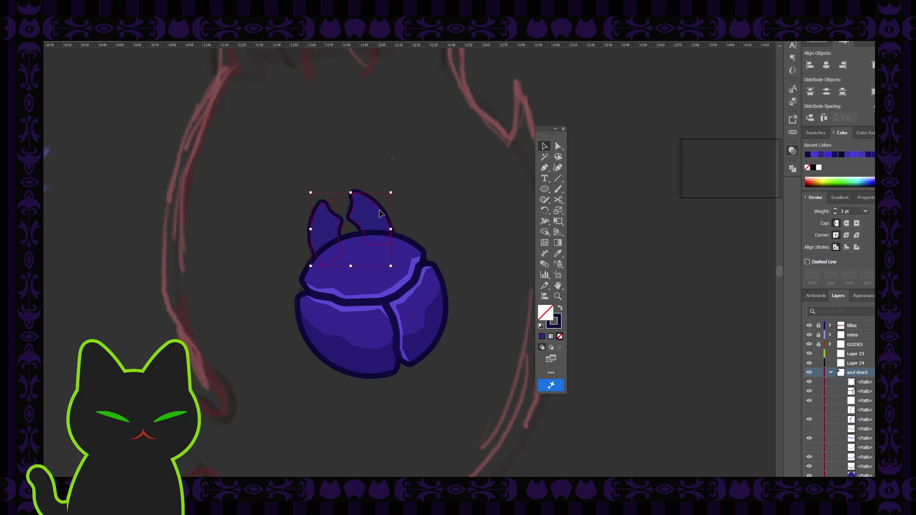
pyautogui.click(357, 227)
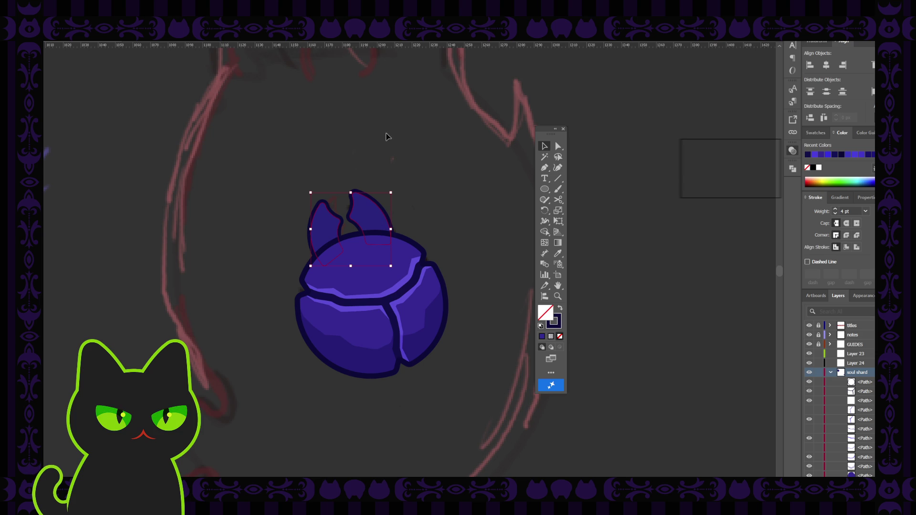
# Align the horns' outline outside their shapes and thin it to 3 pt.
pyautogui.click(846, 248)
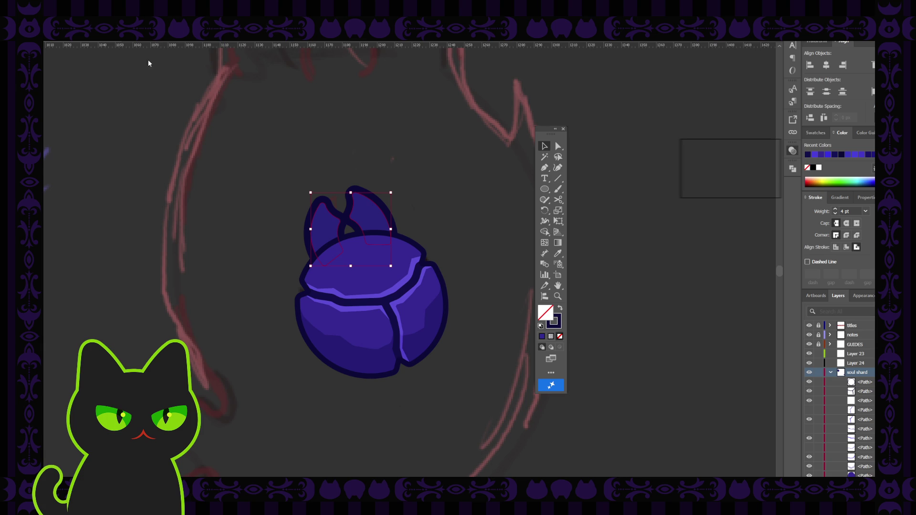
pyautogui.press('Down')
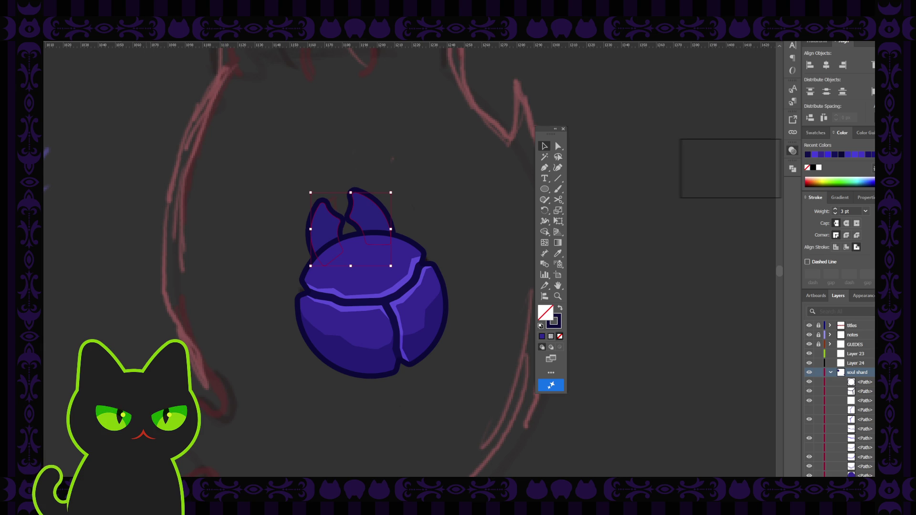
pyautogui.click(265, 136)
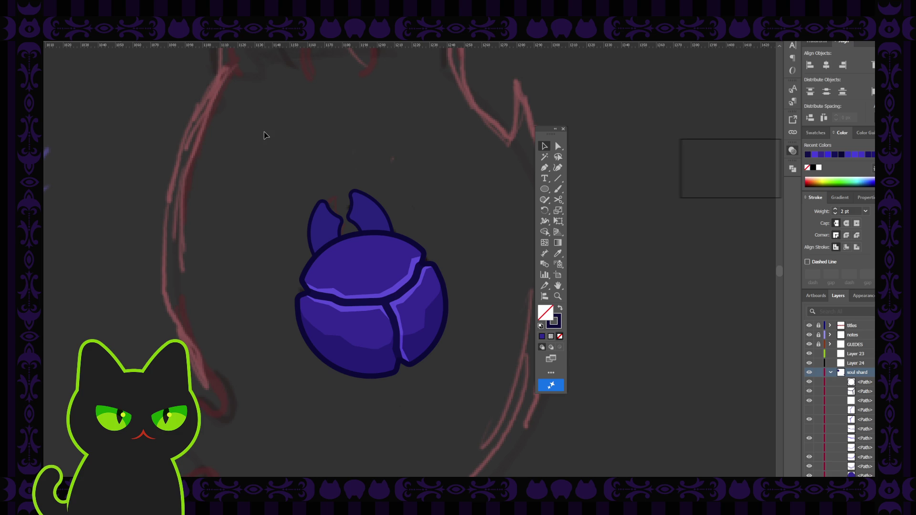
pyautogui.hotkey('ctrl', 'z')
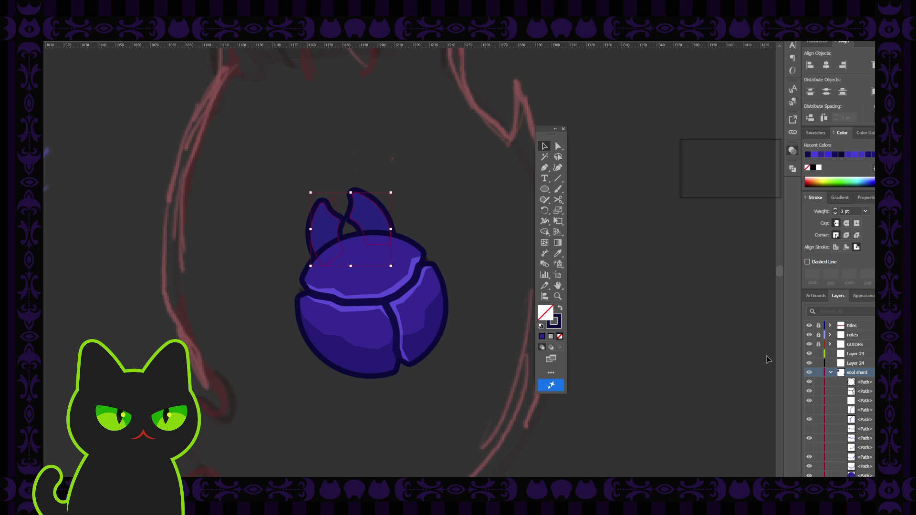
pyautogui.scroll(-2, 864, 429)
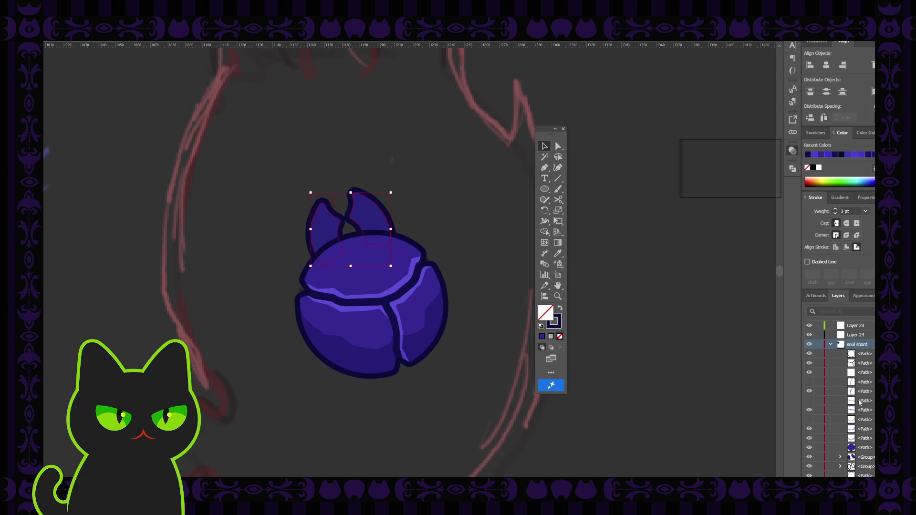
# Drag the horns group below the ball path in the Layers panel so the ball overlaps their bases.
pyautogui.click(835, 247)
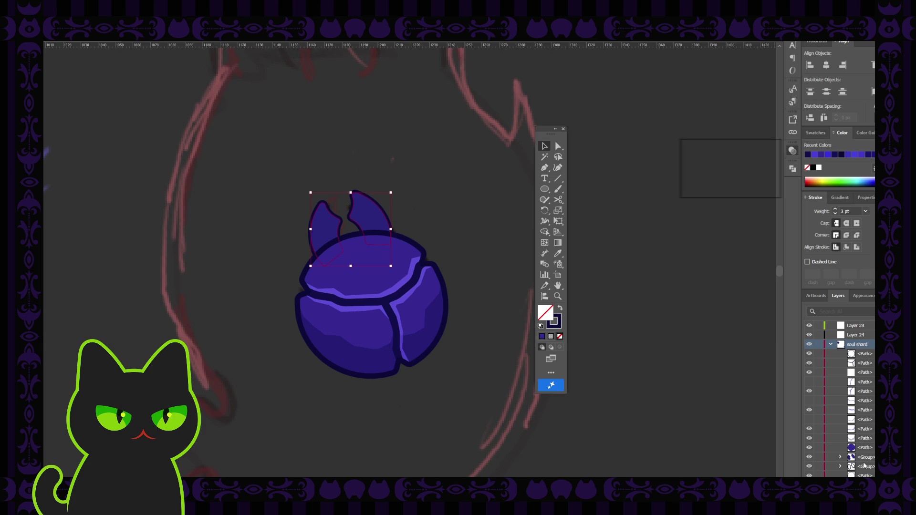
pyautogui.click(864, 467)
pyautogui.moveTo(863, 458); pyautogui.dragTo(862, 470)
pyautogui.click(698, 373)
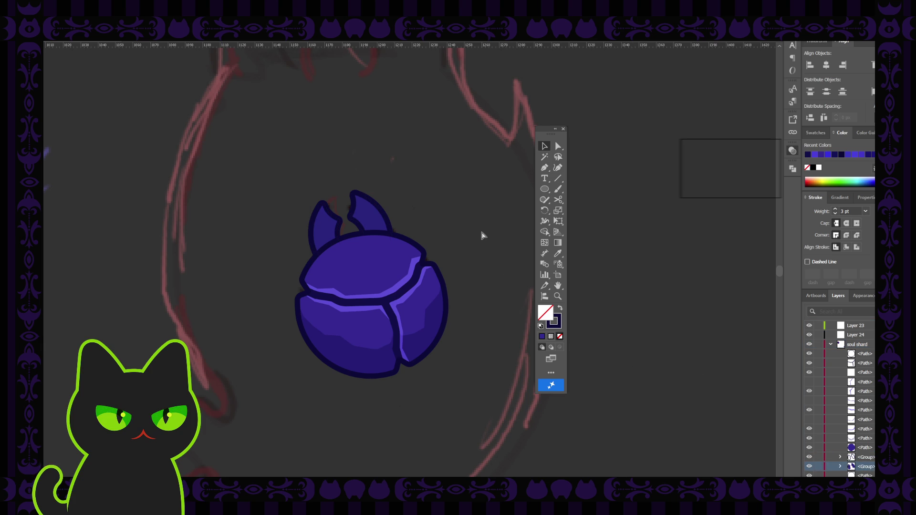
pyautogui.hotkey('ctrl', '-')
pyautogui.hotkey('ctrl', '-')
pyautogui.hotkey('ctrl', '-')
pyautogui.hotkey('ctrl', '-')
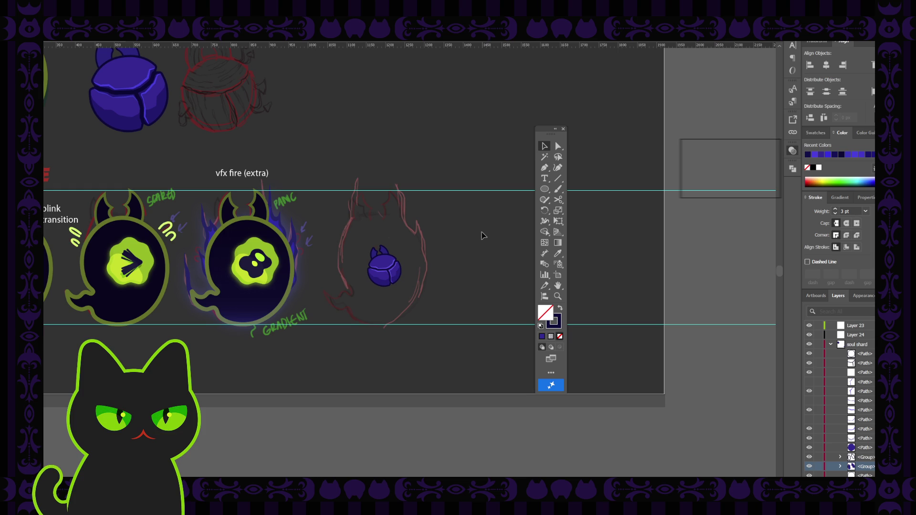
pyautogui.scroll(1, 450, 266)
pyautogui.scroll(1, 449, 267)
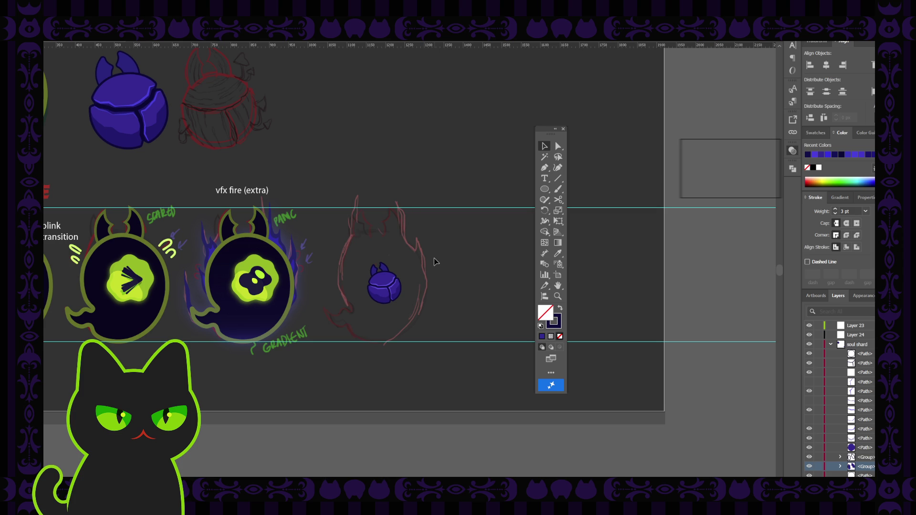
pyautogui.scroll(2, 433, 262)
pyautogui.scroll(2, 434, 262)
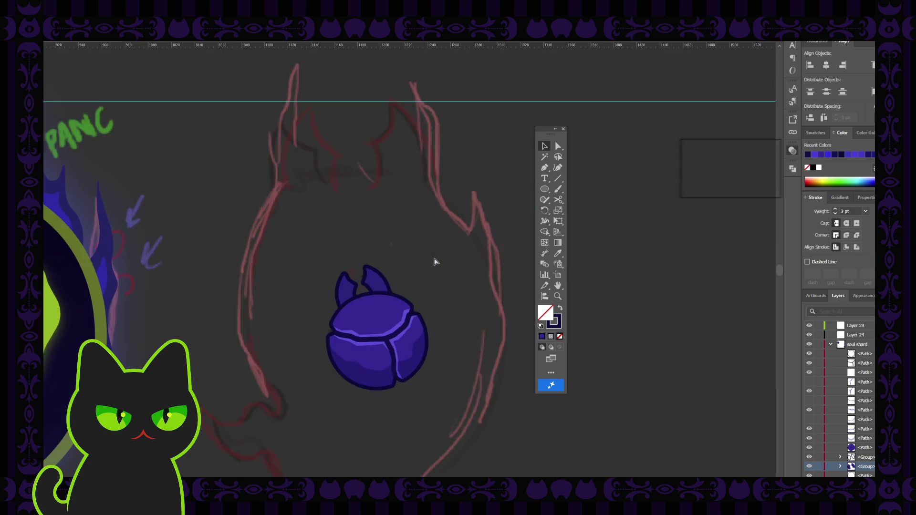
pyautogui.scroll(2, 434, 262)
pyautogui.scroll(-2, 434, 262)
pyautogui.scroll(-1, 434, 261)
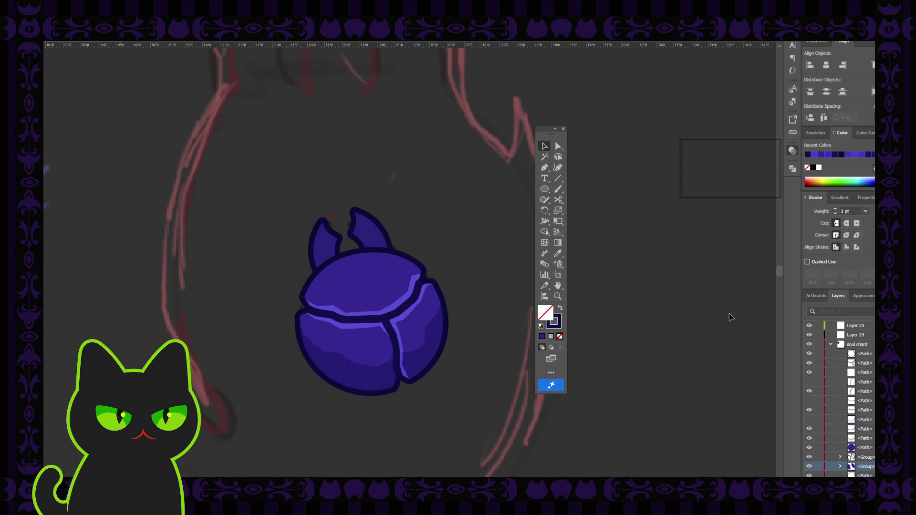
# On Layer 24, trace a new pen shape from the ball's left edge down along the crack.
pyautogui.click(831, 345)
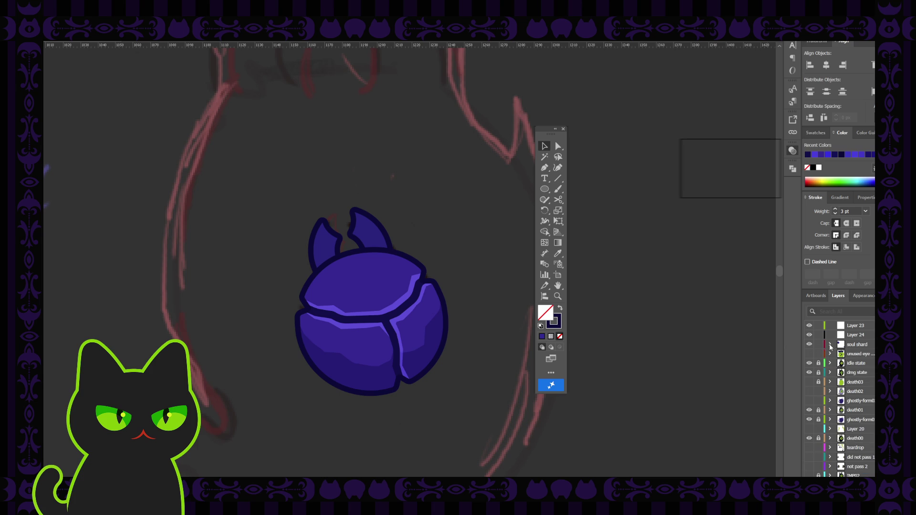
pyautogui.click(820, 335)
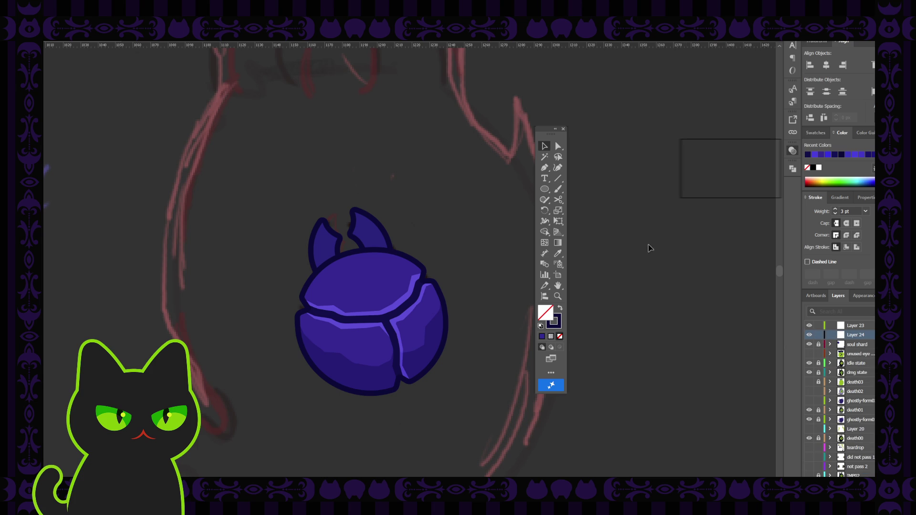
pyautogui.press('p')
pyautogui.click(304, 271)
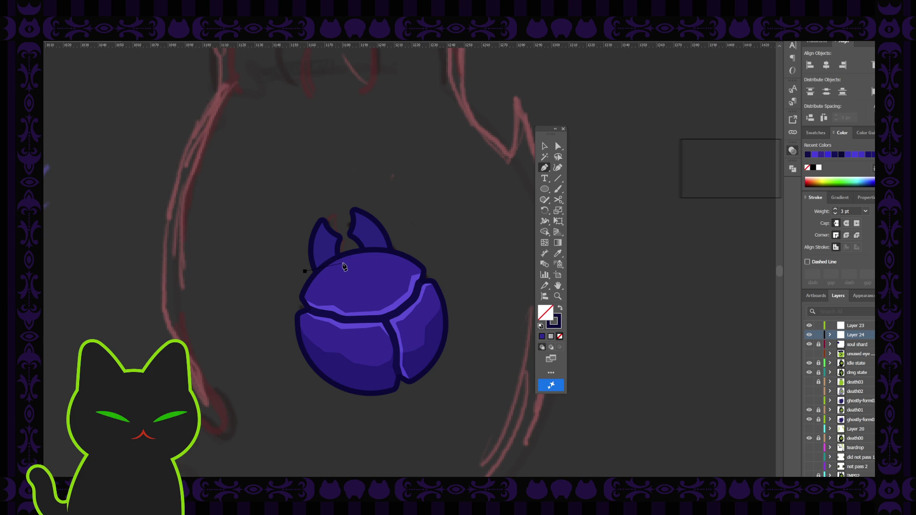
pyautogui.click(342, 268)
pyautogui.click(347, 276)
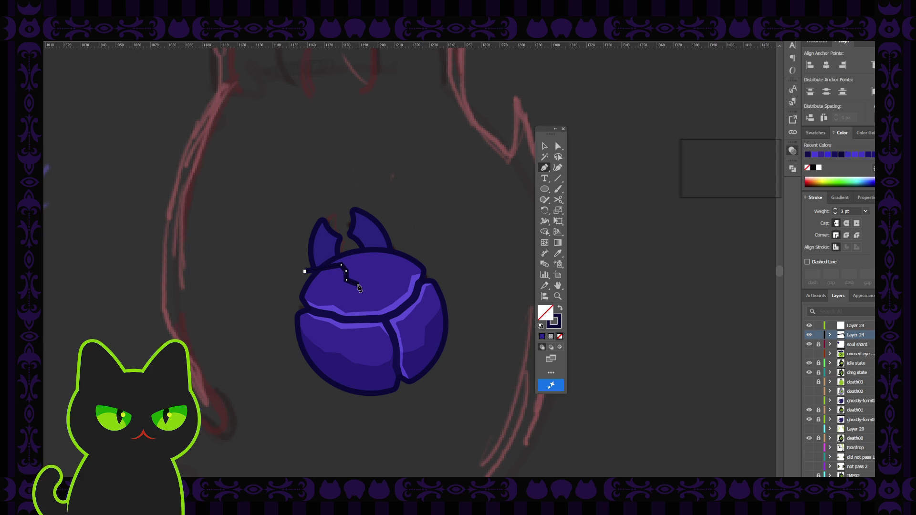
pyautogui.click(358, 285)
pyautogui.click(372, 295)
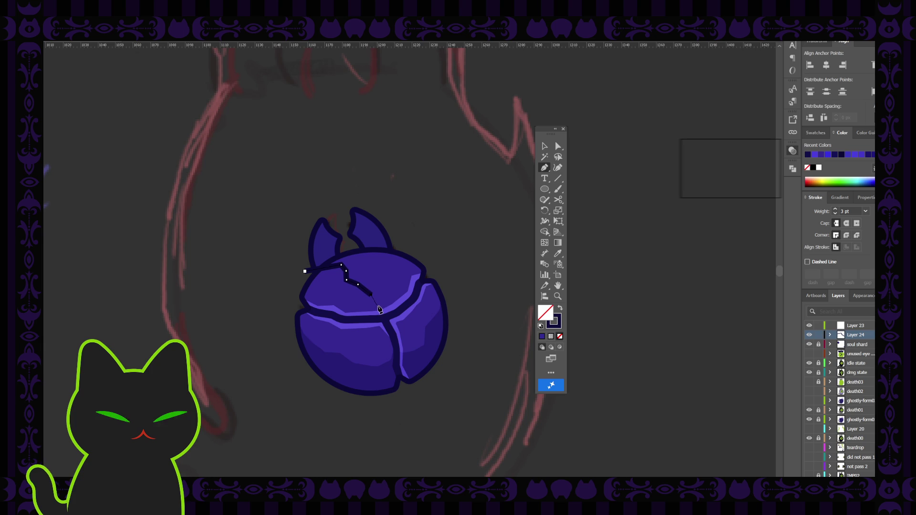
pyautogui.click(379, 308)
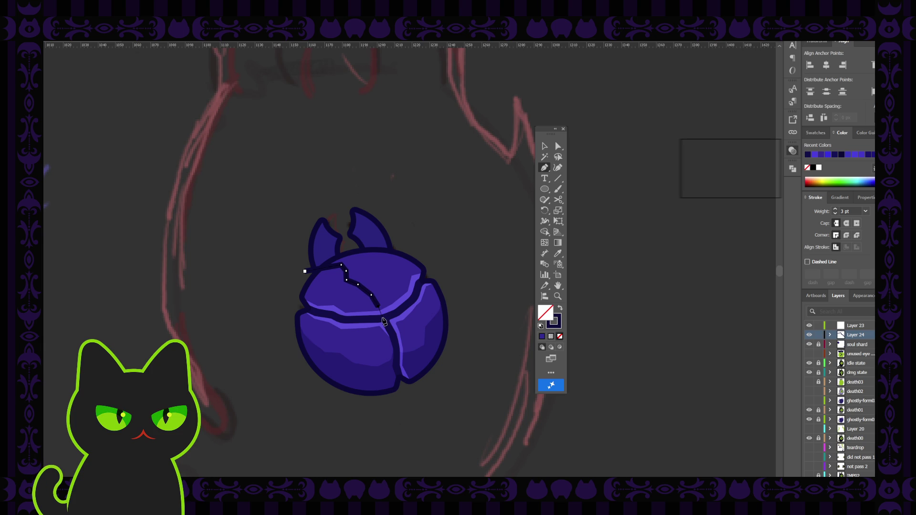
pyautogui.click(384, 323)
# Close the shape back along the ball's left side and fill it with the shell's sampled purple.
pyautogui.click(339, 321)
pyautogui.click(291, 306)
pyautogui.click(305, 271)
pyautogui.press('i')
pyautogui.click(373, 299)
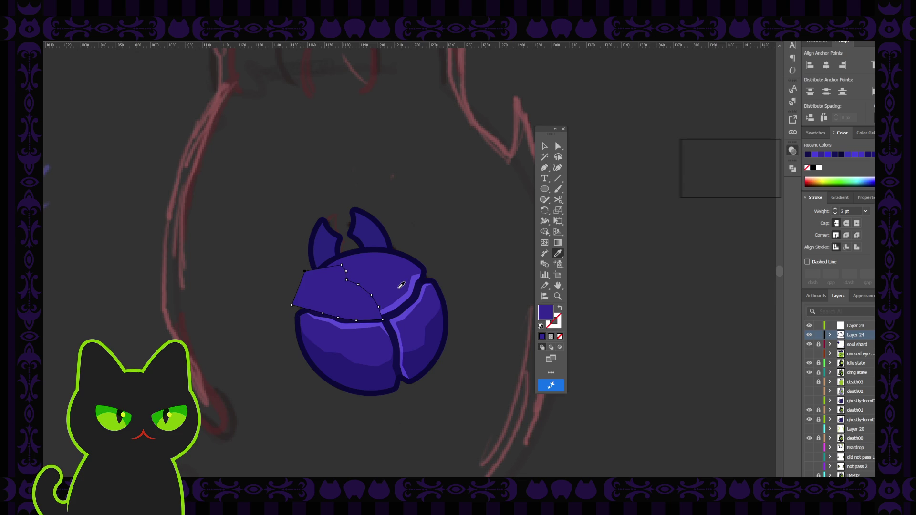